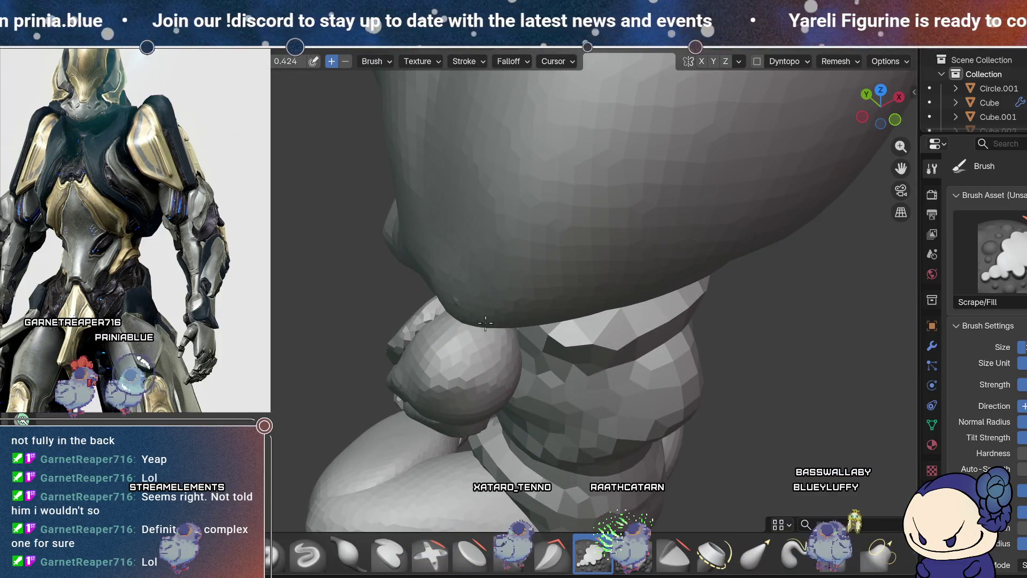
# Step: Orbit around the lap, crossed legs and head underside, comparing against the reference image
pyautogui.moveTo(529, 313); pyautogui.dragTo(435, 210, button='middle')
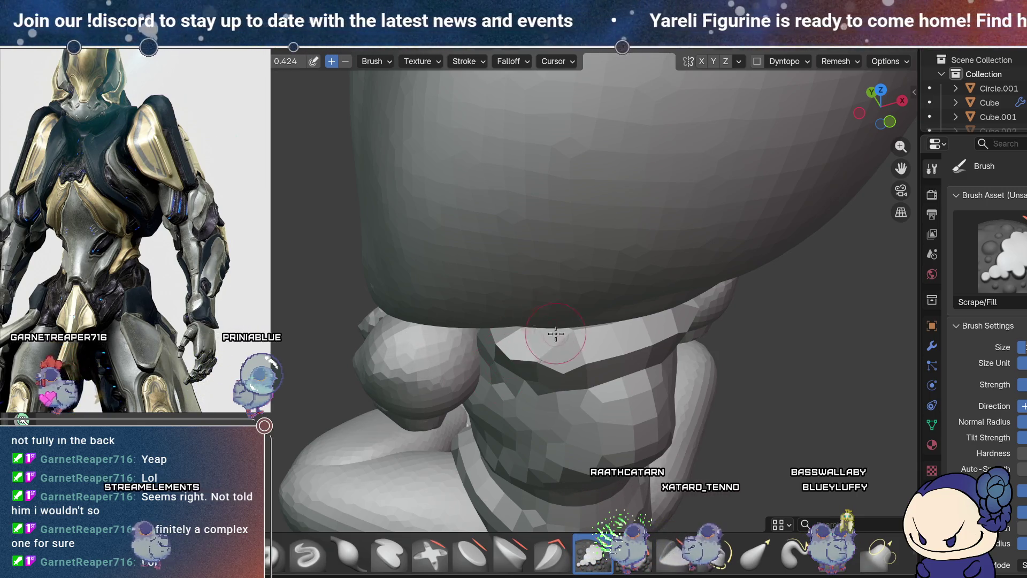
pyautogui.moveTo(555, 333); pyautogui.dragTo(579, 322, button='middle')
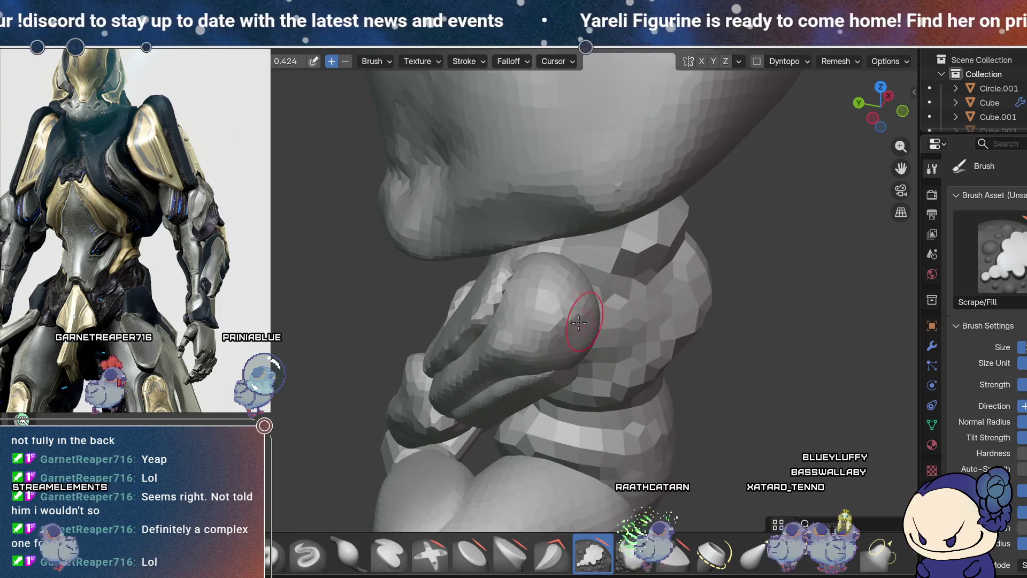
pyautogui.moveTo(578, 322); pyautogui.dragTo(418, 315, button='middle')
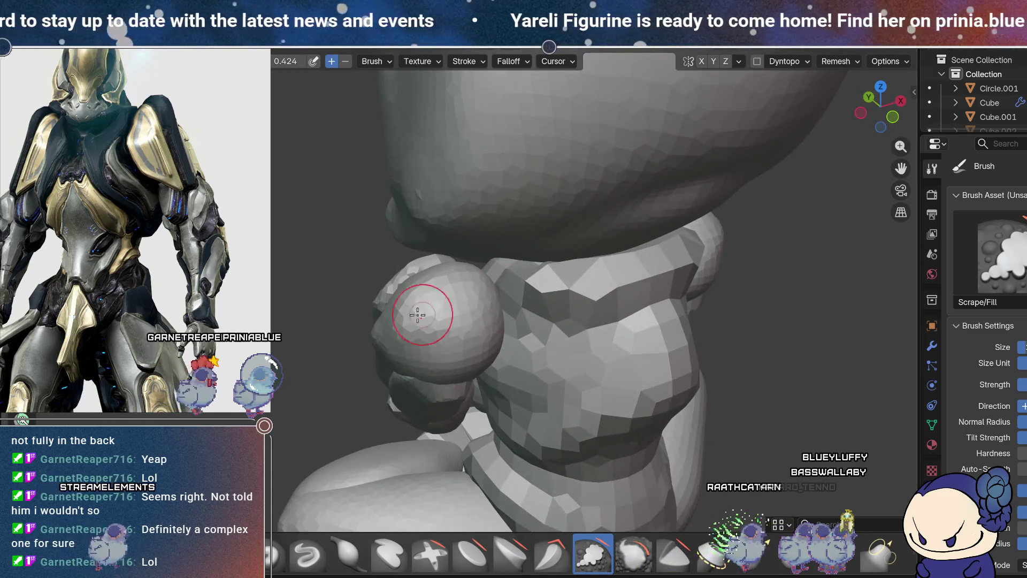
pyautogui.moveTo(490, 316); pyautogui.dragTo(505, 344, button='middle')
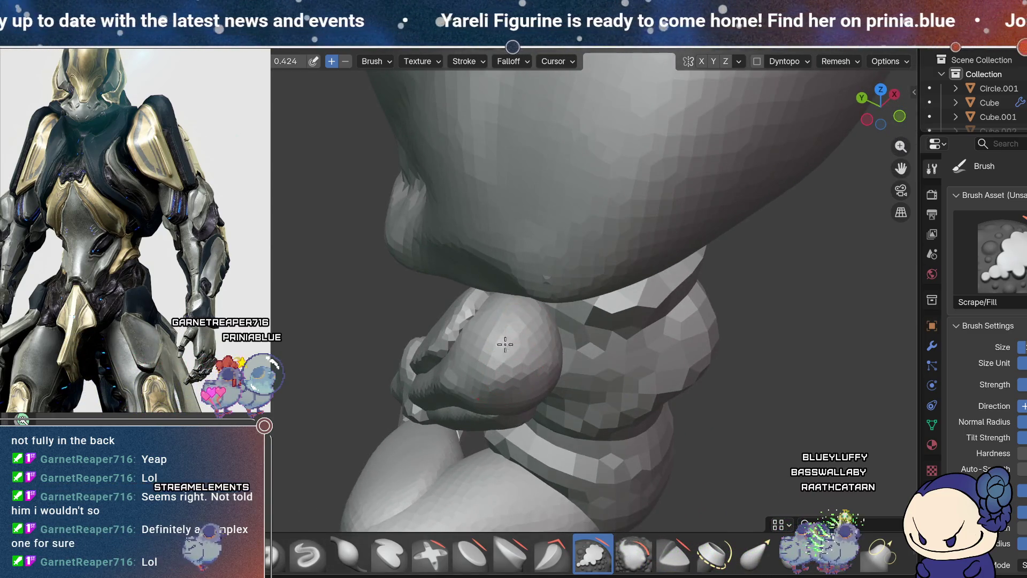
pyautogui.moveTo(568, 341); pyautogui.dragTo(458, 314, button='middle')
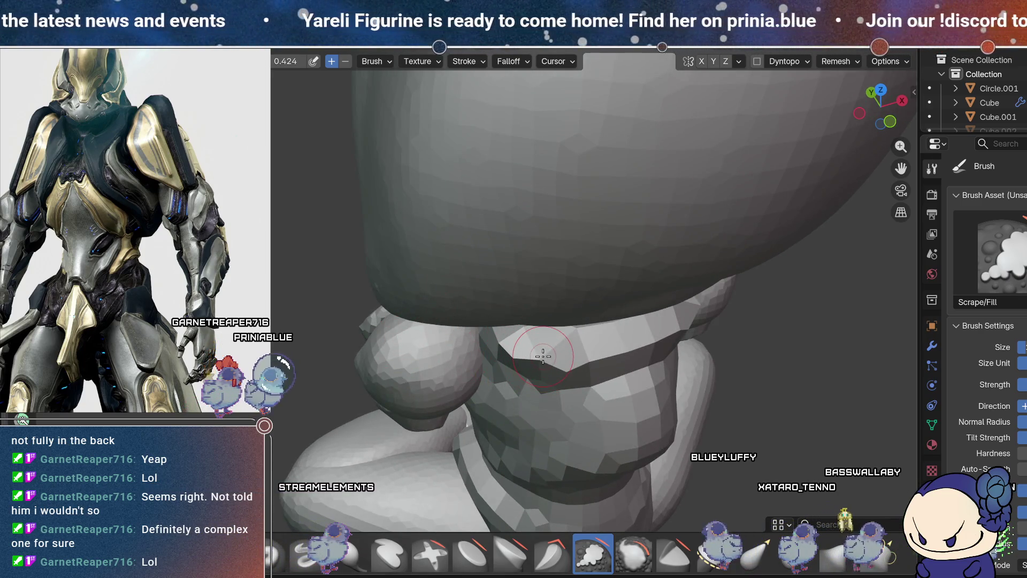
pyautogui.moveTo(543, 388)
pyautogui.mouseDown(button='middle')
pyautogui.moveTo(740, 370)
pyautogui.moveTo(695, 362)
pyautogui.moveTo(640, 302)
pyautogui.mouseUp(button='middle')
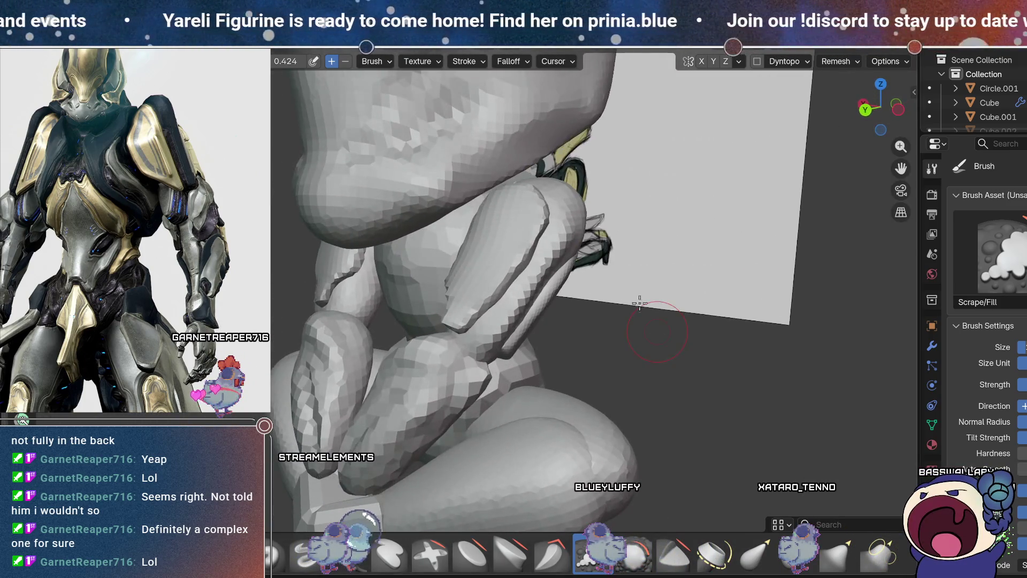
pyautogui.scroll(-3, 669, 266)
pyautogui.moveTo(671, 265)
pyautogui.mouseDown(button='middle')
pyautogui.moveTo(726, 338)
pyautogui.moveTo(767, 335)
pyautogui.mouseUp(button='middle')
pyautogui.scroll(3, 726, 338)
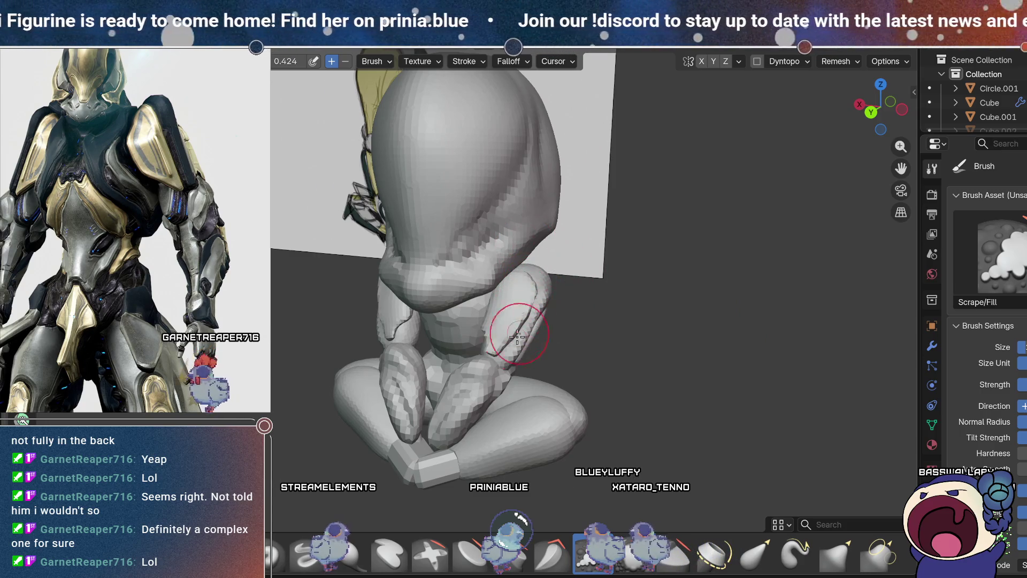
pyautogui.moveTo(615, 374); pyautogui.dragTo(560, 345, button='middle')
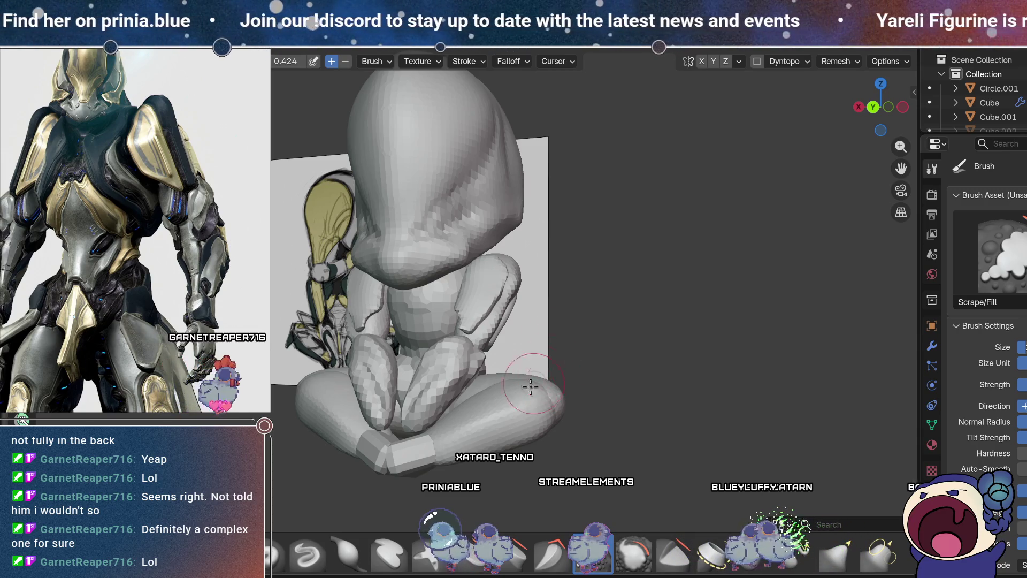
pyautogui.moveTo(519, 403)
pyautogui.mouseDown(button='middle')
pyautogui.moveTo(556, 382)
pyautogui.moveTo(585, 381)
pyautogui.mouseUp(button='middle')
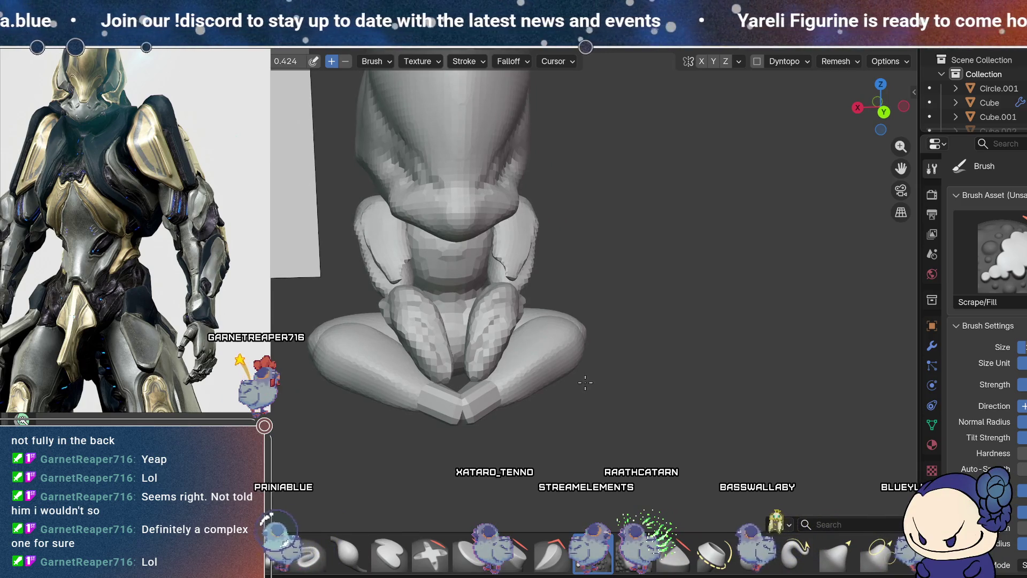
pyautogui.moveTo(586, 382); pyautogui.dragTo(554, 377, button='middle')
# Step: Try the Draw and Plateau brushes while viewing the bent leg and knee from several sides
pyautogui.press('x')
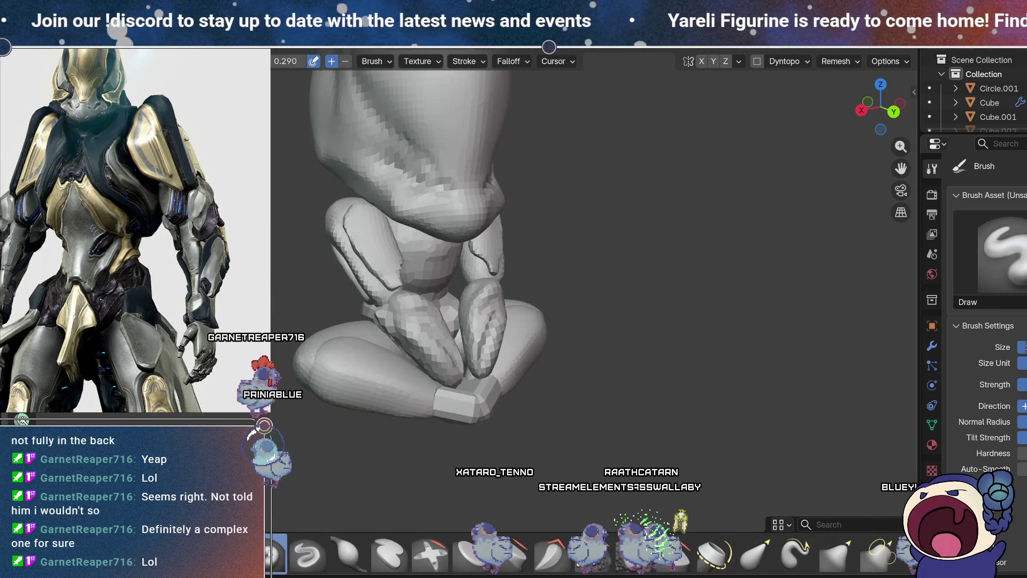
pyautogui.scroll(2, 490, 406)
pyautogui.scroll(2, 522, 369)
pyautogui.scroll(2, 554, 329)
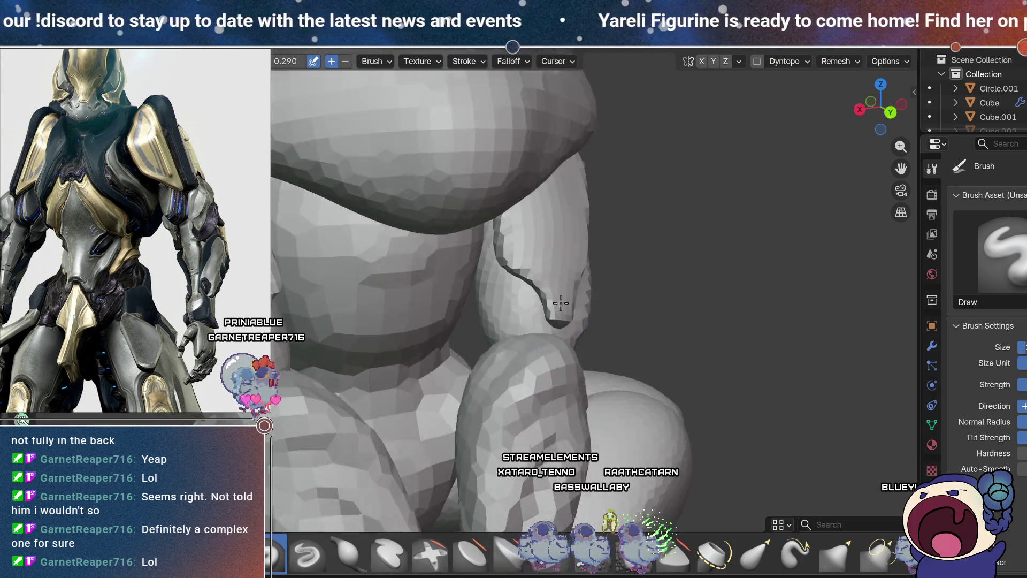
pyautogui.scroll(2, 587, 291)
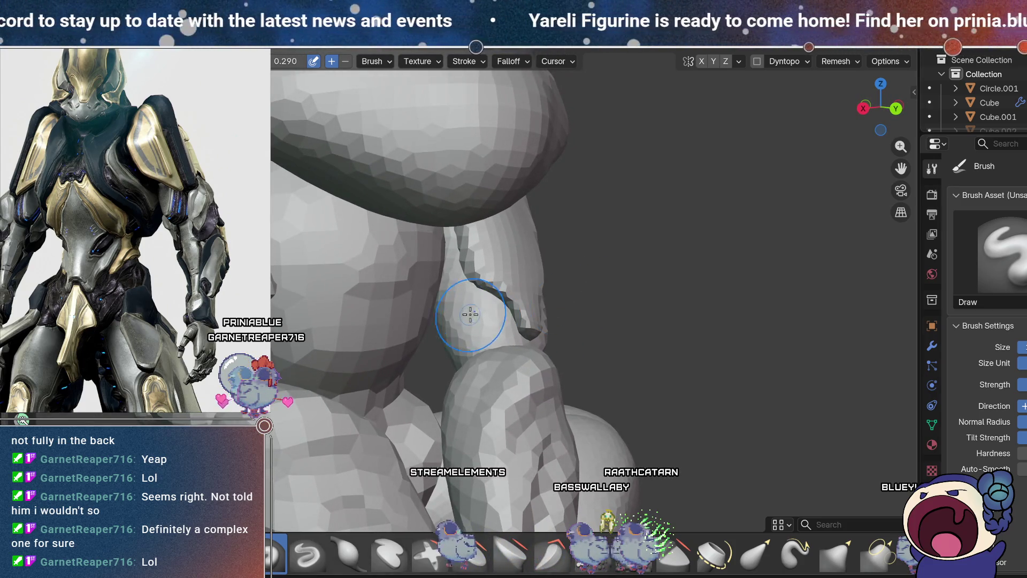
pyautogui.moveTo(486, 320); pyautogui.dragTo(497, 341, button='middle')
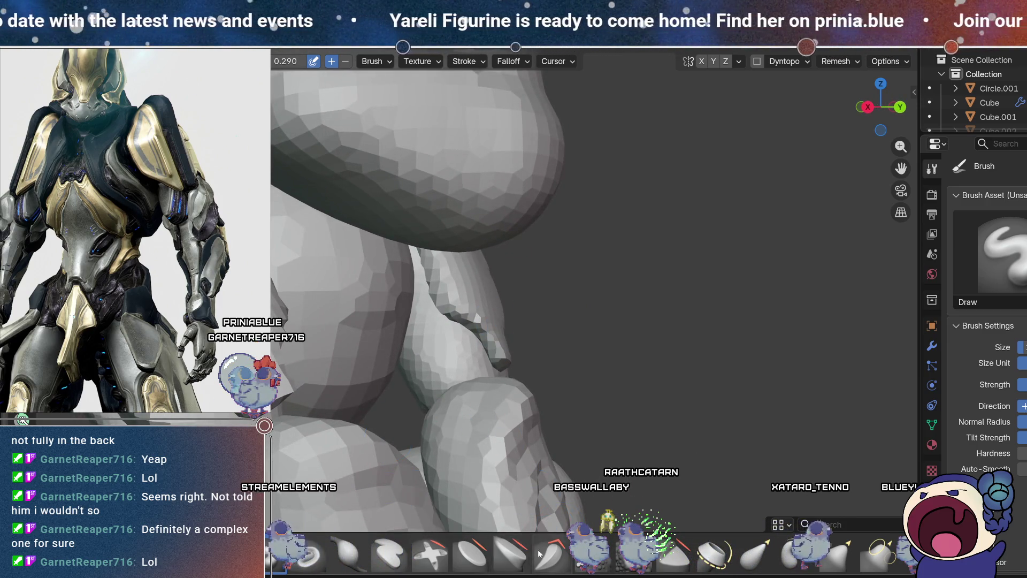
pyautogui.click(511, 553)
pyautogui.moveTo(545, 313)
pyautogui.mouseDown(button='middle')
pyautogui.moveTo(434, 335)
pyautogui.moveTo(395, 312)
pyautogui.mouseUp(button='middle')
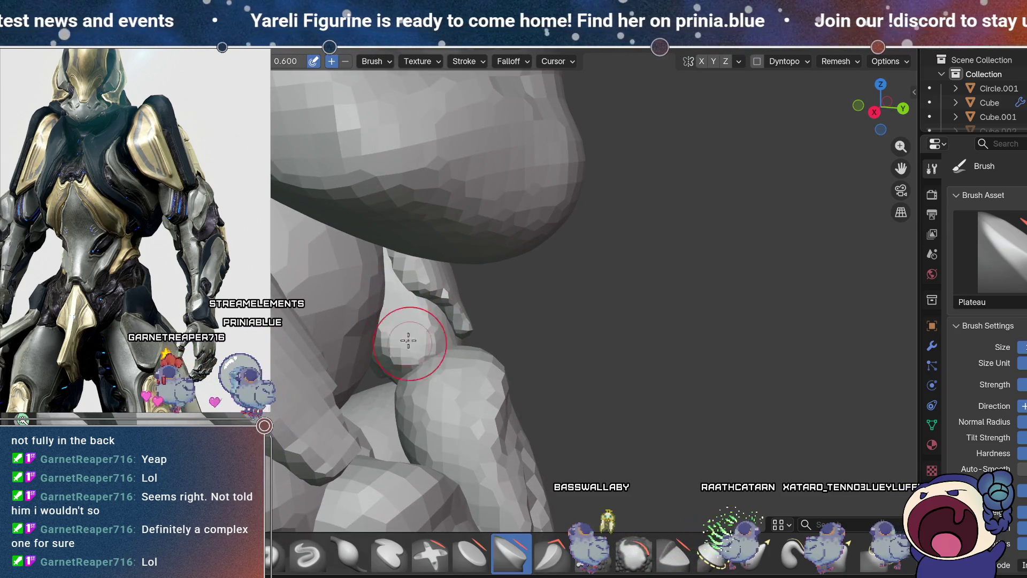
pyautogui.scroll(3, 392, 305)
pyautogui.moveTo(392, 305); pyautogui.dragTo(665, 252, button='middle')
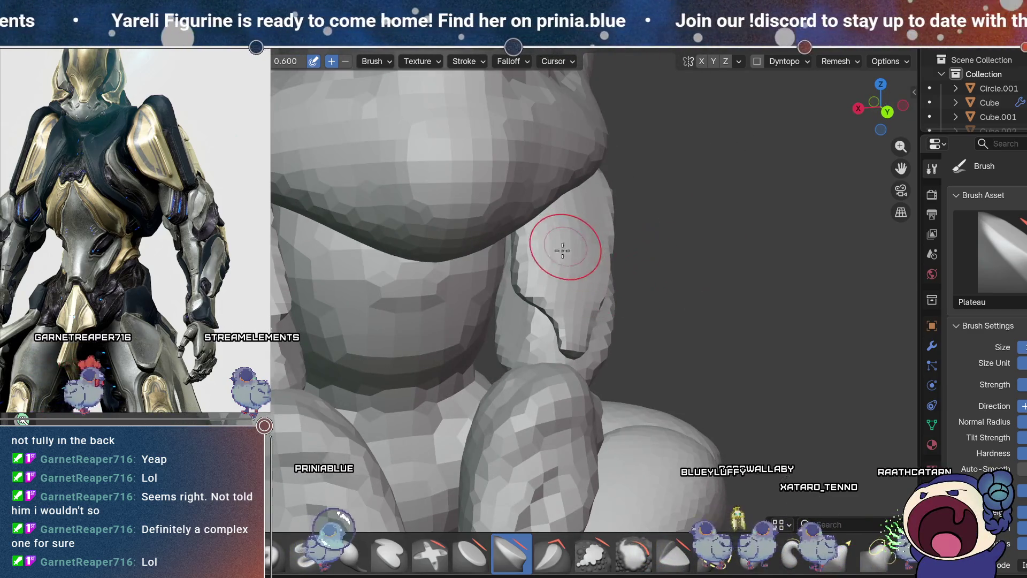
pyautogui.moveTo(563, 249); pyautogui.dragTo(626, 257, button='middle')
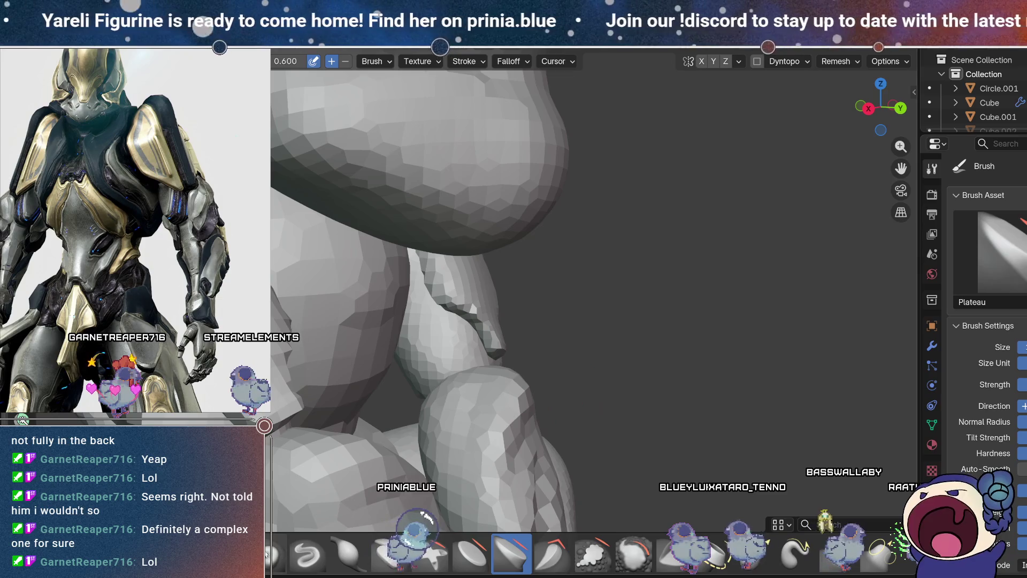
# Step: Alternate Draw and Plateau once more around the knee, then settle on the Elastic Grab brush
pyautogui.press('x')
pyautogui.moveTo(471, 367); pyautogui.dragTo(401, 367, button='middle')
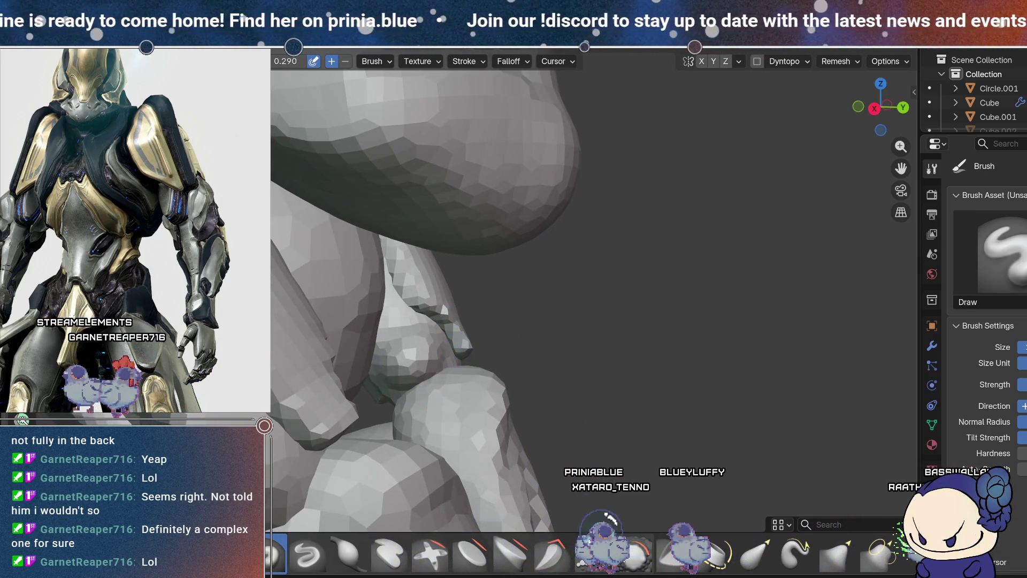
pyautogui.click(511, 554)
pyautogui.moveTo(618, 257); pyautogui.dragTo(585, 307, button='middle')
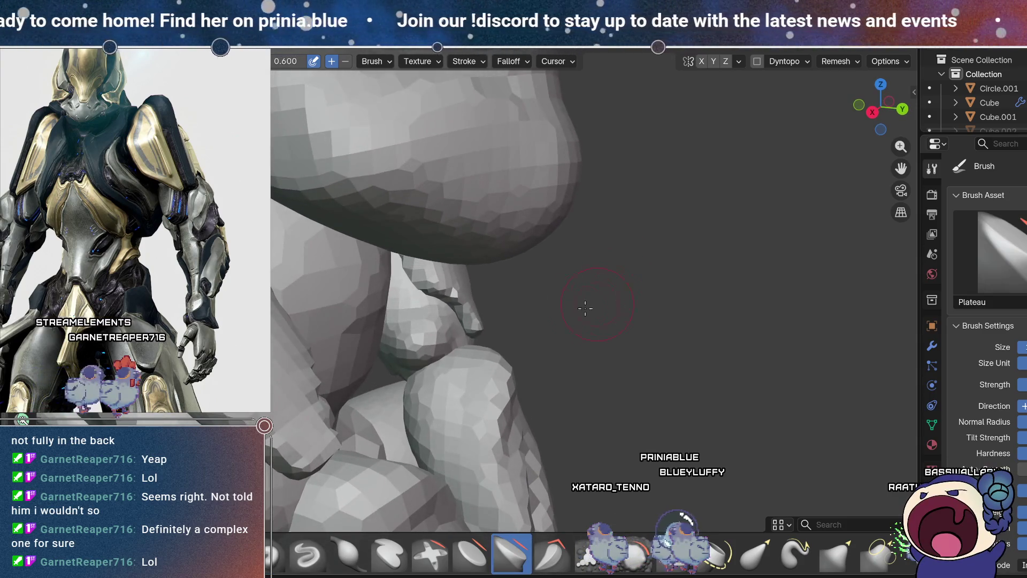
pyautogui.moveTo(530, 256)
pyautogui.mouseDown(button='middle')
pyautogui.moveTo(448, 246)
pyautogui.moveTo(462, 256)
pyautogui.mouseUp(button='middle')
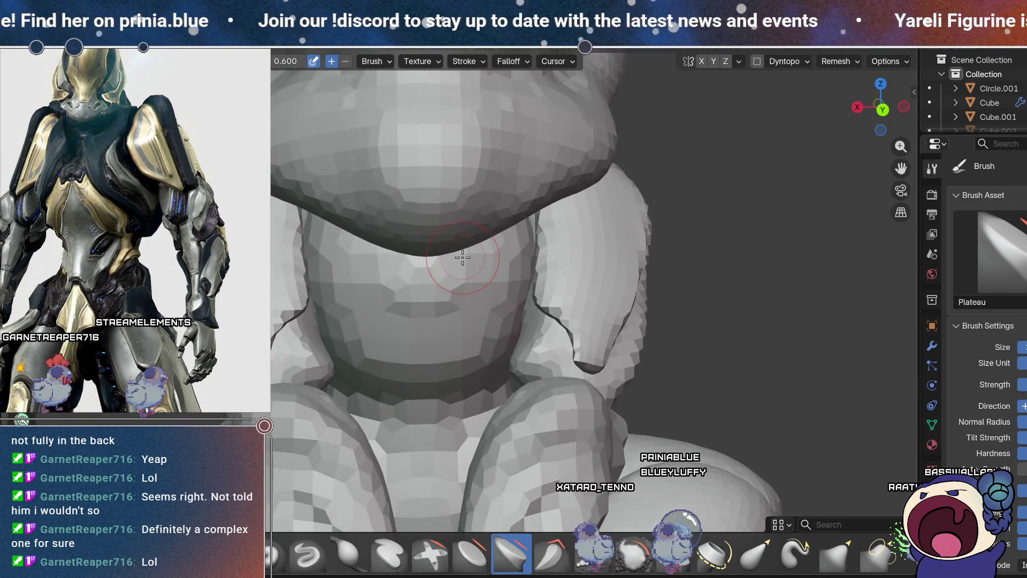
pyautogui.click(757, 553)
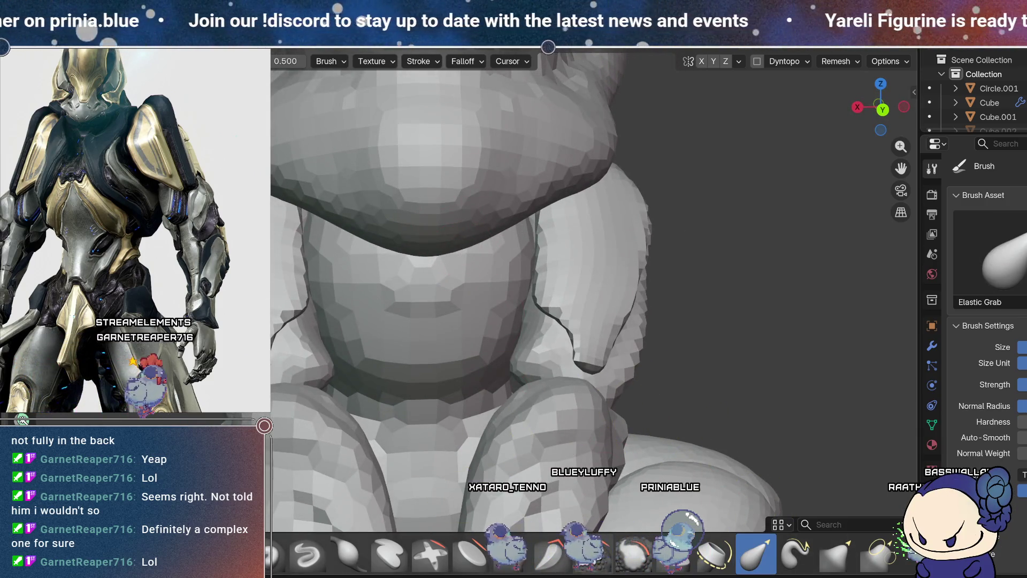
# Step: Pick the Scrape/Fill brush and orbit around the leg to view it from the side
pyautogui.click(592, 554)
pyautogui.moveTo(561, 321); pyautogui.dragTo(575, 313, button='middle')
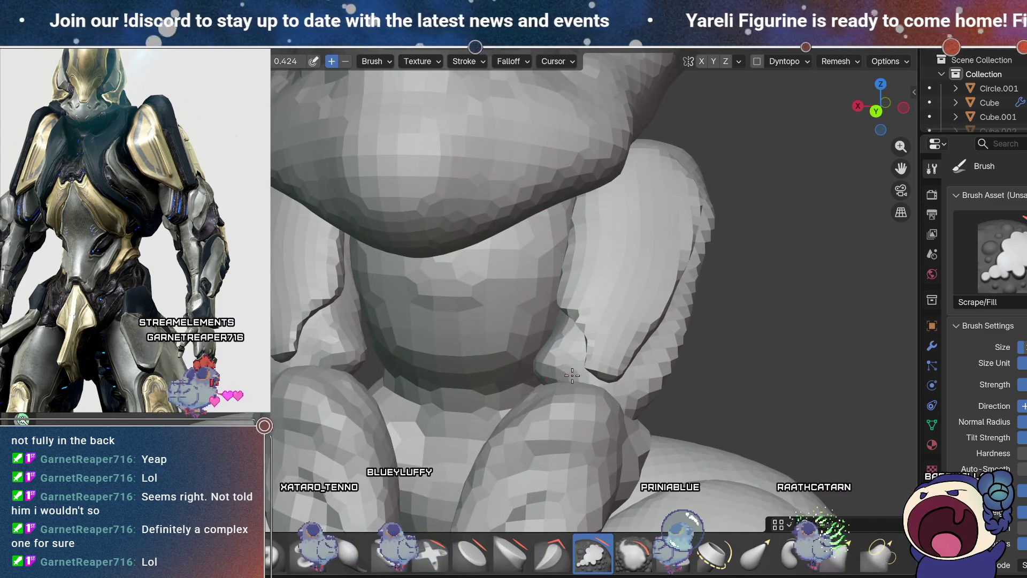
pyautogui.moveTo(550, 355)
pyautogui.mouseDown(button='middle')
pyautogui.moveTo(411, 389)
pyautogui.moveTo(470, 368)
pyautogui.moveTo(341, 393)
pyautogui.moveTo(546, 345)
pyautogui.moveTo(599, 363)
pyautogui.mouseUp(button='middle')
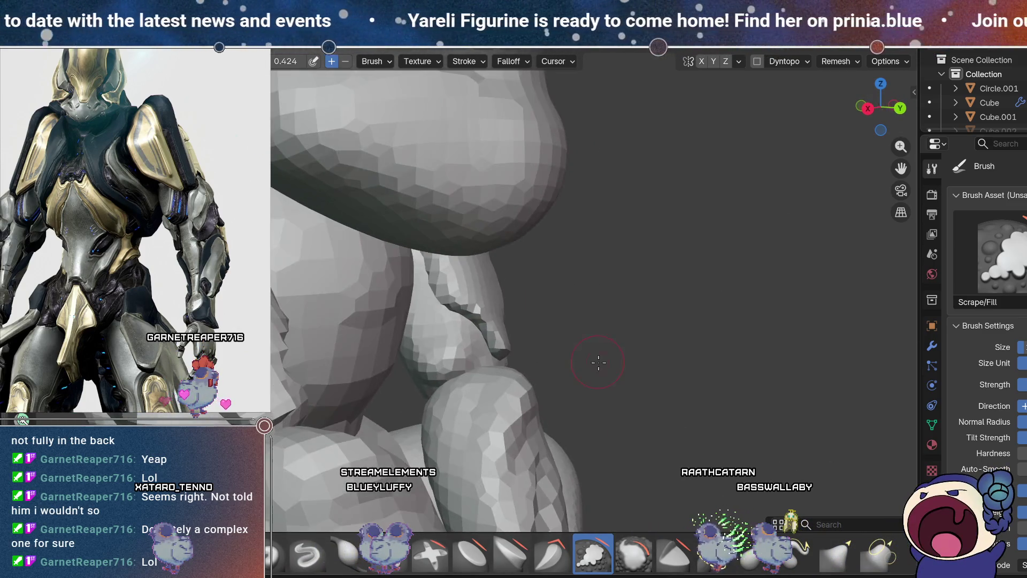
pyautogui.moveTo(424, 289)
pyautogui.mouseDown(button='middle')
pyautogui.moveTo(548, 333)
pyautogui.moveTo(616, 335)
pyautogui.moveTo(669, 298)
pyautogui.moveTo(683, 310)
pyautogui.moveTo(614, 313)
pyautogui.moveTo(653, 435)
pyautogui.moveTo(648, 305)
pyautogui.moveTo(567, 307)
pyautogui.moveTo(813, 287)
pyautogui.moveTo(702, 300)
pyautogui.moveTo(706, 321)
pyautogui.moveTo(673, 390)
pyautogui.mouseUp(button='middle')
pyautogui.scroll(-3, 649, 304)
pyautogui.scroll(3, 567, 307)
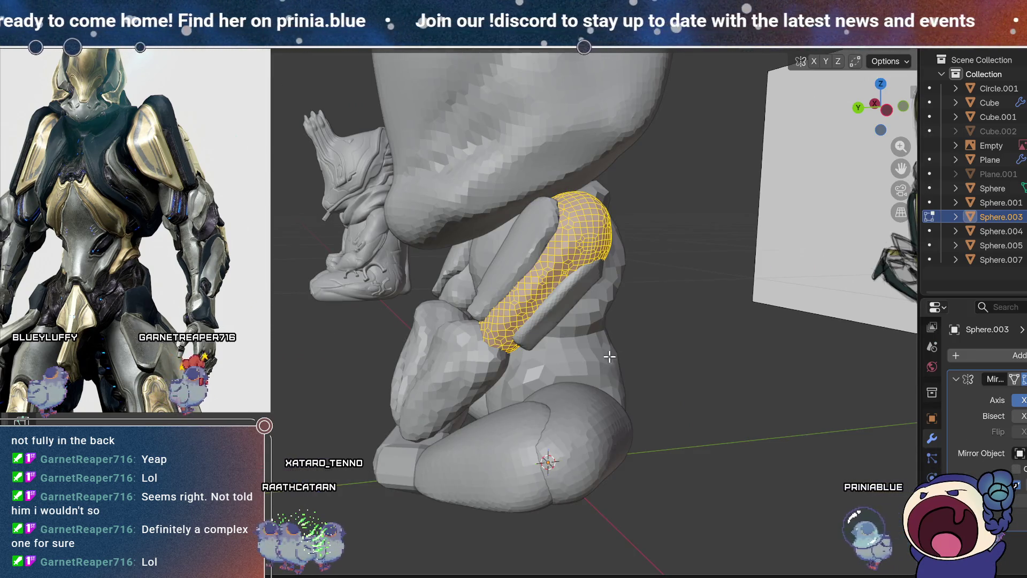
# Step: Leave Edit Mode, select the Sphere.001 body from a front view and enter Sculpt Mode on it
pyautogui.press('Tab')
pyautogui.moveTo(459, 389); pyautogui.dragTo(582, 379, button='middle')
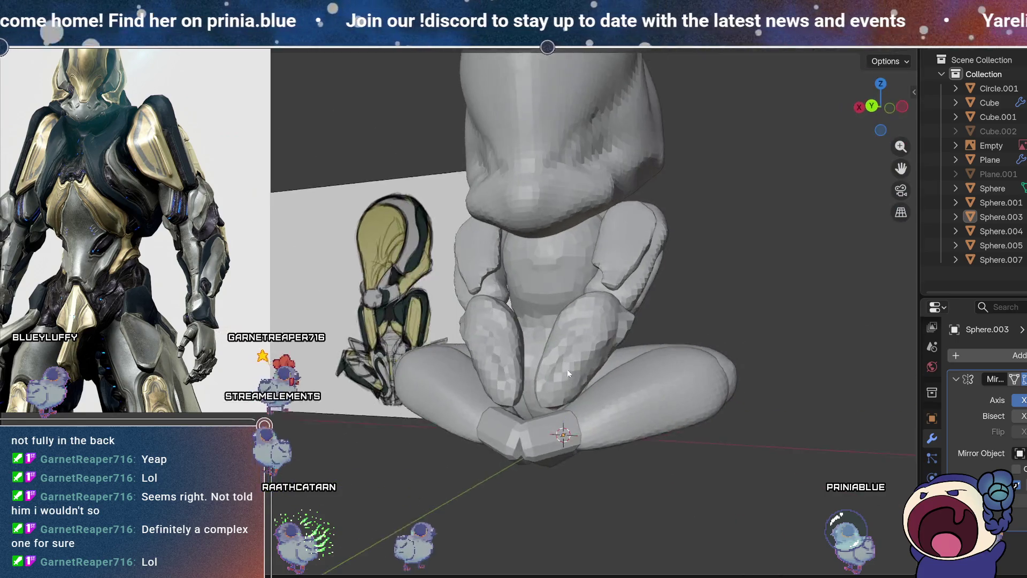
pyautogui.moveTo(598, 276)
pyautogui.mouseDown(button='middle')
pyautogui.moveTo(562, 317)
pyautogui.moveTo(633, 257)
pyautogui.moveTo(601, 330)
pyautogui.moveTo(523, 308)
pyautogui.mouseUp(button='middle')
pyautogui.click(542, 290)
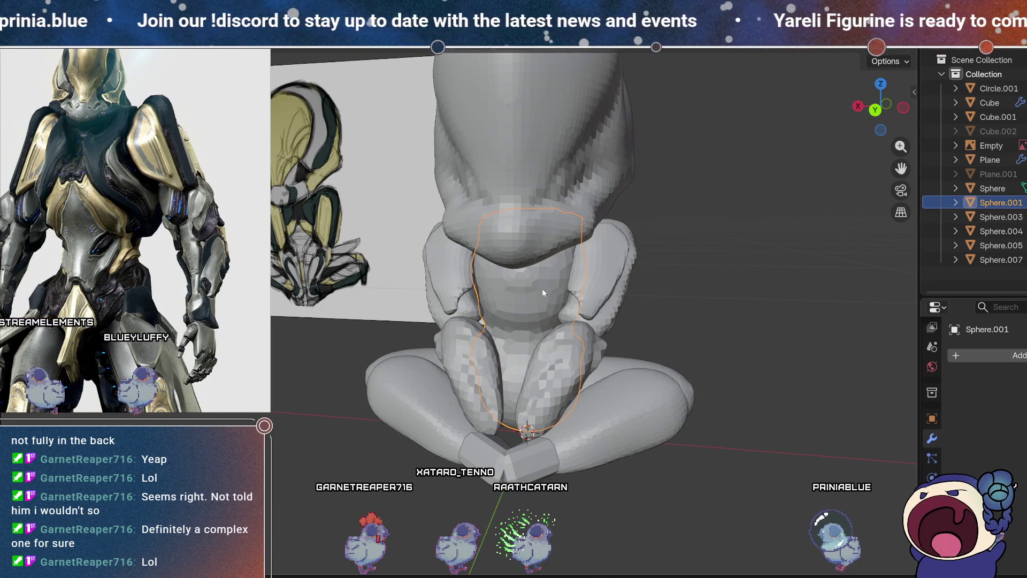
pyautogui.hotkey('ctrl', 'pagedown')
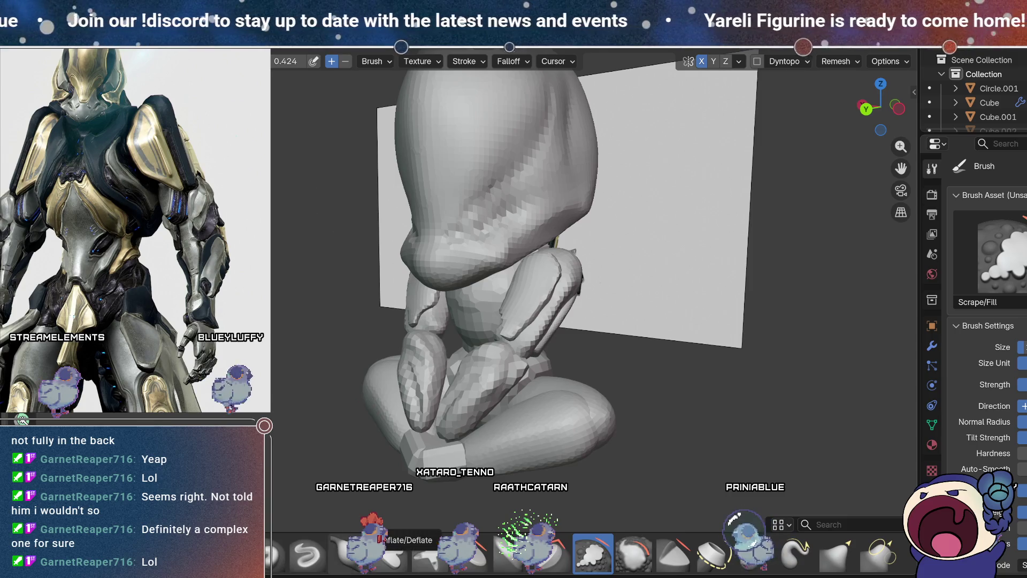
# Step: Choose the Draw brush, circle the figure from front and above, and bring up the Remesh settings
pyautogui.click(275, 554)
pyautogui.moveTo(506, 383); pyautogui.dragTo(553, 380, button='middle')
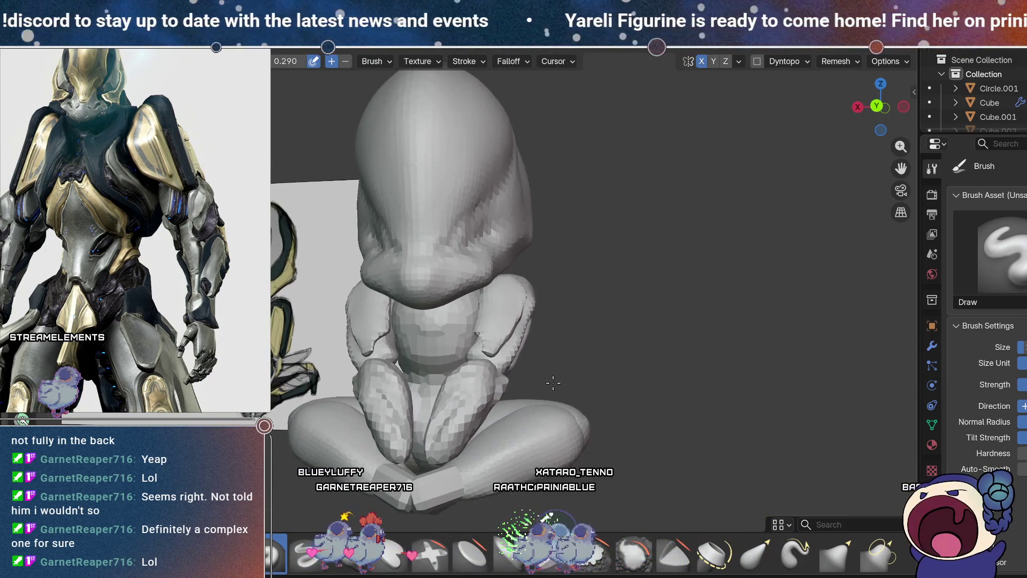
pyautogui.moveTo(554, 379)
pyautogui.mouseDown(button='middle')
pyautogui.moveTo(519, 316)
pyautogui.moveTo(518, 289)
pyautogui.mouseUp(button='middle')
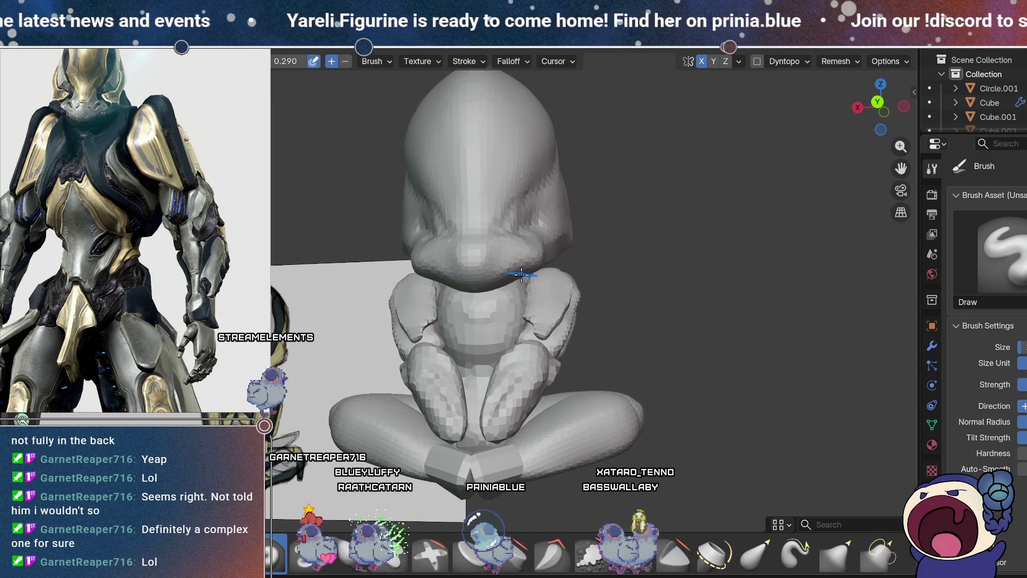
pyautogui.moveTo(529, 281); pyautogui.dragTo(509, 312, button='middle')
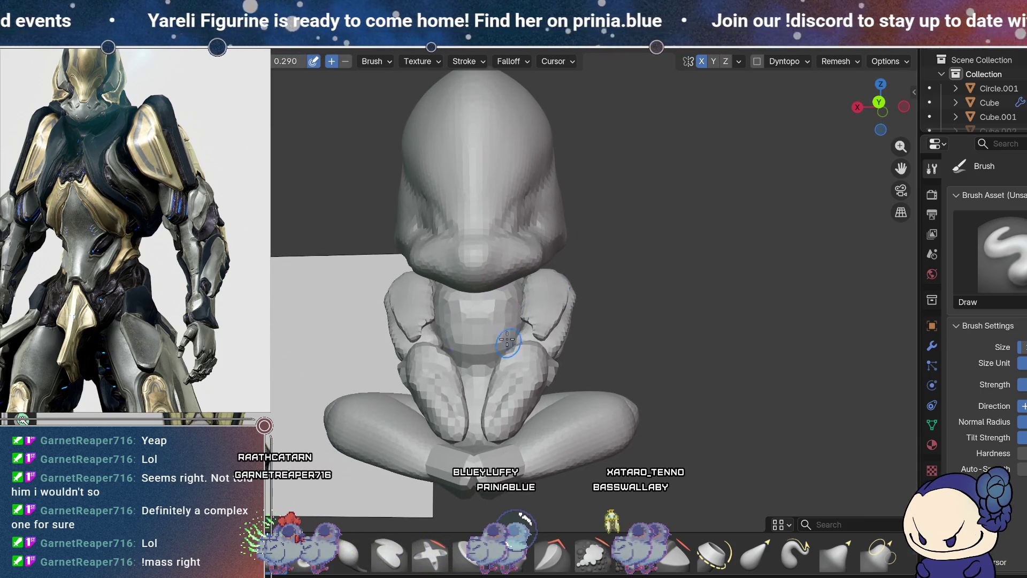
pyautogui.moveTo(507, 325); pyautogui.dragTo(495, 318, button='middle')
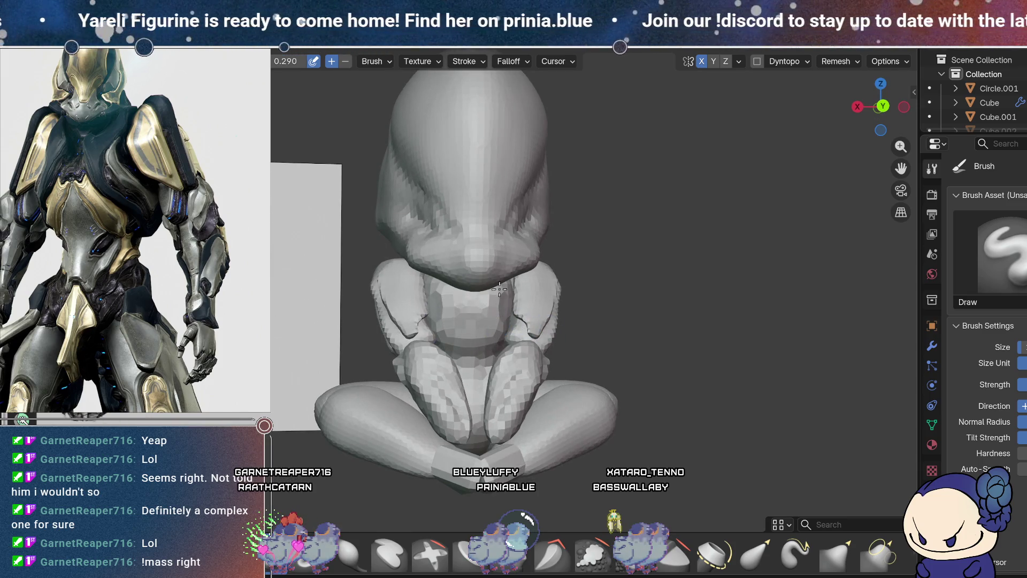
pyautogui.moveTo(546, 257)
pyautogui.mouseDown(button='middle')
pyautogui.moveTo(515, 298)
pyautogui.moveTo(541, 245)
pyautogui.mouseUp(button='middle')
pyautogui.moveTo(523, 322)
pyautogui.mouseDown(button='middle')
pyautogui.moveTo(576, 312)
pyautogui.moveTo(568, 252)
pyautogui.moveTo(505, 312)
pyautogui.mouseUp(button='middle')
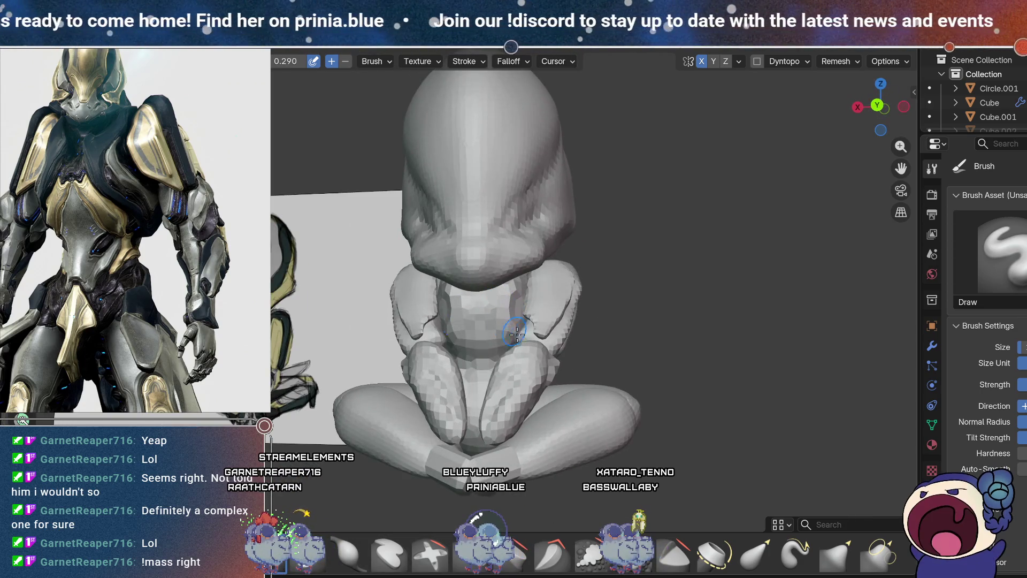
pyautogui.click(848, 62)
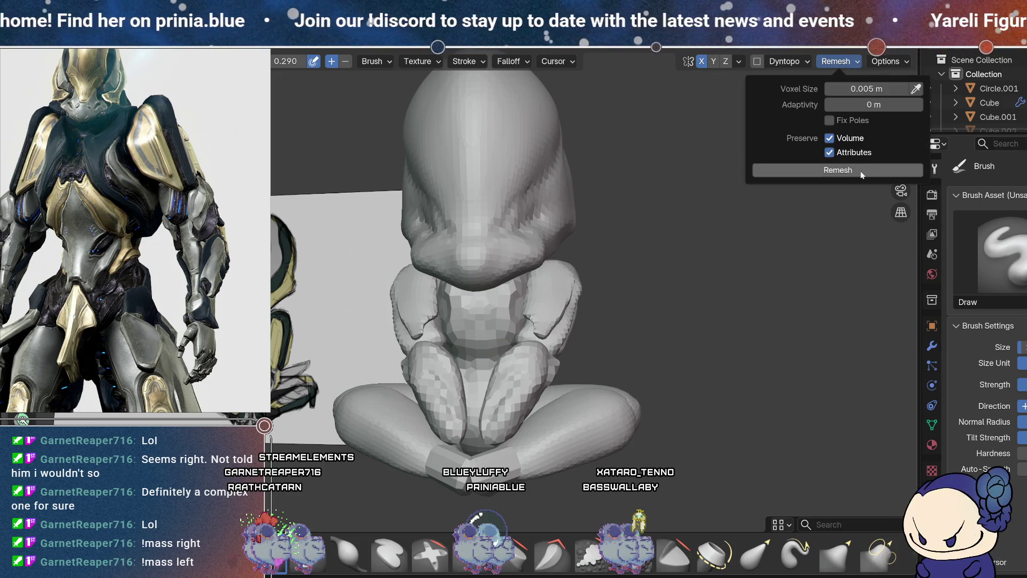
# Step: Work the Draw brush over the knees and shins from several angles, then switch to Smooth (Shift+S)
pyautogui.moveTo(610, 265)
pyautogui.mouseDown(button='middle')
pyautogui.moveTo(502, 274)
pyautogui.moveTo(499, 321)
pyautogui.mouseUp(button='middle')
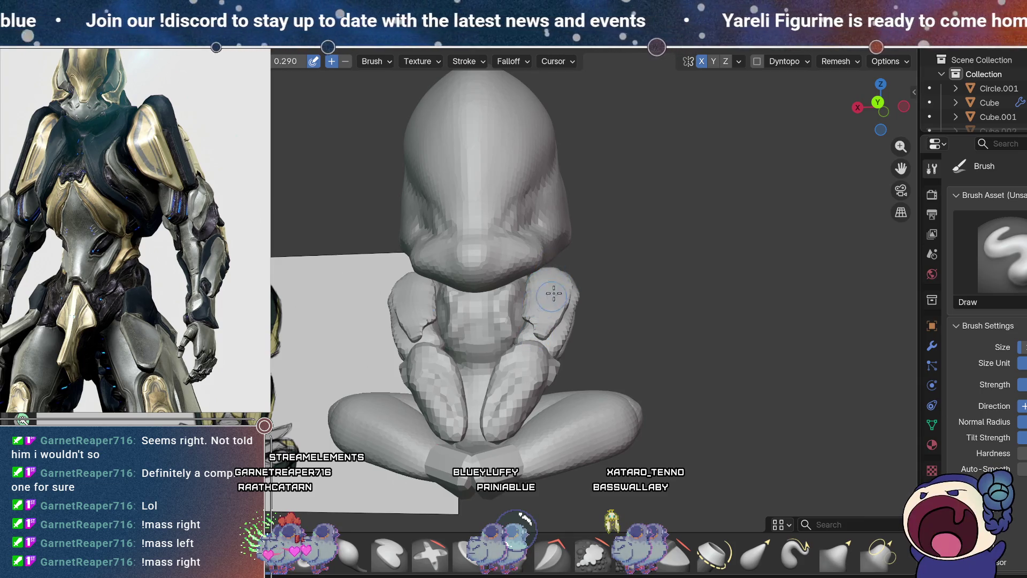
pyautogui.keyDown('shift'); pyautogui.moveTo(554, 293); pyautogui.dragTo(575, 246, button='middle'); pyautogui.keyUp('shift')
pyautogui.scroll(2, 561, 260)
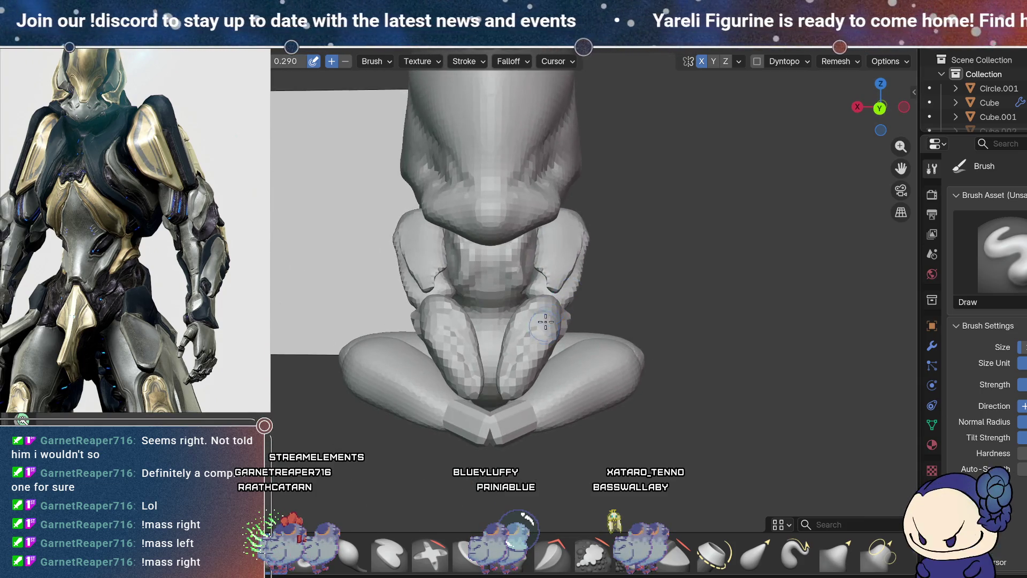
pyautogui.scroll(2, 578, 263)
pyautogui.moveTo(580, 263)
pyautogui.mouseDown(button='middle')
pyautogui.moveTo(557, 252)
pyautogui.moveTo(516, 278)
pyautogui.mouseUp(button='middle')
pyautogui.moveTo(594, 357)
pyautogui.mouseDown(button='middle')
pyautogui.moveTo(499, 258)
pyautogui.moveTo(563, 238)
pyautogui.moveTo(504, 229)
pyautogui.moveTo(547, 251)
pyautogui.moveTo(529, 245)
pyautogui.moveTo(533, 252)
pyautogui.moveTo(488, 291)
pyautogui.moveTo(514, 294)
pyautogui.moveTo(502, 285)
pyautogui.moveTo(506, 270)
pyautogui.mouseUp(button='middle')
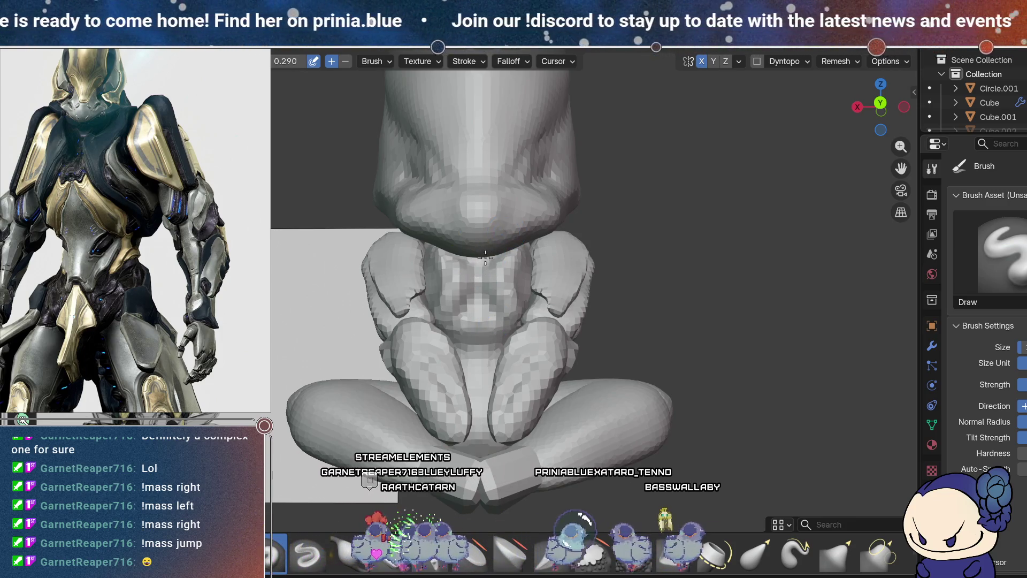
pyautogui.moveTo(485, 316); pyautogui.dragTo(539, 289, button='middle')
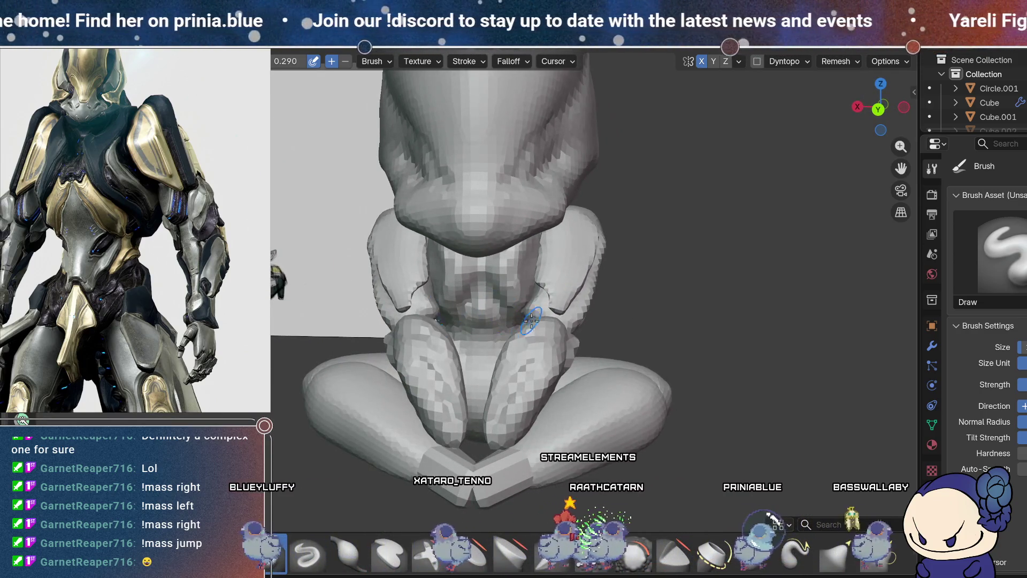
pyautogui.hotkey('shift', 's')
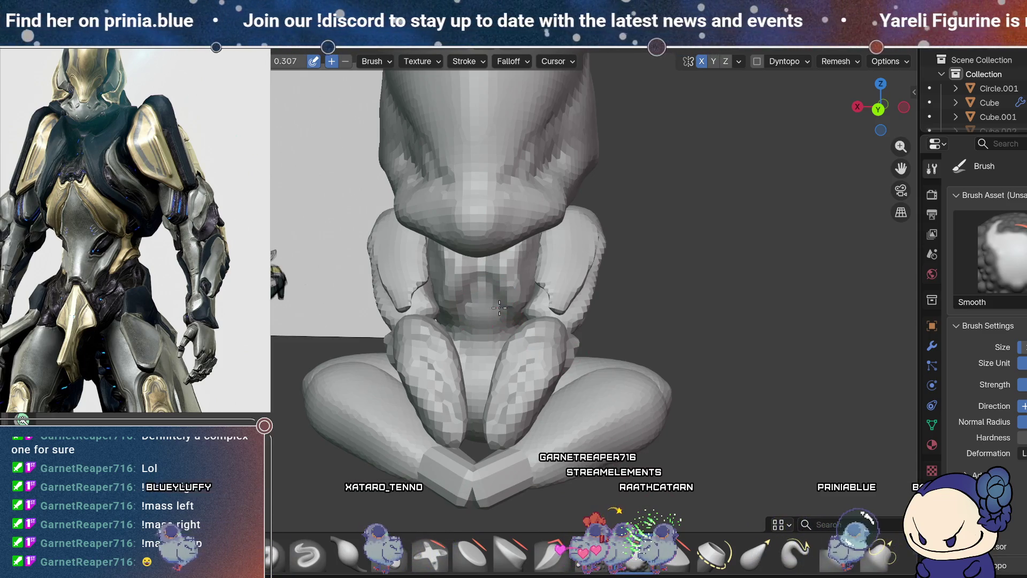
# Step: Smooth the faceted chest area and orbit to check it against the lap
pyautogui.moveTo(491, 308)
pyautogui.mouseDown(button='middle')
pyautogui.moveTo(522, 295)
pyautogui.moveTo(497, 226)
pyautogui.mouseUp(button='middle')
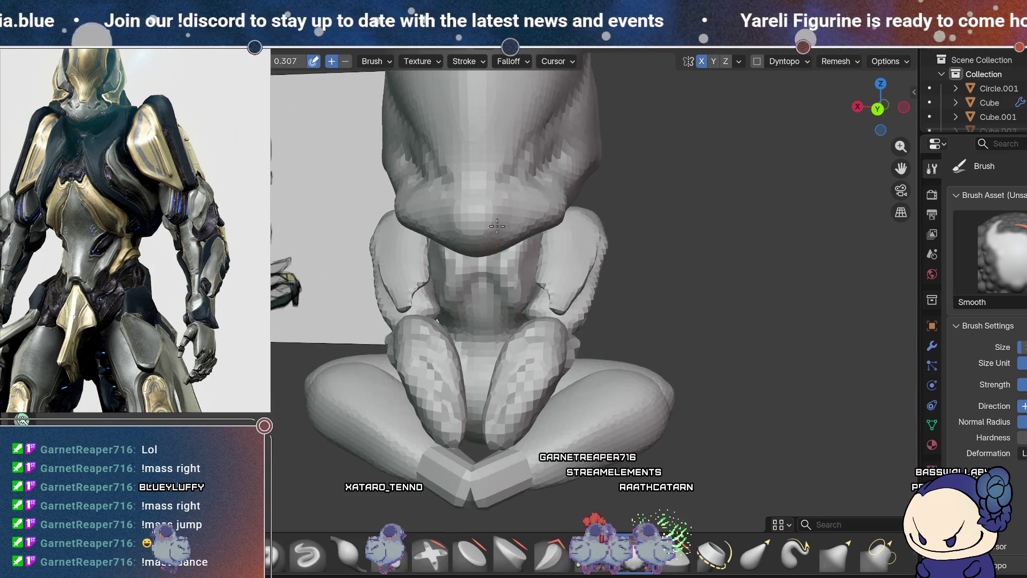
pyautogui.moveTo(533, 271)
pyautogui.mouseDown(button='middle')
pyautogui.moveTo(527, 263)
pyautogui.moveTo(554, 265)
pyautogui.mouseUp(button='middle')
pyautogui.moveTo(501, 304); pyautogui.dragTo(477, 318)
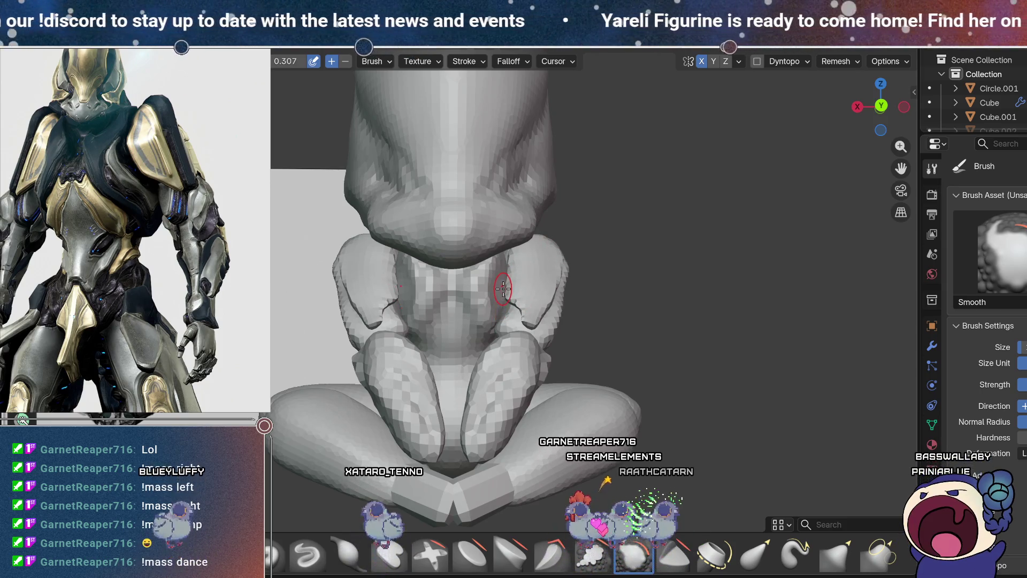
pyautogui.moveTo(477, 318)
pyautogui.mouseDown(button='middle')
pyautogui.moveTo(503, 274)
pyautogui.moveTo(513, 324)
pyautogui.moveTo(586, 341)
pyautogui.mouseUp(button='middle')
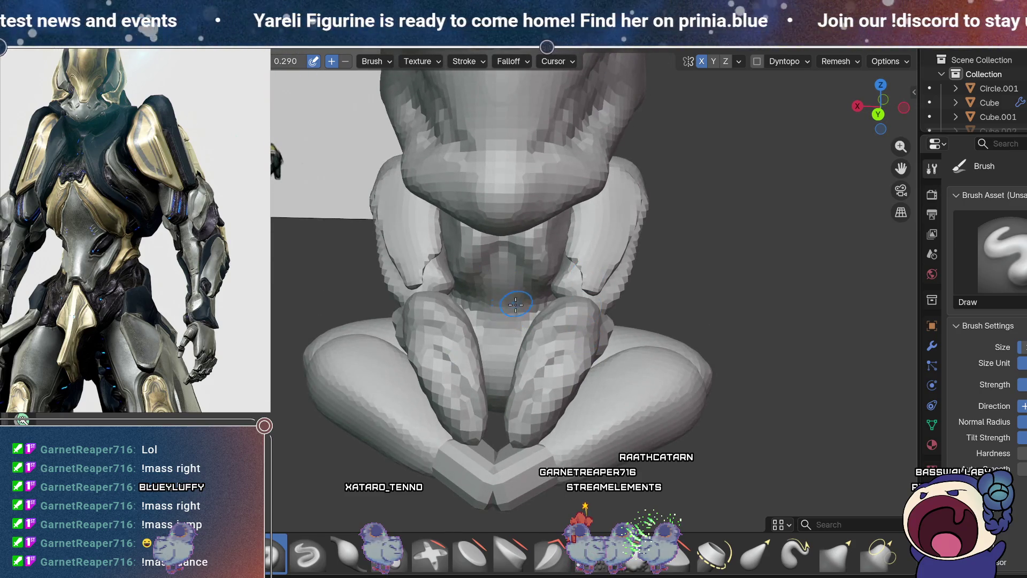
pyautogui.moveTo(537, 302); pyautogui.dragTo(507, 322, button='middle')
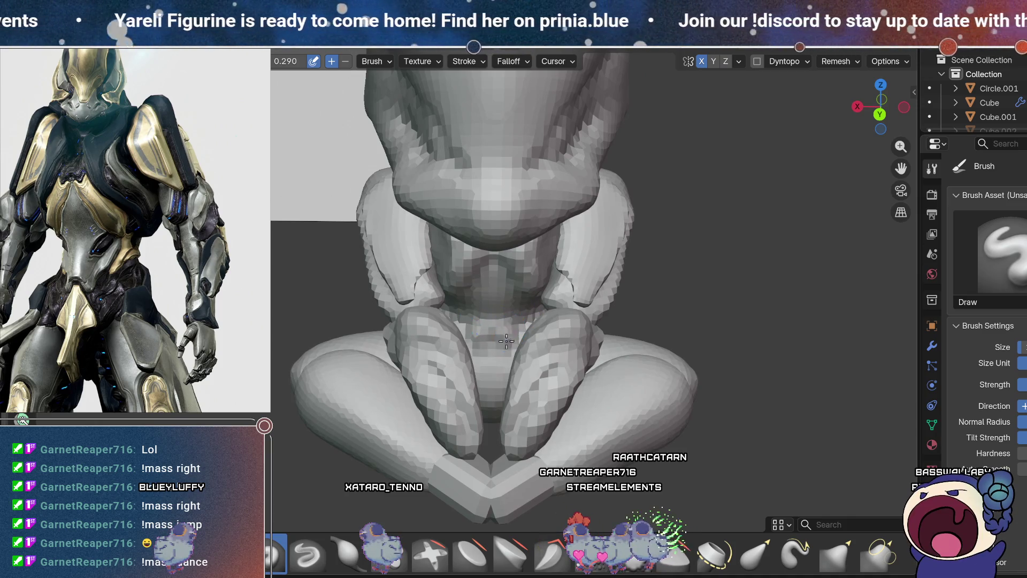
pyautogui.moveTo(497, 323)
pyautogui.mouseDown(button='middle')
pyautogui.moveTo(558, 277)
pyautogui.moveTo(527, 315)
pyautogui.mouseUp(button='middle')
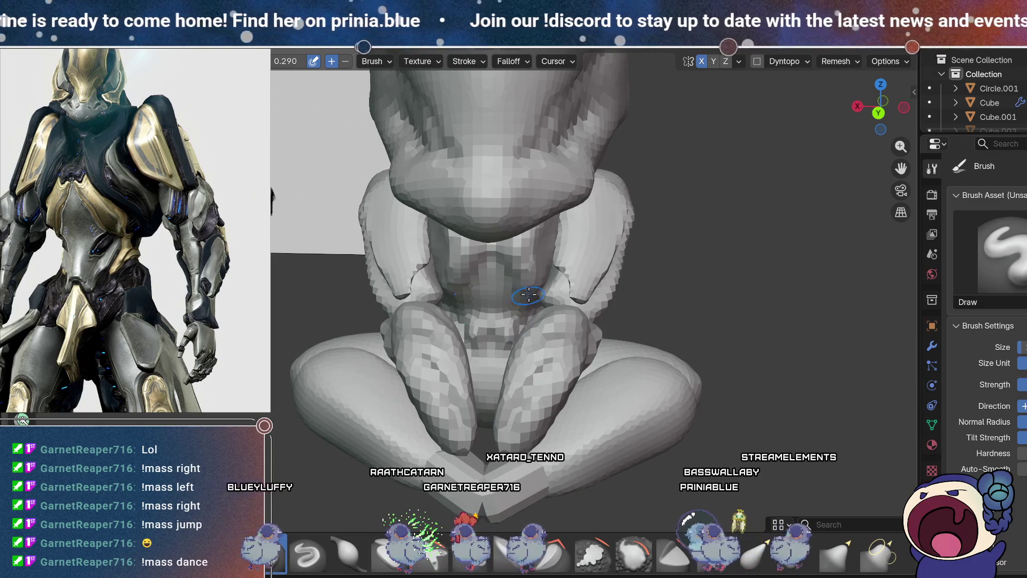
# Step: Inspect and build up the lap and legs from many angles, ending facing the legs
pyautogui.moveTo(558, 289)
pyautogui.mouseDown(button='middle')
pyautogui.moveTo(496, 279)
pyautogui.moveTo(518, 282)
pyautogui.mouseUp(button='middle')
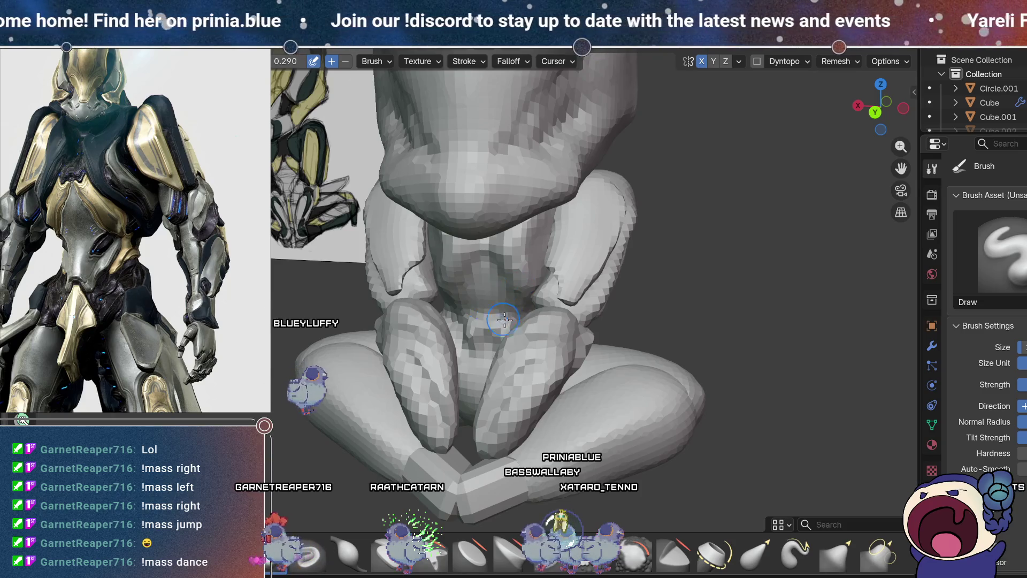
pyautogui.moveTo(503, 319); pyautogui.dragTo(478, 258, button='middle')
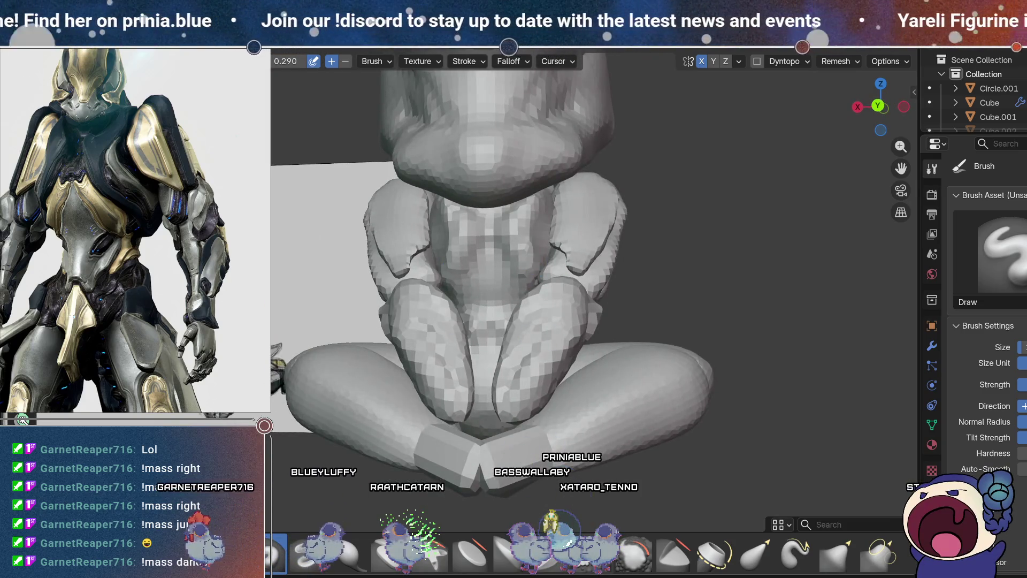
pyautogui.moveTo(562, 304); pyautogui.dragTo(518, 346, button='middle')
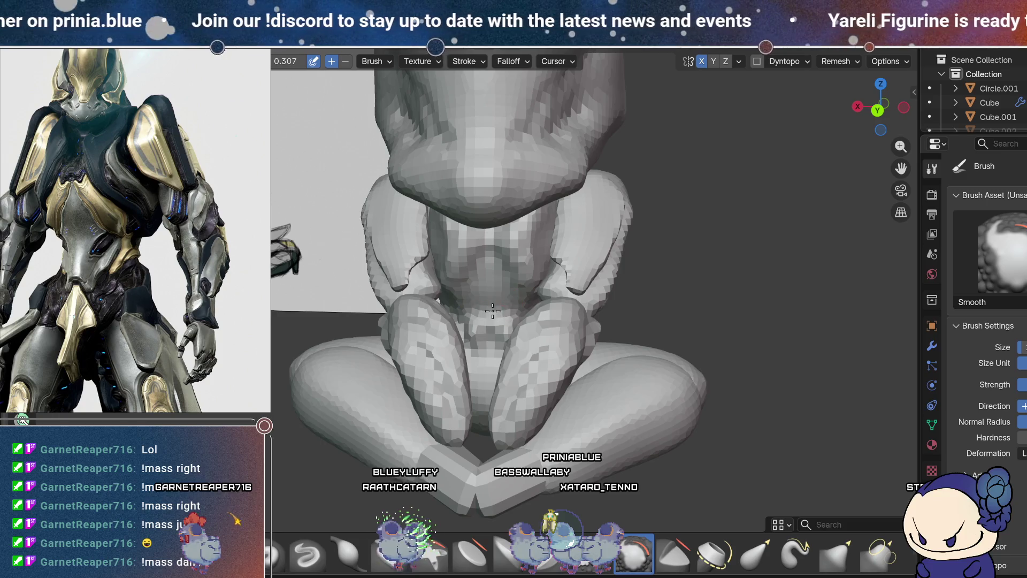
pyautogui.moveTo(523, 305)
pyautogui.mouseDown(button='middle')
pyautogui.moveTo(538, 313)
pyautogui.moveTo(504, 285)
pyautogui.moveTo(513, 241)
pyautogui.moveTo(555, 285)
pyautogui.moveTo(503, 255)
pyautogui.mouseUp(button='middle')
pyautogui.moveTo(532, 292)
pyautogui.mouseDown(button='middle')
pyautogui.moveTo(494, 346)
pyautogui.moveTo(522, 324)
pyautogui.moveTo(567, 345)
pyautogui.moveTo(536, 364)
pyautogui.moveTo(537, 350)
pyautogui.mouseUp(button='middle')
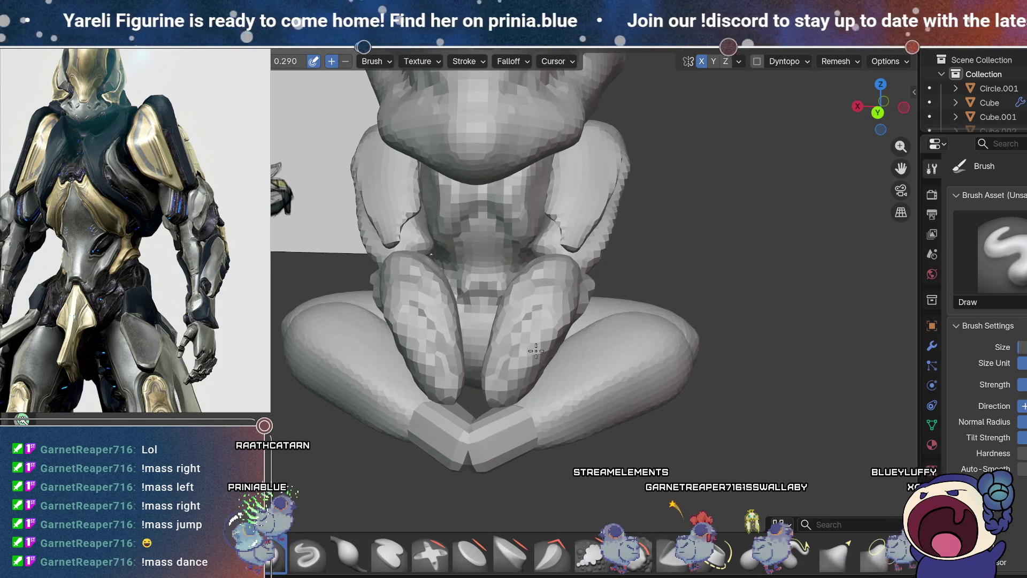
pyautogui.moveTo(536, 351)
pyautogui.mouseDown(button='middle')
pyautogui.moveTo(540, 335)
pyautogui.moveTo(535, 388)
pyautogui.mouseUp(button='middle')
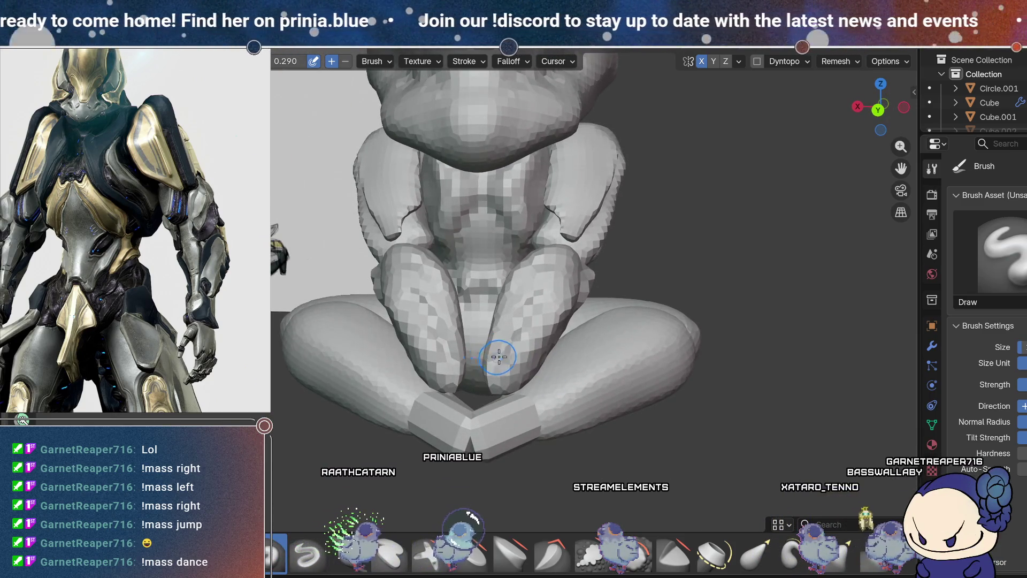
pyautogui.moveTo(554, 209); pyautogui.dragTo(563, 196, button='middle')
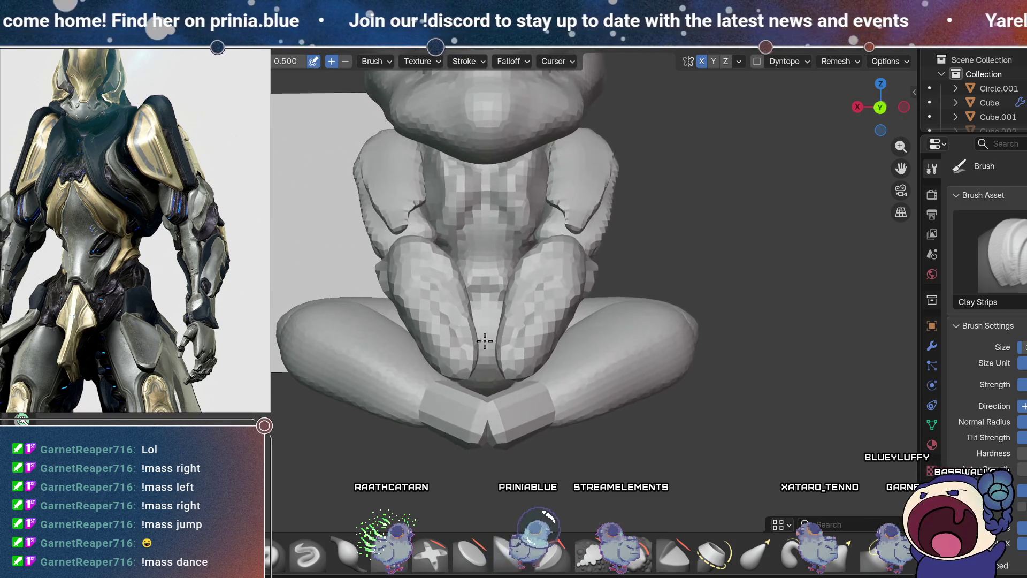
# Step: Add Clay Strips volume between the knees while checking angles, then bring up the Remesh settings
pyautogui.moveTo(490, 336); pyautogui.dragTo(488, 333, button='middle')
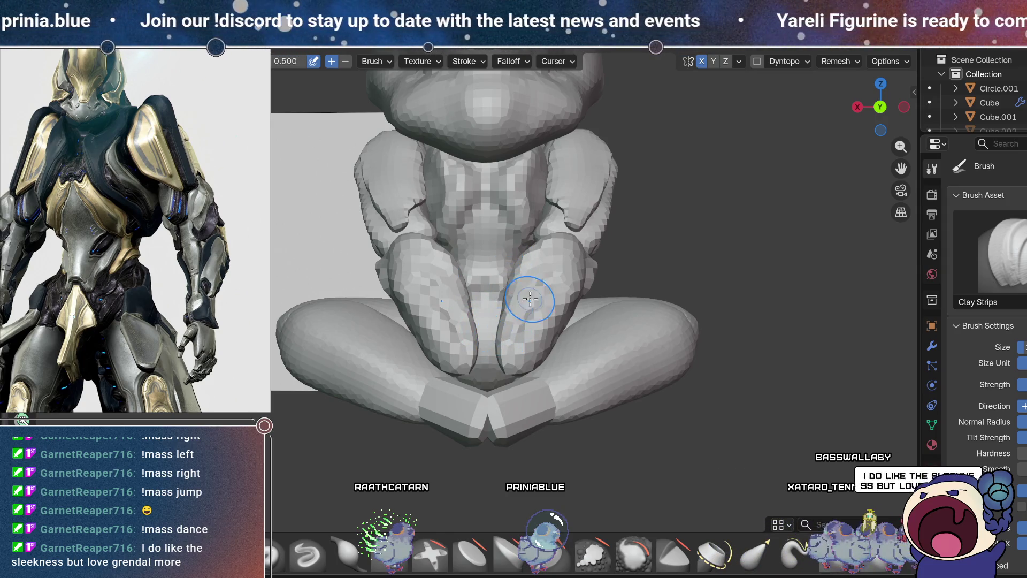
pyautogui.moveTo(504, 370); pyautogui.dragTo(508, 353, button='middle')
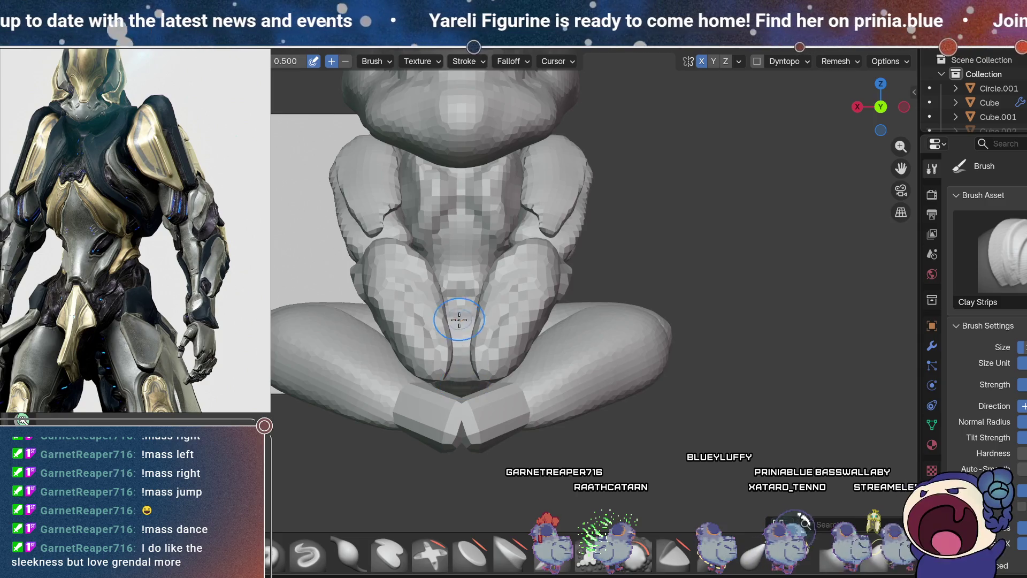
pyautogui.moveTo(467, 398); pyautogui.dragTo(462, 345, button='middle')
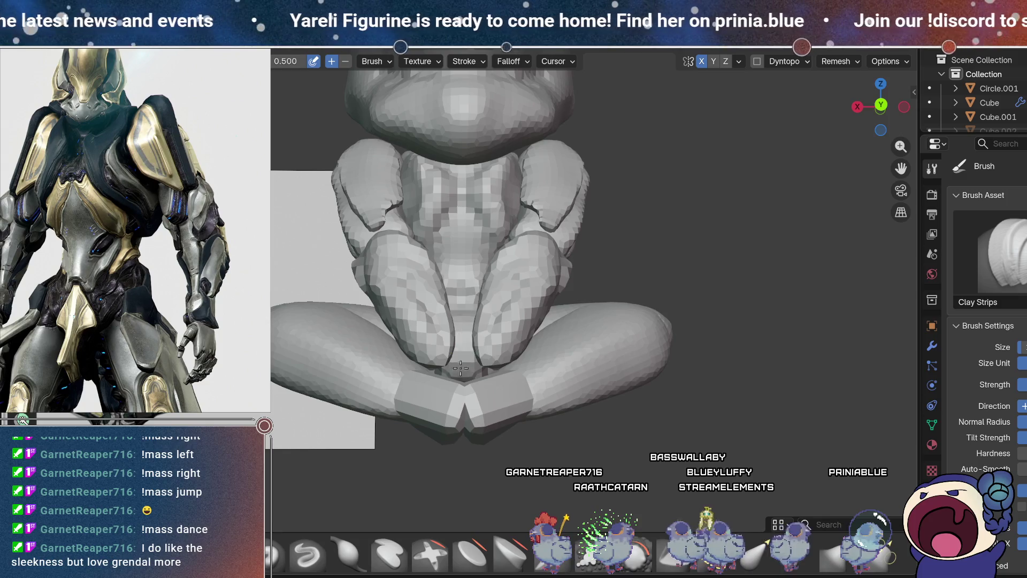
pyautogui.click(835, 61)
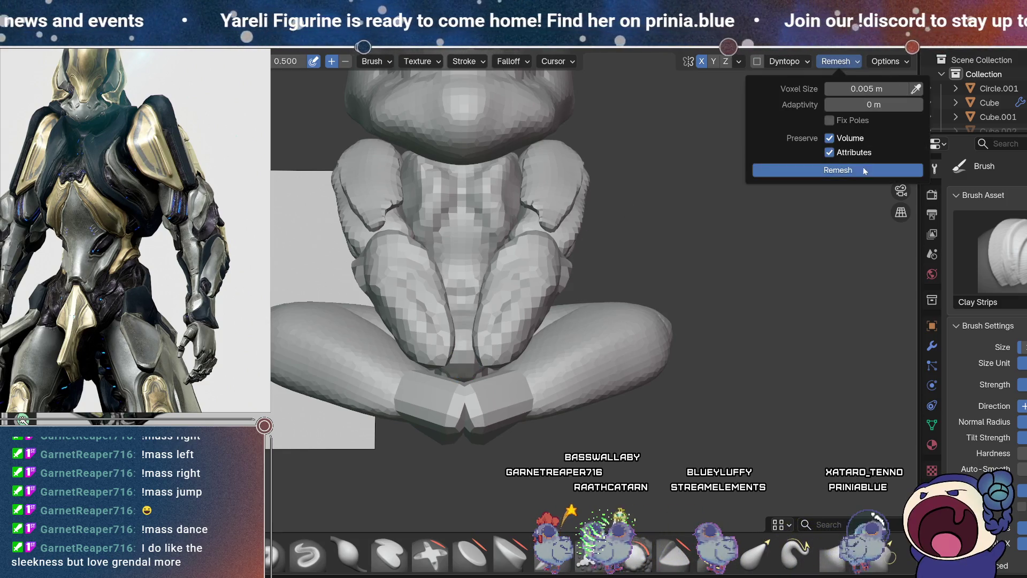
# Step: Remesh at 0.005 m voxel size and pick the Scrape/Fill brush from a top-down view
pyautogui.click(665, 423)
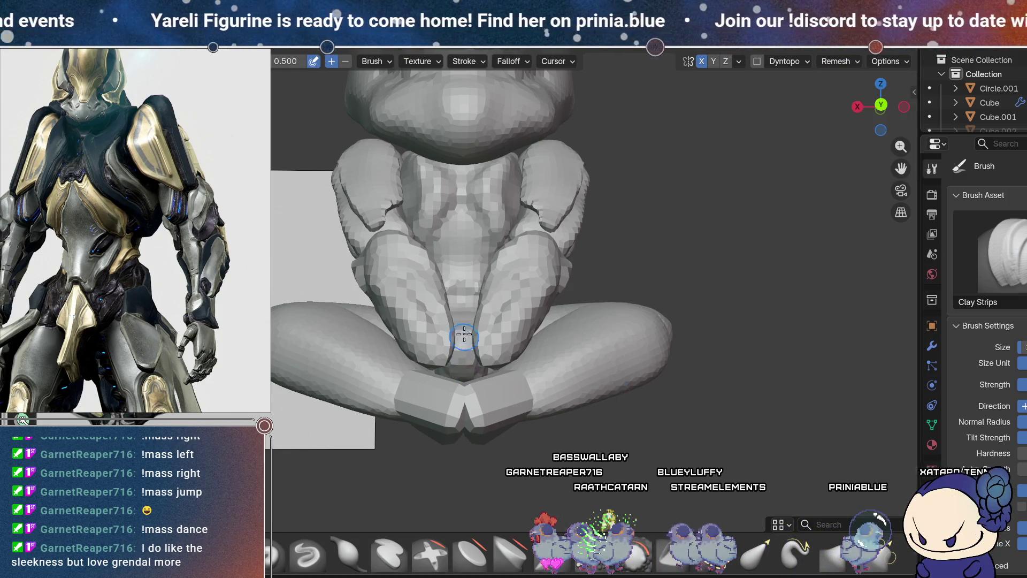
pyautogui.moveTo(466, 348)
pyautogui.mouseDown(button='middle')
pyautogui.moveTo(472, 436)
pyautogui.moveTo(466, 385)
pyautogui.moveTo(491, 421)
pyautogui.mouseUp(button='middle')
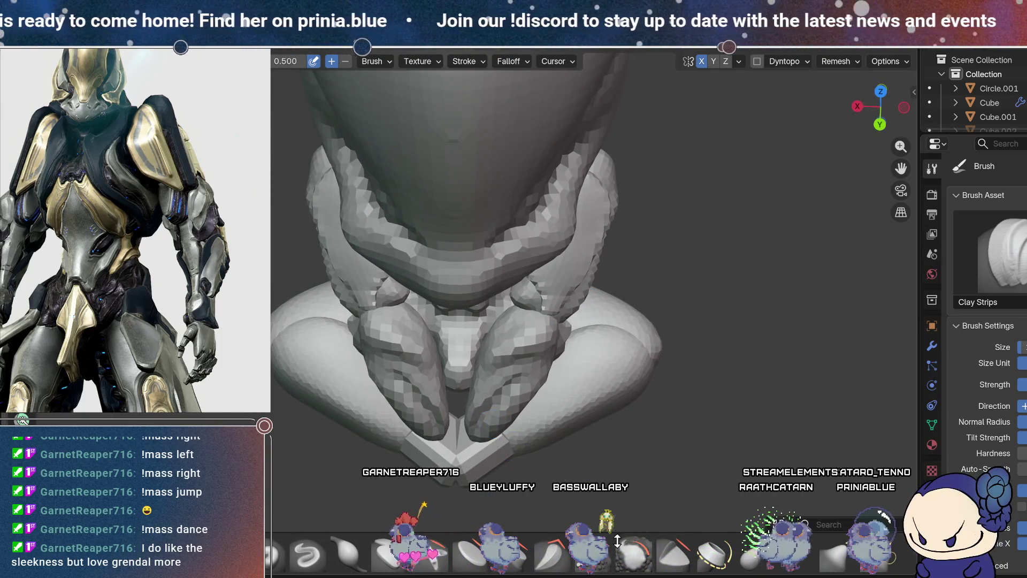
pyautogui.click(592, 554)
pyautogui.moveTo(489, 377)
pyautogui.mouseDown(button='middle')
pyautogui.moveTo(488, 296)
pyautogui.moveTo(542, 257)
pyautogui.moveTo(536, 265)
pyautogui.mouseUp(button='middle')
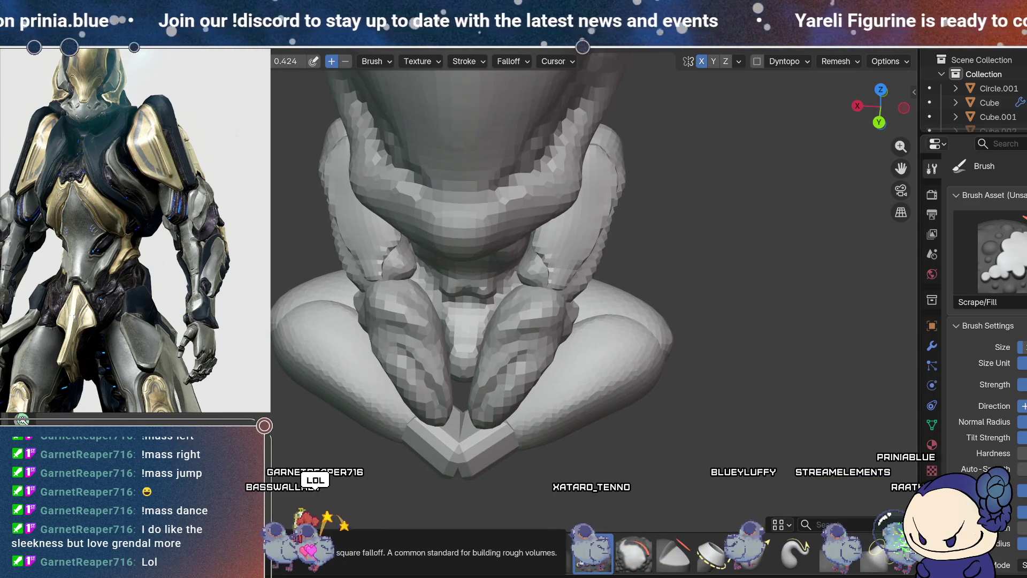
# Step: Return to Clay Strips (C) and check the figure frontally and against the reference drawing
pyautogui.press('c')
pyautogui.moveTo(514, 321)
pyautogui.mouseDown(button='middle')
pyautogui.moveTo(528, 313)
pyautogui.moveTo(468, 340)
pyautogui.moveTo(569, 372)
pyautogui.moveTo(527, 369)
pyautogui.moveTo(537, 377)
pyautogui.mouseUp(button='middle')
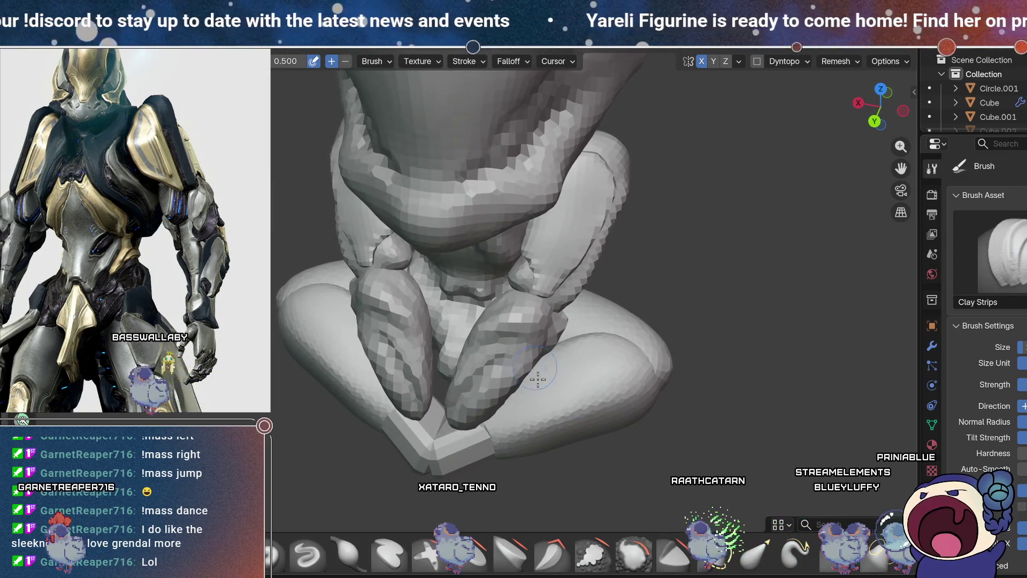
pyautogui.moveTo(514, 436); pyautogui.dragTo(482, 357, button='middle')
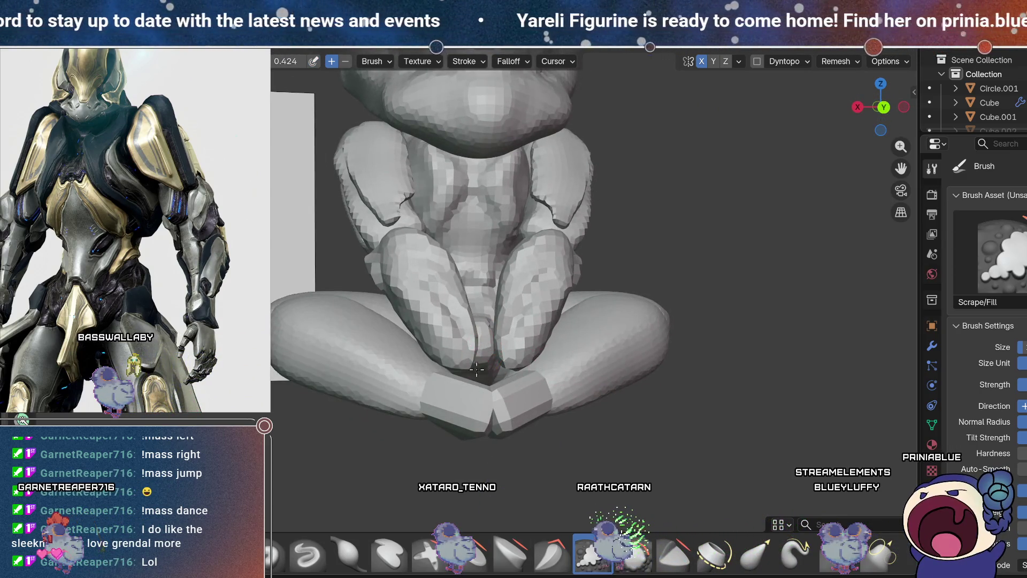
pyautogui.moveTo(528, 275); pyautogui.dragTo(484, 350, button='middle')
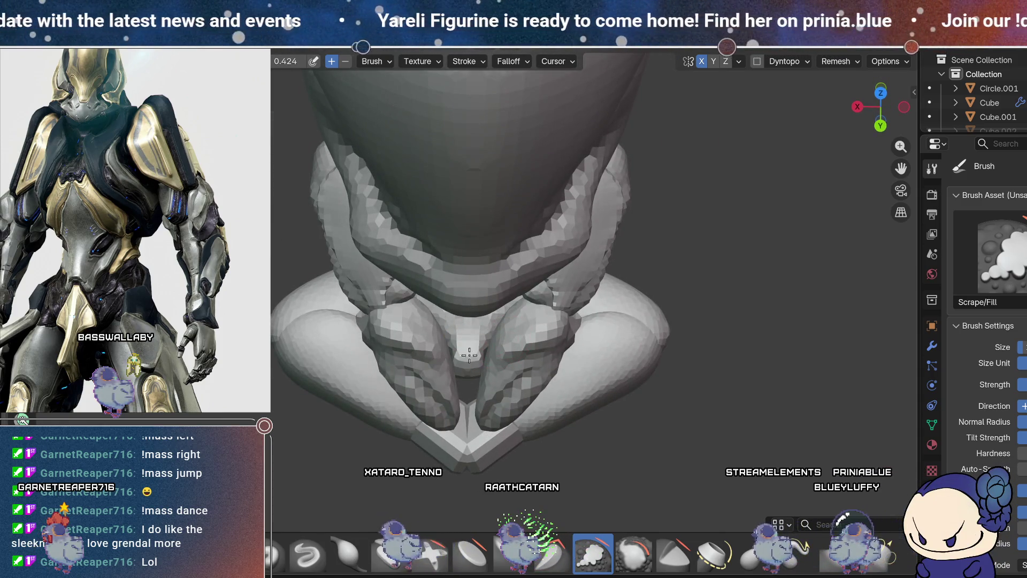
pyautogui.moveTo(552, 299)
pyautogui.mouseDown(button='middle')
pyautogui.moveTo(494, 305)
pyautogui.moveTo(515, 303)
pyautogui.moveTo(492, 321)
pyautogui.mouseUp(button='middle')
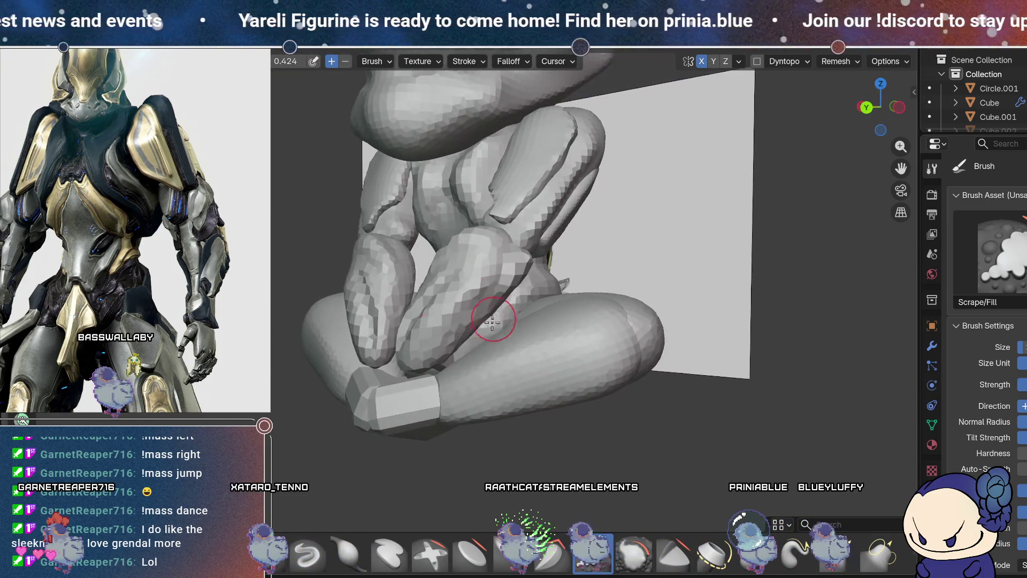
pyautogui.moveTo(511, 358); pyautogui.dragTo(459, 351, button='middle')
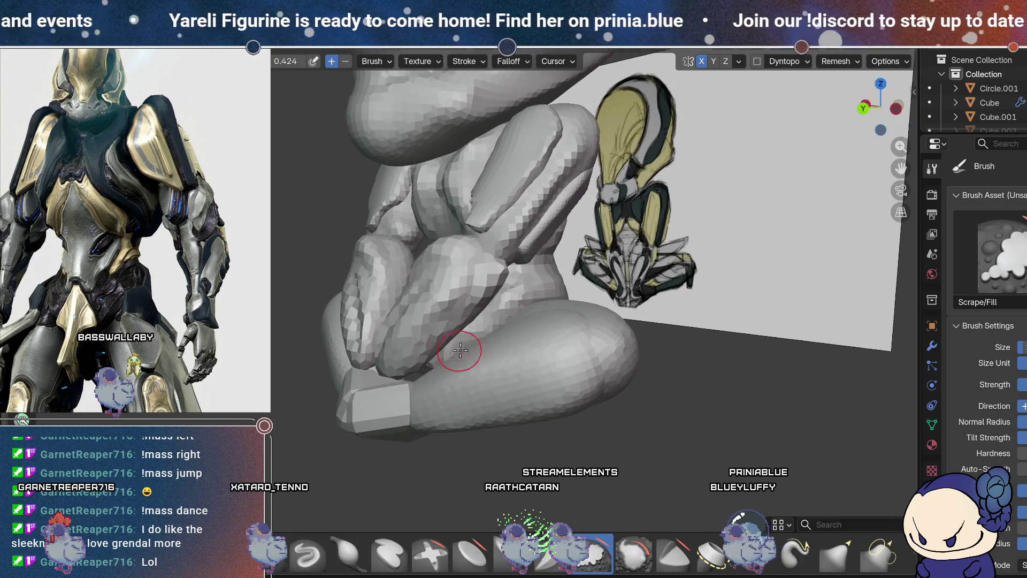
pyautogui.moveTo(498, 322)
pyautogui.mouseDown(button='middle')
pyautogui.moveTo(514, 308)
pyautogui.moveTo(516, 265)
pyautogui.moveTo(497, 318)
pyautogui.moveTo(485, 253)
pyautogui.moveTo(611, 320)
pyautogui.mouseUp(button='middle')
# Step: Raise the brush strength and scrape down the head and upper body surfaces, checking from the side
pyautogui.moveTo(294, 67); pyautogui.dragTo(305, 68)
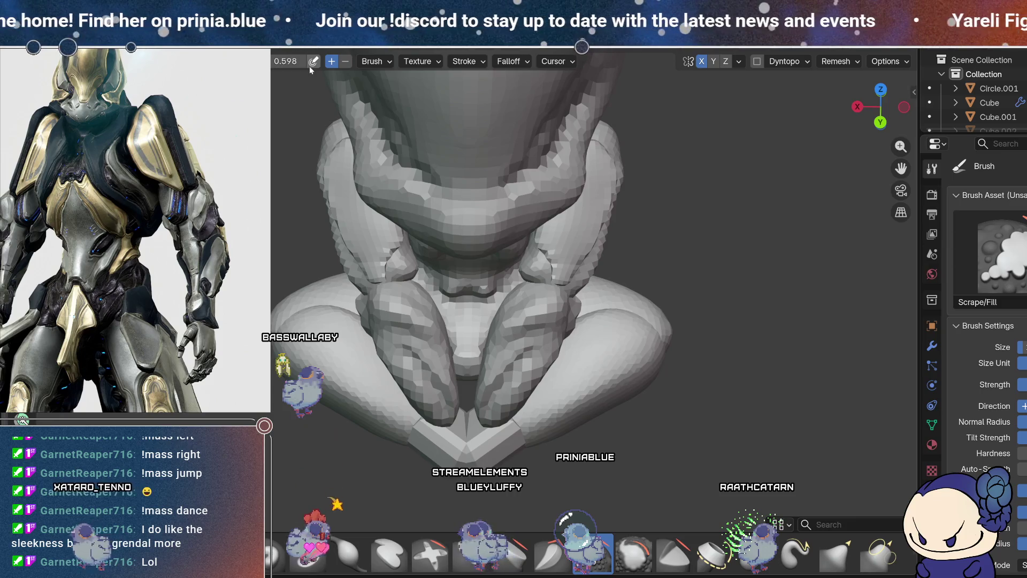
pyautogui.moveTo(578, 120); pyautogui.dragTo(472, 351)
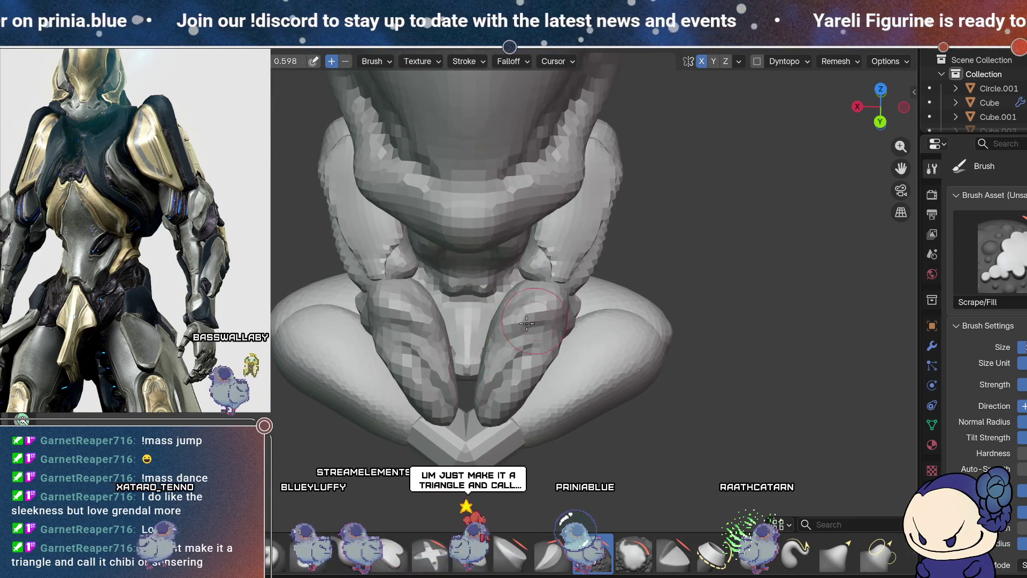
pyautogui.moveTo(526, 321)
pyautogui.mouseDown(button='middle')
pyautogui.moveTo(474, 325)
pyautogui.moveTo(491, 355)
pyautogui.mouseUp(button='middle')
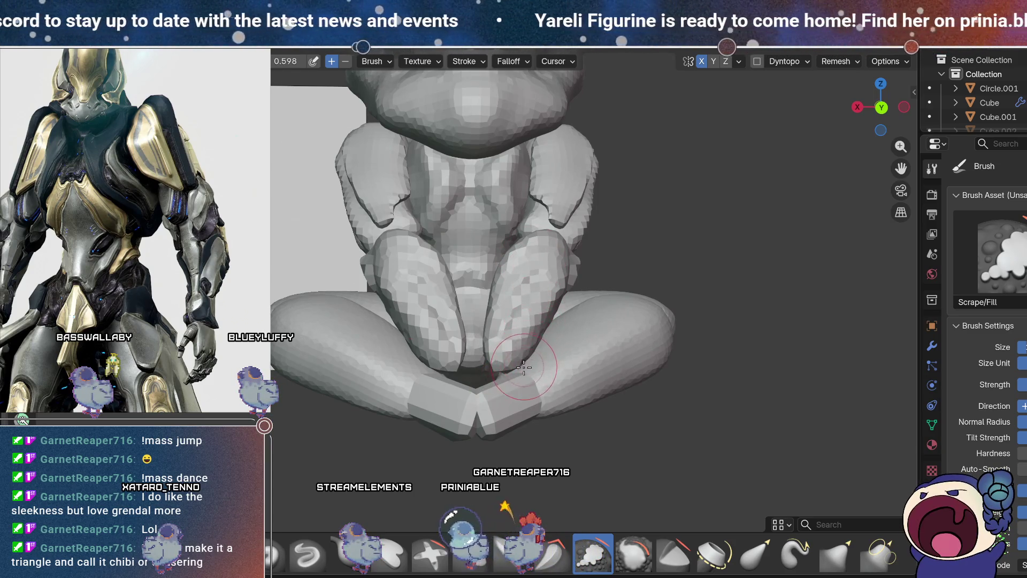
pyautogui.moveTo(523, 367); pyautogui.dragTo(531, 389, button='middle')
pyautogui.moveTo(546, 337)
pyautogui.mouseDown(button='middle')
pyautogui.moveTo(505, 418)
pyautogui.moveTo(464, 354)
pyautogui.mouseUp(button='middle')
# Step: Flatten the surface between the hands, review it from low angles, then switch to the Draw brush
pyautogui.moveTo(482, 319); pyautogui.dragTo(527, 320)
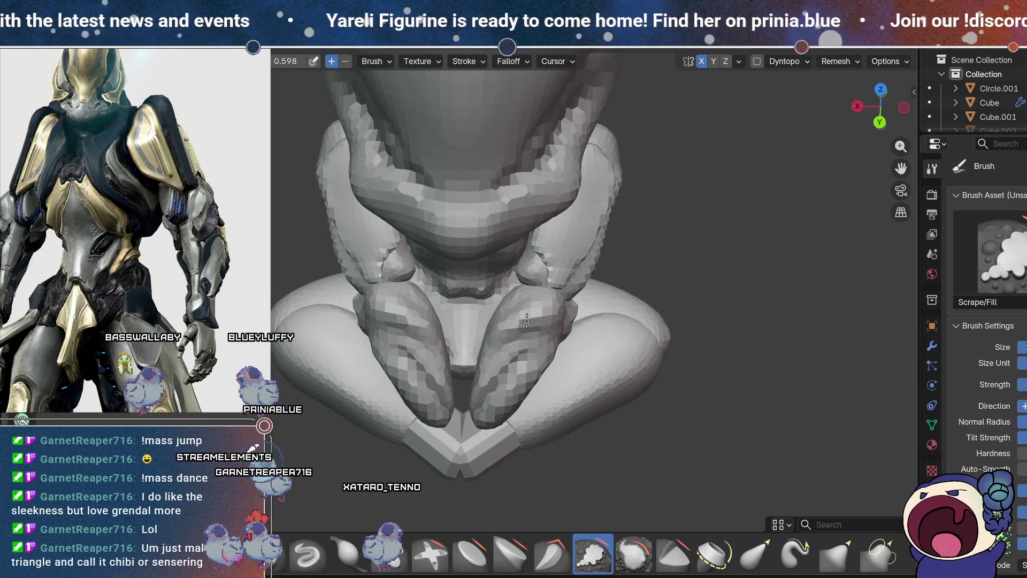
pyautogui.moveTo(535, 341); pyautogui.dragTo(475, 341, button='middle')
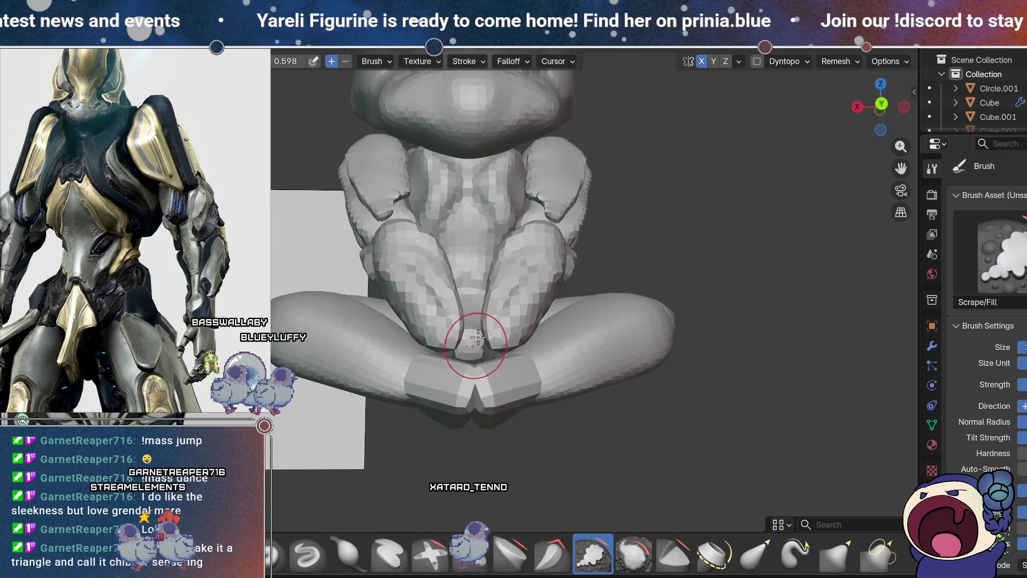
pyautogui.moveTo(480, 376); pyautogui.dragTo(493, 423, button='middle')
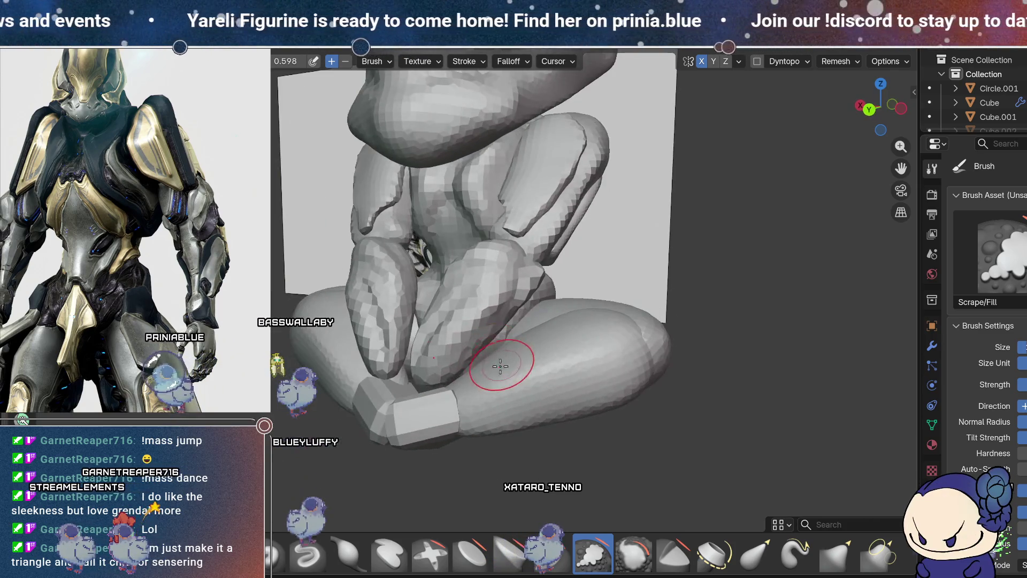
pyautogui.moveTo(477, 370); pyautogui.dragTo(529, 366, button='middle')
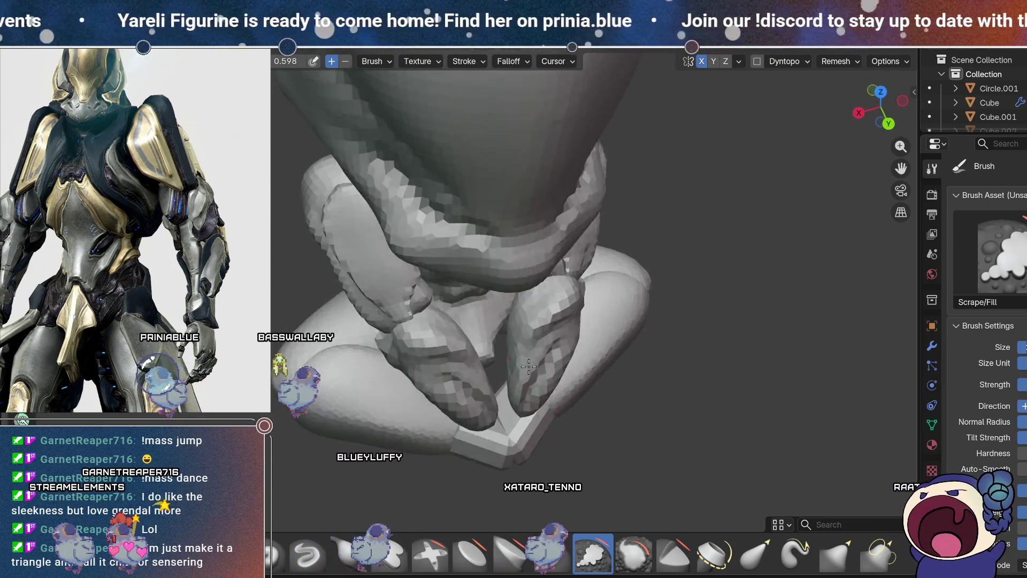
pyautogui.moveTo(499, 329)
pyautogui.mouseDown(button='middle')
pyautogui.moveTo(535, 370)
pyautogui.moveTo(565, 361)
pyautogui.moveTo(531, 393)
pyautogui.moveTo(551, 370)
pyautogui.mouseUp(button='middle')
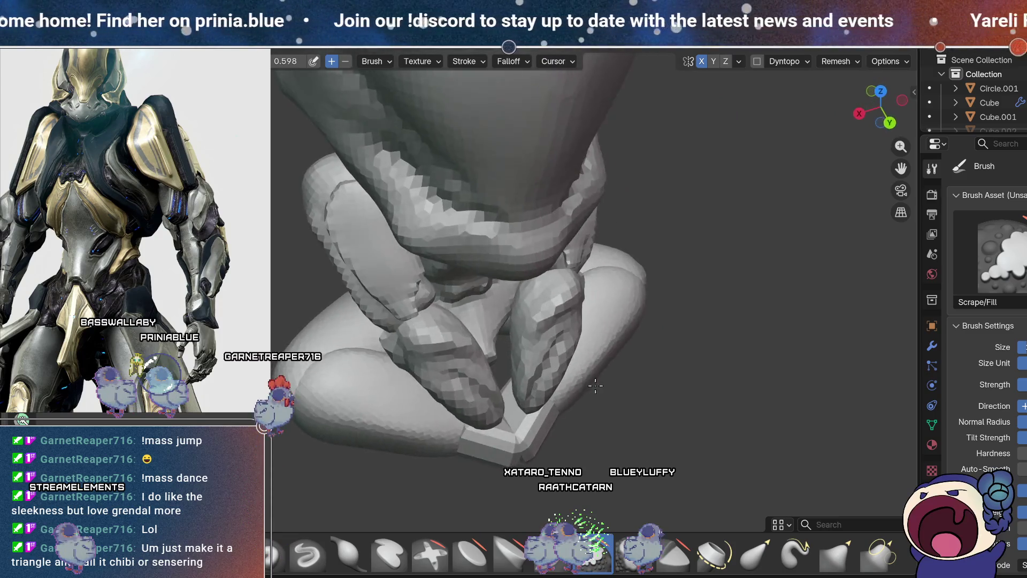
pyautogui.moveTo(551, 370)
pyautogui.mouseDown(button='middle')
pyautogui.moveTo(568, 361)
pyautogui.moveTo(554, 365)
pyautogui.moveTo(557, 377)
pyautogui.moveTo(509, 306)
pyautogui.moveTo(498, 220)
pyautogui.mouseUp(button='middle')
pyautogui.press('x')
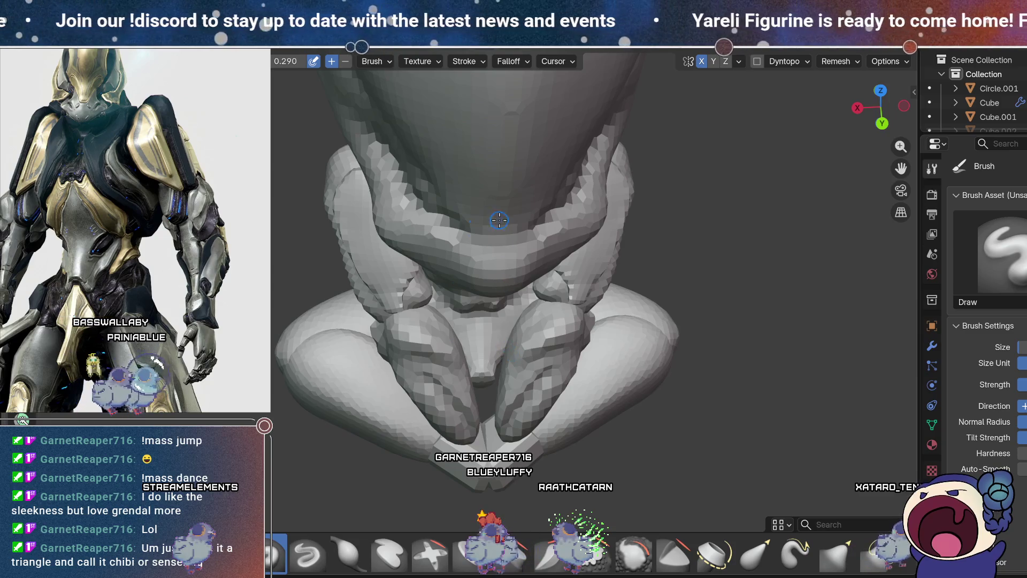
pyautogui.moveTo(547, 337); pyautogui.dragTo(530, 311, button='middle')
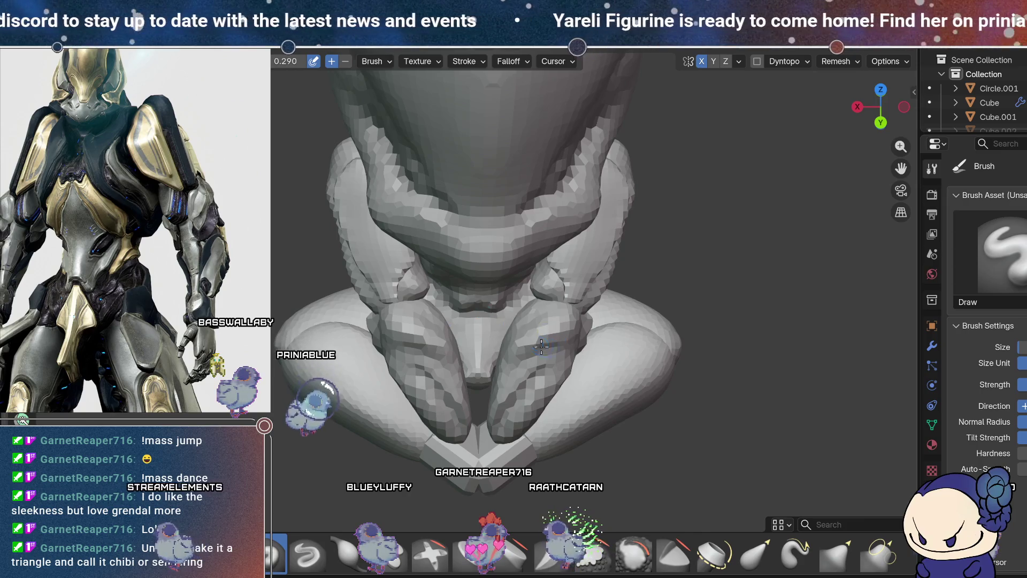
pyautogui.moveTo(541, 346); pyautogui.dragTo(529, 353, button='middle')
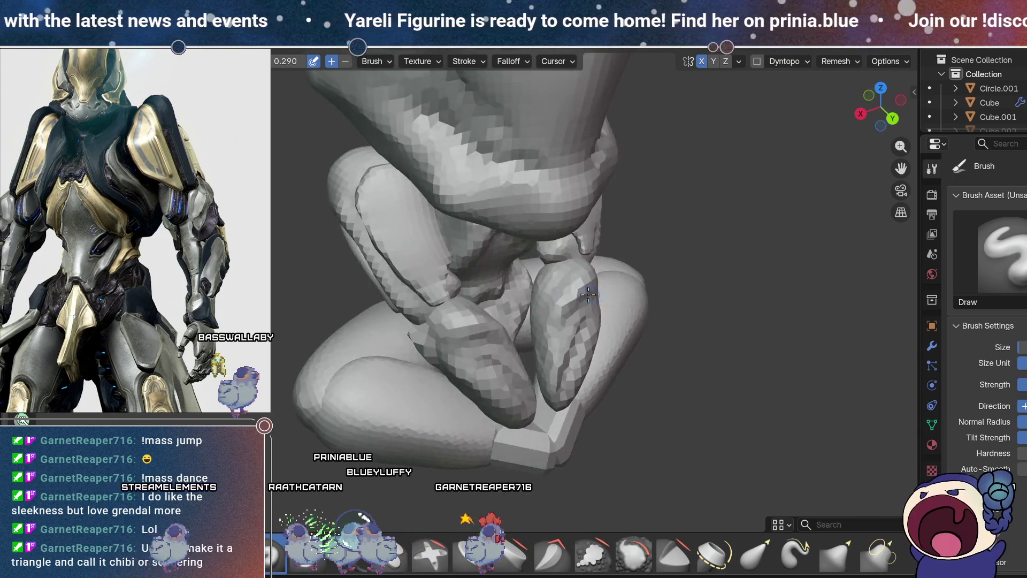
pyautogui.moveTo(498, 305); pyautogui.dragTo(515, 317, button='middle')
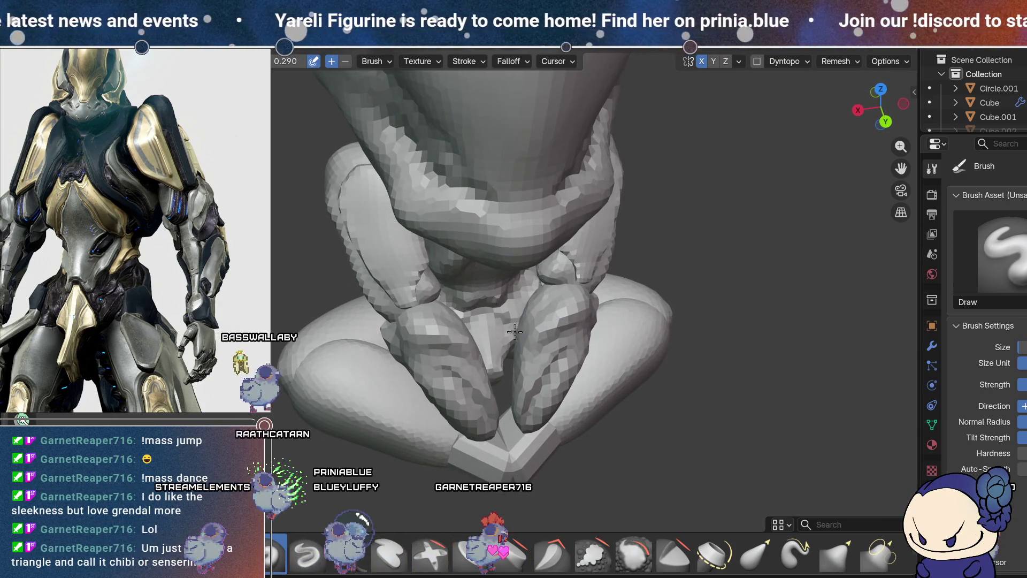
pyautogui.moveTo(565, 319)
pyautogui.mouseDown(button='middle')
pyautogui.moveTo(539, 296)
pyautogui.moveTo(525, 344)
pyautogui.moveTo(538, 310)
pyautogui.mouseUp(button='middle')
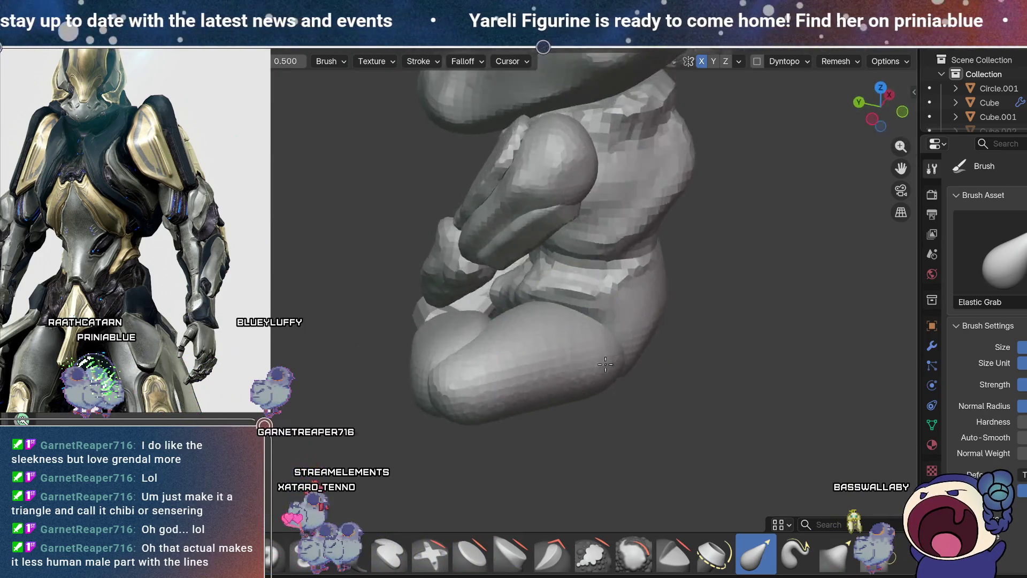
# Step: Select the Elastic Grab brush and review the whole sculpt from the side, below and above
pyautogui.moveTo(510, 347); pyautogui.dragTo(715, 337, button='middle')
pyautogui.click(754, 553)
pyautogui.moveTo(638, 335)
pyautogui.mouseDown(button='middle')
pyautogui.moveTo(646, 296)
pyautogui.moveTo(617, 309)
pyautogui.moveTo(630, 323)
pyautogui.mouseUp(button='middle')
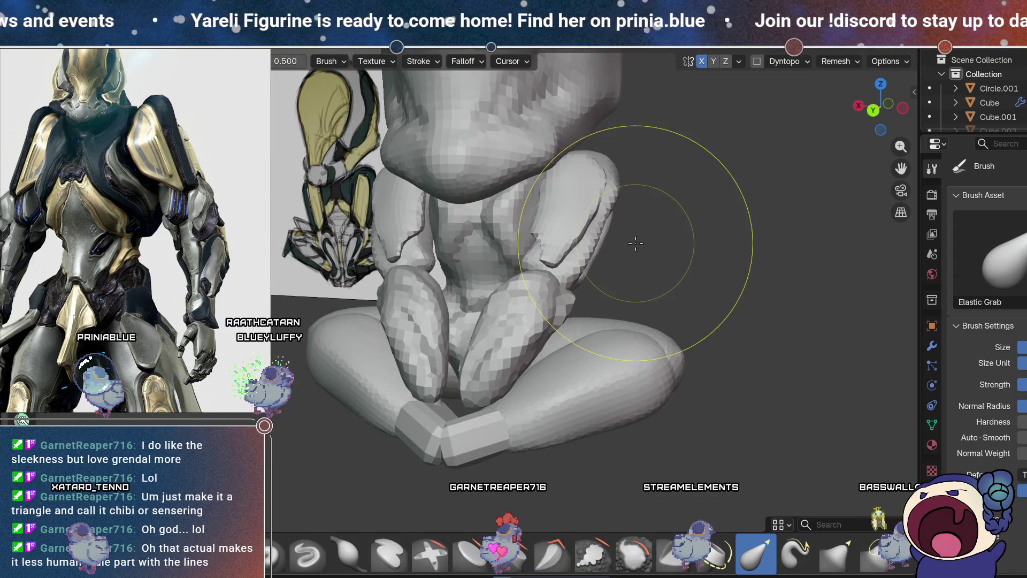
pyautogui.moveTo(639, 325)
pyautogui.mouseDown(button='middle')
pyautogui.moveTo(665, 321)
pyautogui.moveTo(656, 233)
pyautogui.moveTo(572, 273)
pyautogui.moveTo(619, 282)
pyautogui.moveTo(670, 347)
pyautogui.moveTo(583, 332)
pyautogui.moveTo(508, 294)
pyautogui.moveTo(829, 303)
pyautogui.moveTo(653, 304)
pyautogui.mouseUp(button='middle')
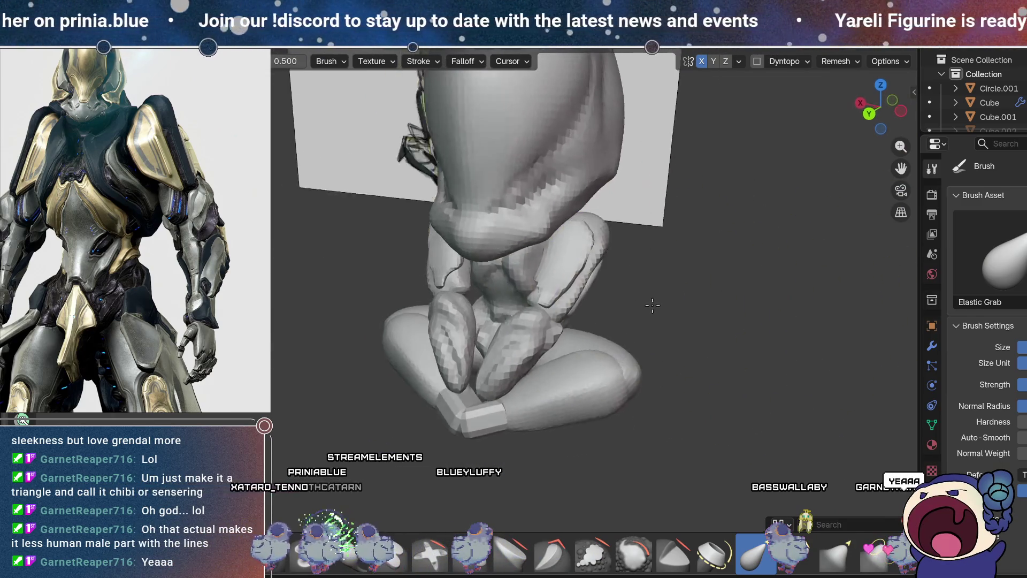
pyautogui.scroll(-3, 652, 305)
pyautogui.scroll(-2, 654, 321)
pyautogui.moveTo(661, 301); pyautogui.dragTo(644, 332, button='middle')
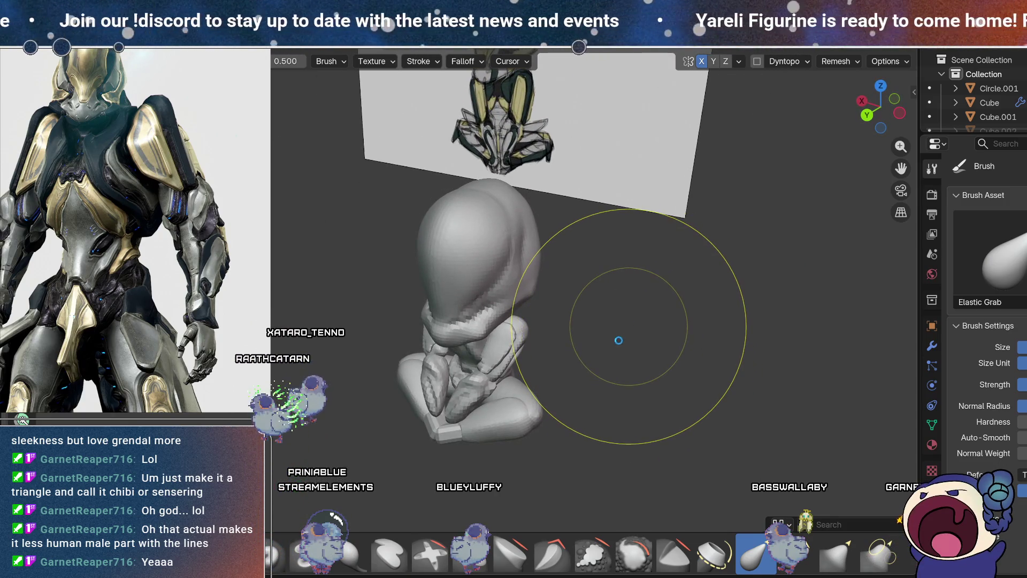
# Step: Exit Sculpt Mode with Ctrl+Tab from an angled view and select the figure's leg object
pyautogui.moveTo(619, 332); pyautogui.dragTo(665, 284, button='middle')
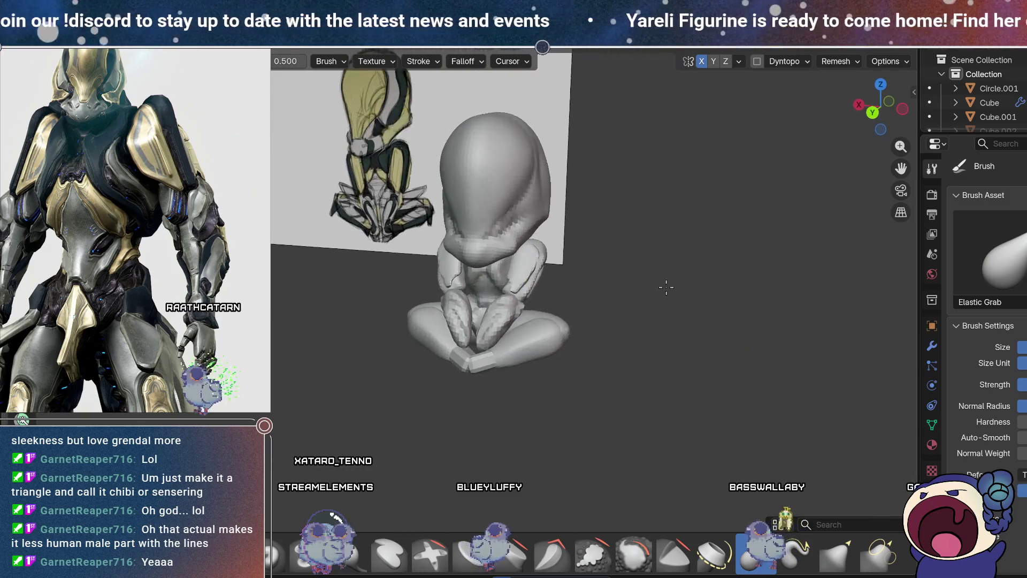
pyautogui.scroll(2, 643, 287)
pyautogui.scroll(2, 642, 305)
pyautogui.scroll(2, 673, 308)
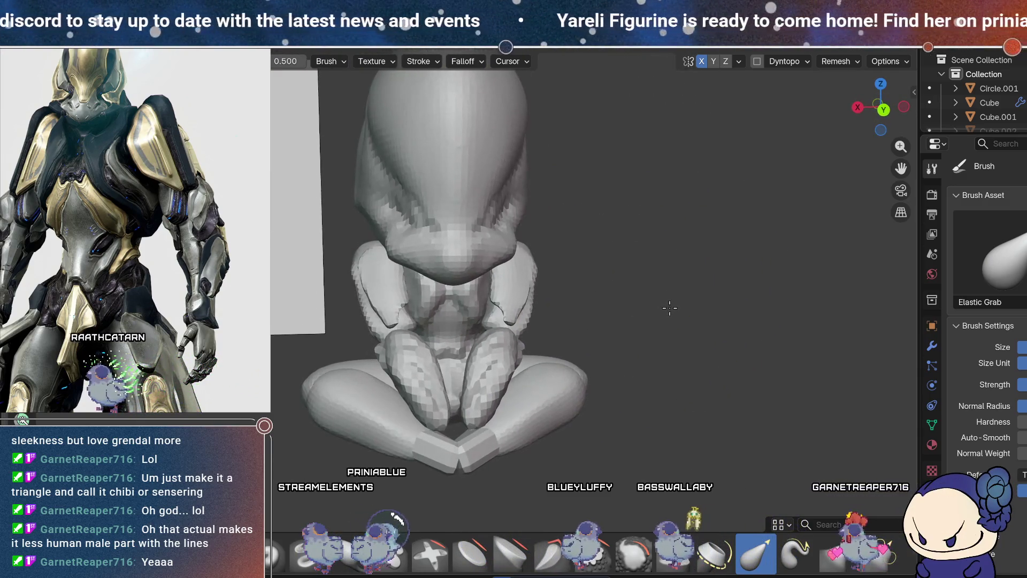
pyautogui.moveTo(674, 308); pyautogui.dragTo(642, 332, button='middle')
pyautogui.scroll(2, 641, 332)
pyautogui.moveTo(578, 276)
pyautogui.mouseDown(button='middle')
pyautogui.moveTo(552, 355)
pyautogui.moveTo(458, 332)
pyautogui.mouseUp(button='middle')
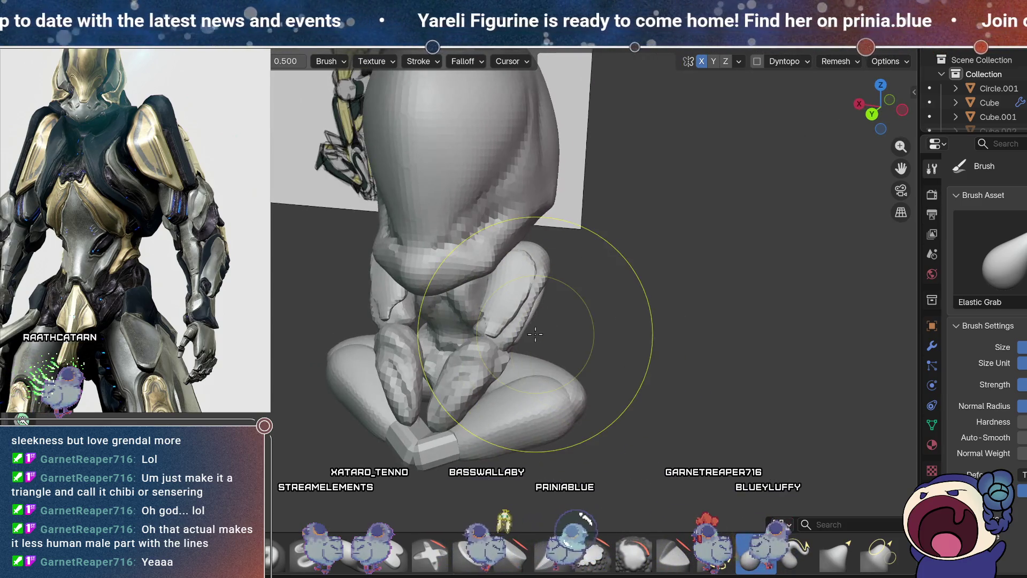
pyautogui.scroll(-3, 532, 382)
pyautogui.hotkey('ctrl', 'Tab')
pyautogui.click(532, 382)
# Step: Select the leg piece in the viewport and compare it against the reference image's front and back views
pyautogui.moveTo(621, 338)
pyautogui.mouseDown(button='middle')
pyautogui.moveTo(549, 301)
pyautogui.moveTo(574, 362)
pyautogui.moveTo(519, 351)
pyautogui.moveTo(520, 365)
pyautogui.moveTo(491, 351)
pyautogui.moveTo(558, 379)
pyautogui.moveTo(542, 343)
pyautogui.mouseUp(button='middle')
pyautogui.click(542, 342)
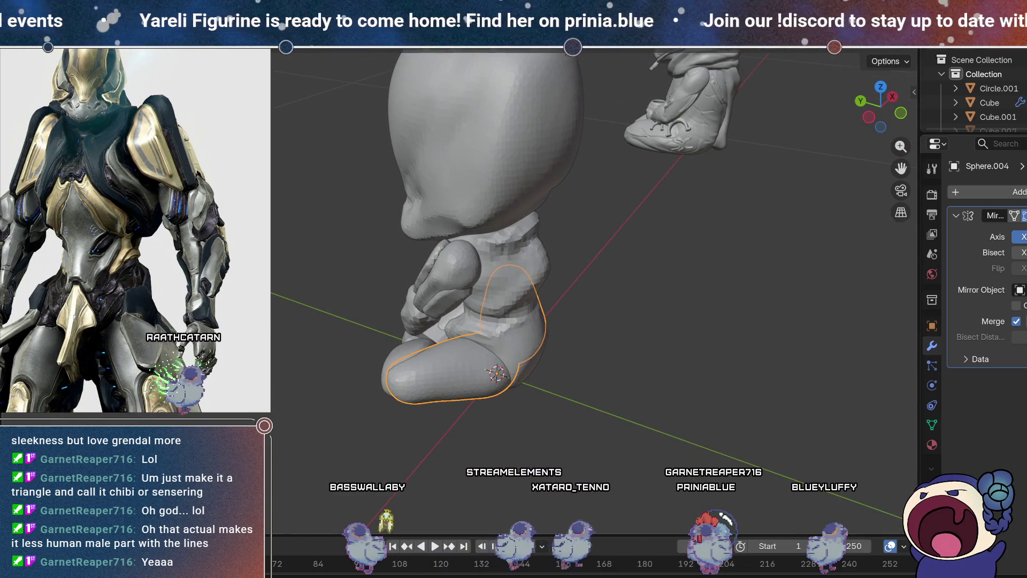
pyautogui.scroll(-2, 110, 302)
pyautogui.scroll(-1, 109, 303)
pyautogui.scroll(-2, 111, 302)
pyautogui.scroll(-1, 109, 302)
pyautogui.scroll(-2, 111, 303)
pyautogui.scroll(-1, 105, 300)
pyautogui.scroll(-1, 99, 297)
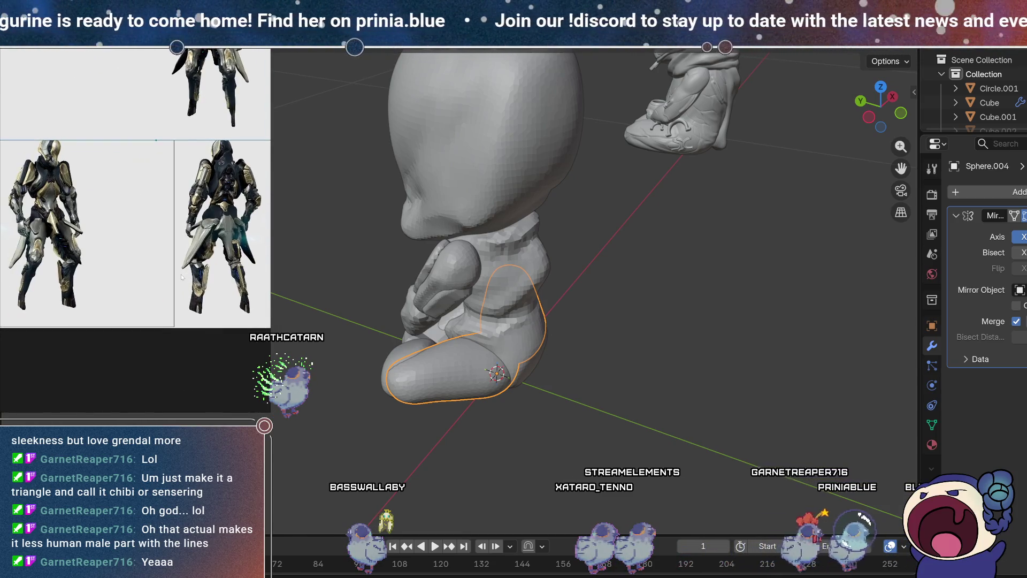
pyautogui.scroll(1, 147, 275)
pyautogui.scroll(1, 147, 274)
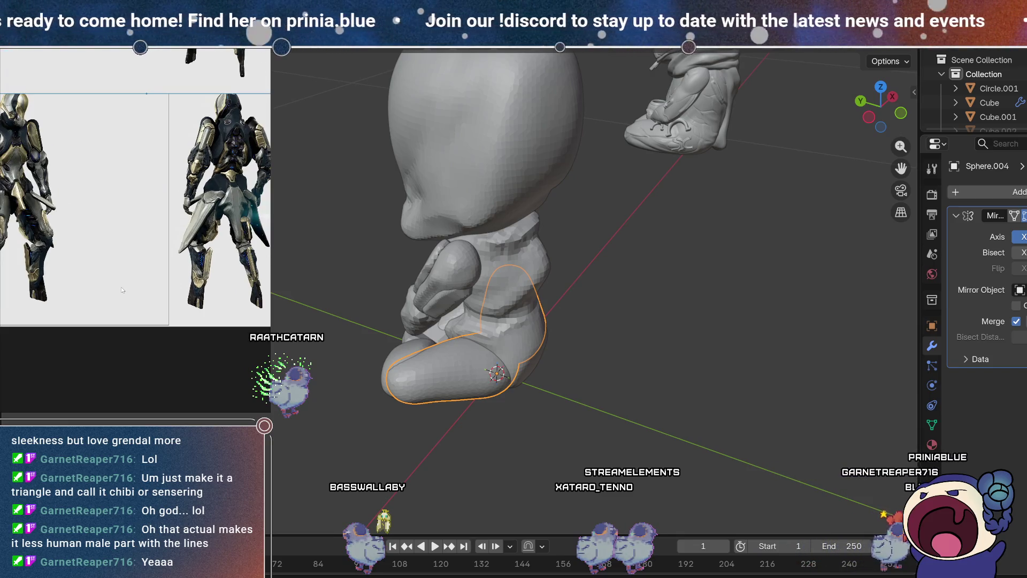
pyautogui.moveTo(148, 275); pyautogui.dragTo(174, 278, button='middle')
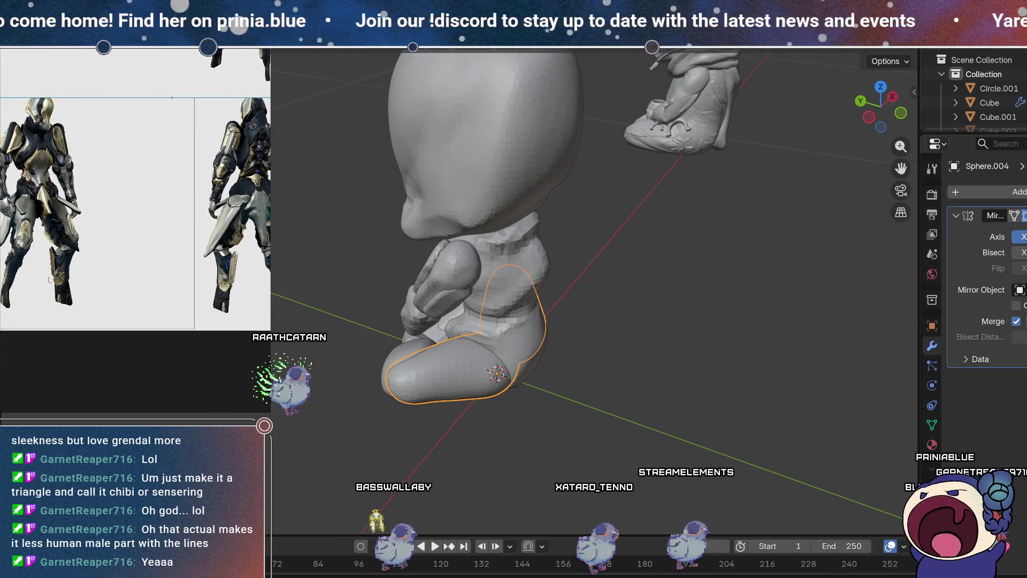
pyautogui.scroll(2, 57, 298)
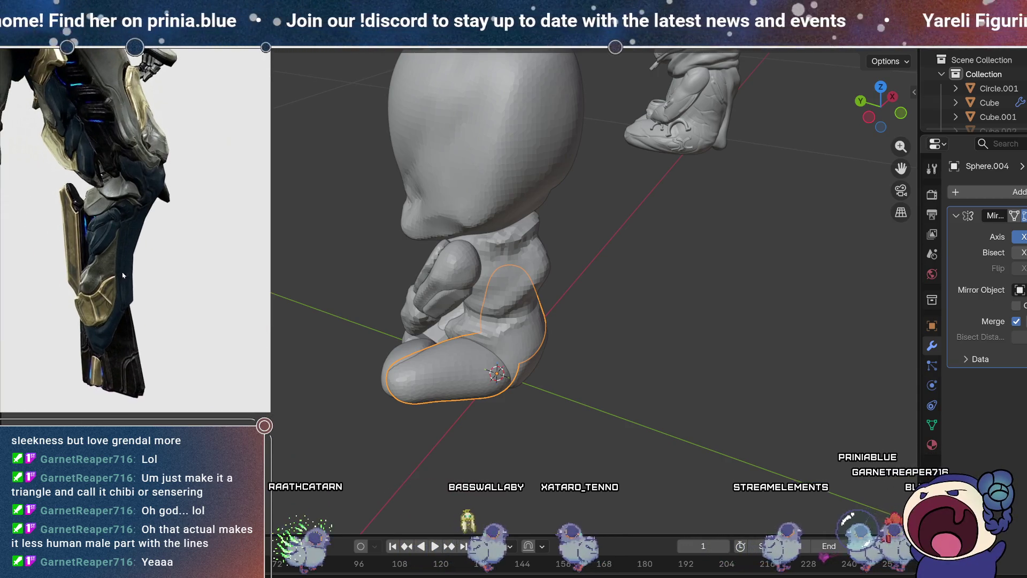
pyautogui.scroll(-2, 123, 275)
pyautogui.moveTo(123, 277); pyautogui.dragTo(99, 271, button='middle')
pyautogui.scroll(-1, 99, 269)
pyautogui.scroll(1, 99, 269)
pyautogui.scroll(2, 98, 269)
pyautogui.scroll(-2, 145, 275)
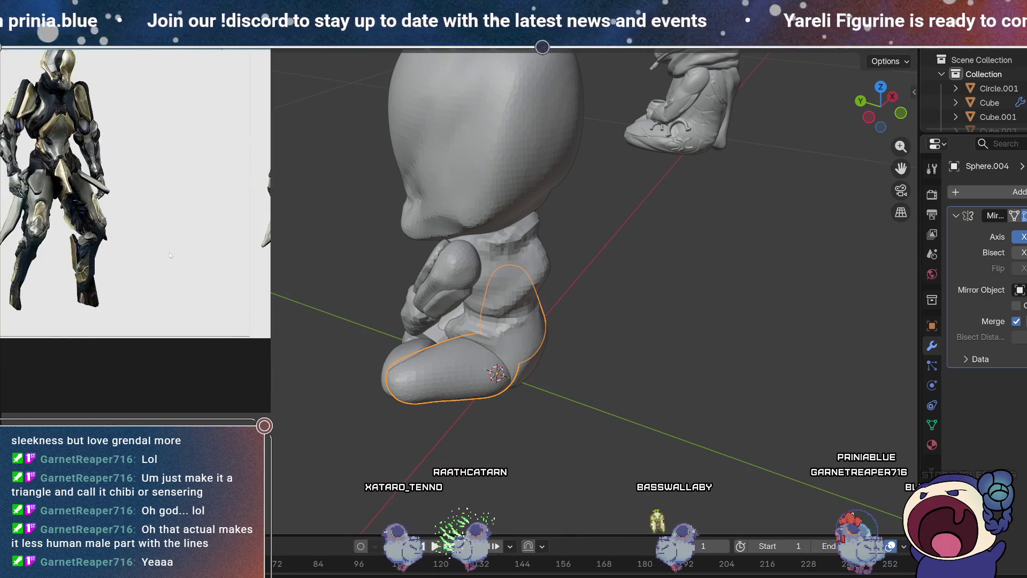
pyautogui.scroll(2, 62, 292)
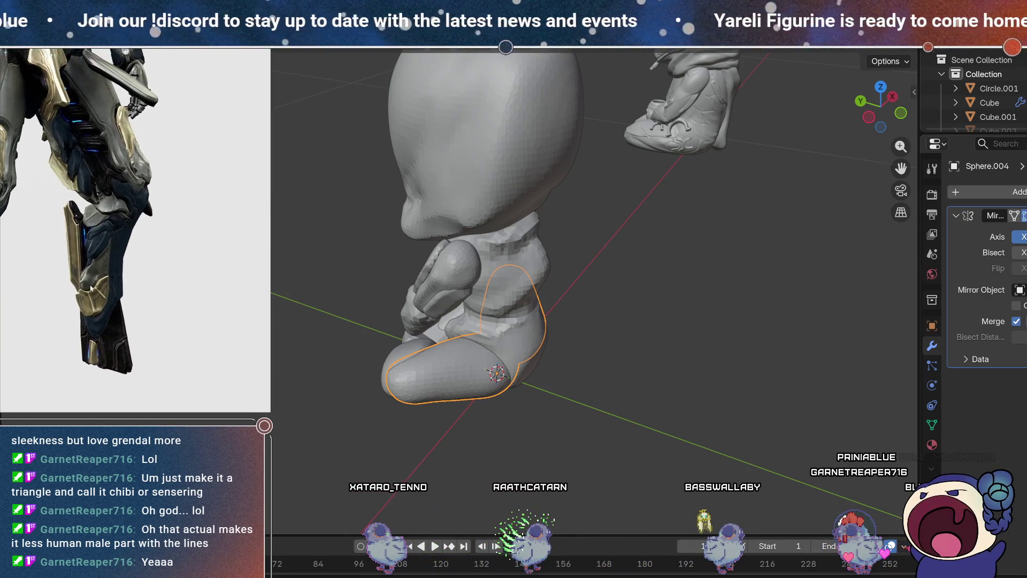
# Step: Inspect the legs and feet from front, low and high angles, then enter Sculpt Mode on the leg
pyautogui.moveTo(421, 357)
pyautogui.mouseDown(button='middle')
pyautogui.moveTo(675, 408)
pyautogui.moveTo(641, 358)
pyautogui.mouseUp(button='middle')
pyautogui.moveTo(661, 292)
pyautogui.mouseDown(button='middle')
pyautogui.moveTo(630, 350)
pyautogui.moveTo(636, 299)
pyautogui.moveTo(544, 319)
pyautogui.mouseUp(button='middle')
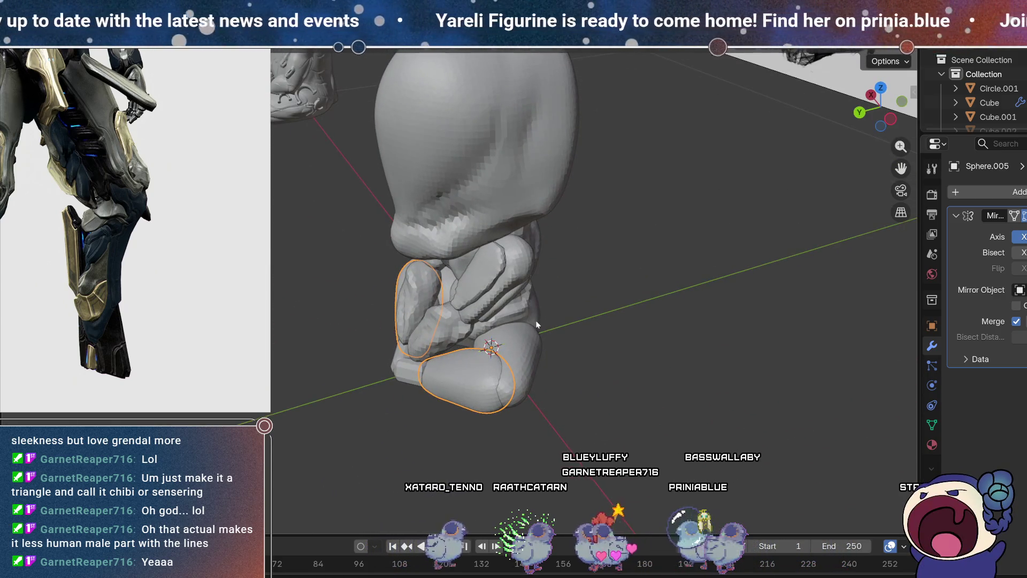
pyautogui.moveTo(548, 423)
pyautogui.mouseDown(button='middle')
pyautogui.moveTo(574, 402)
pyautogui.moveTo(655, 371)
pyautogui.moveTo(657, 358)
pyautogui.moveTo(679, 382)
pyautogui.moveTo(572, 375)
pyautogui.mouseUp(button='middle')
pyautogui.scroll(2, 657, 317)
pyautogui.moveTo(657, 317)
pyautogui.mouseDown(button='middle')
pyautogui.moveTo(616, 308)
pyautogui.moveTo(627, 278)
pyautogui.mouseUp(button='middle')
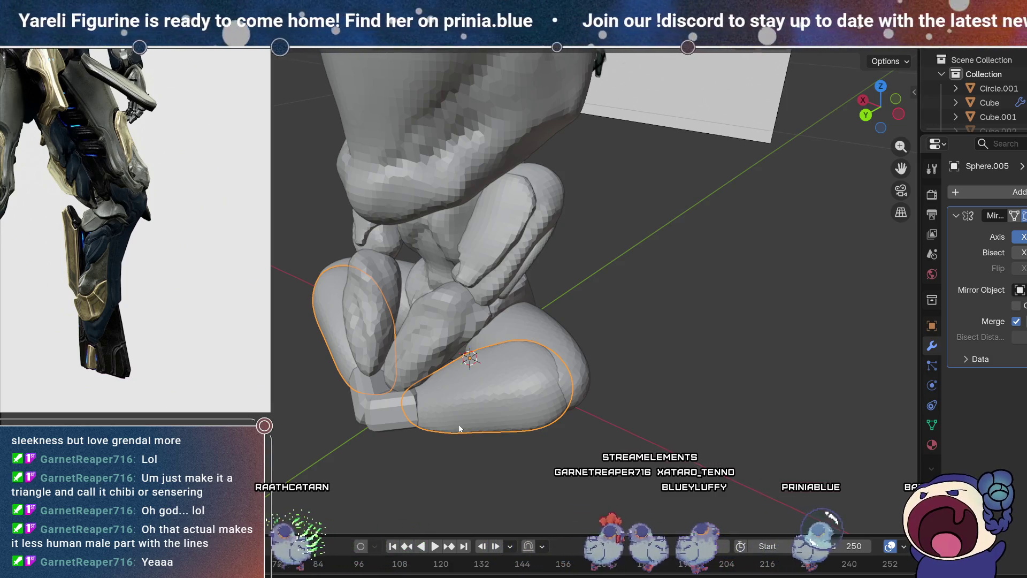
pyautogui.moveTo(565, 320)
pyautogui.mouseDown(button='middle')
pyautogui.moveTo(561, 351)
pyautogui.moveTo(615, 341)
pyautogui.moveTo(591, 390)
pyautogui.moveTo(577, 358)
pyautogui.moveTo(590, 363)
pyautogui.mouseUp(button='middle')
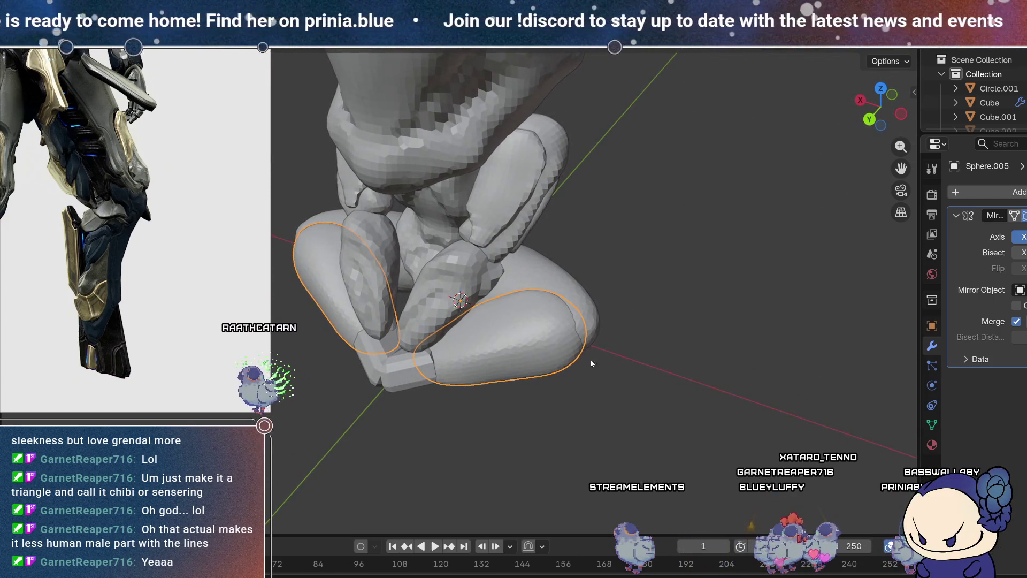
pyautogui.hotkey('ctrl', 'pagedown')
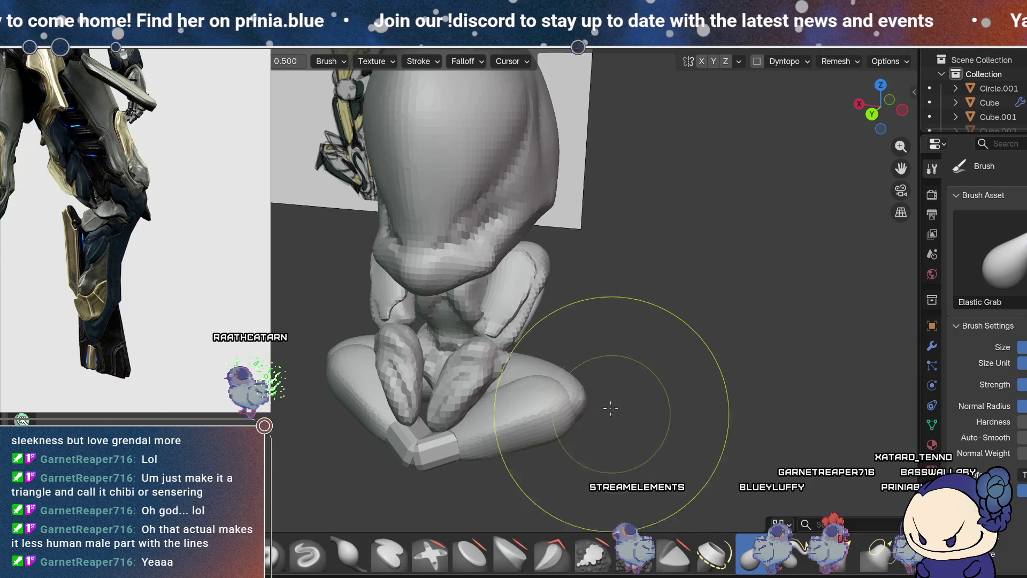
pyautogui.scroll(2, 610, 407)
pyautogui.scroll(2, 573, 393)
pyautogui.scroll(2, 584, 361)
pyautogui.scroll(2, 602, 353)
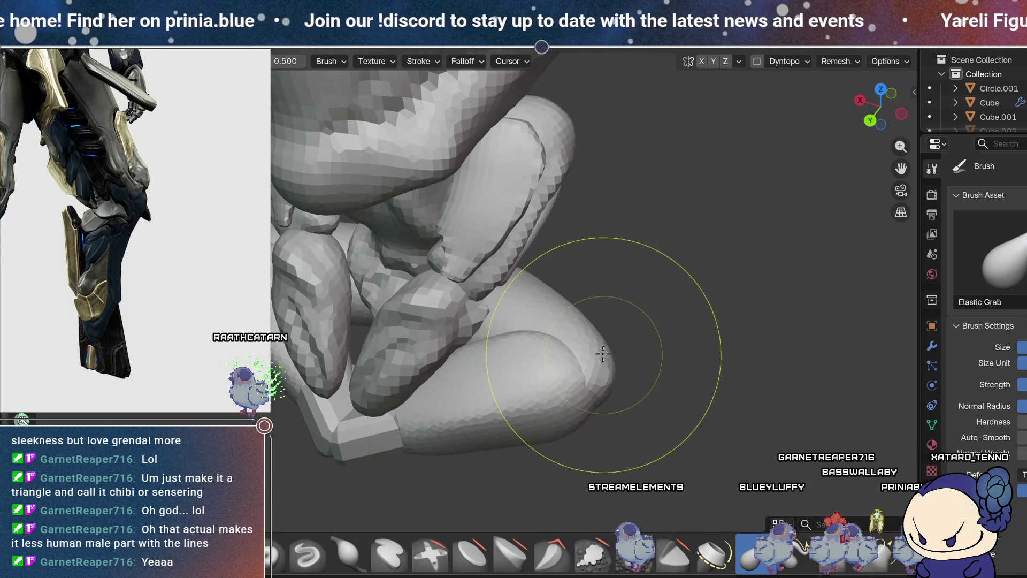
# Step: Switch the sculpting brush to Draw (X) while checking the legs, then return to Object Mode
pyautogui.moveTo(619, 298)
pyautogui.mouseDown(button='middle')
pyautogui.moveTo(567, 317)
pyautogui.moveTo(583, 303)
pyautogui.mouseUp(button='middle')
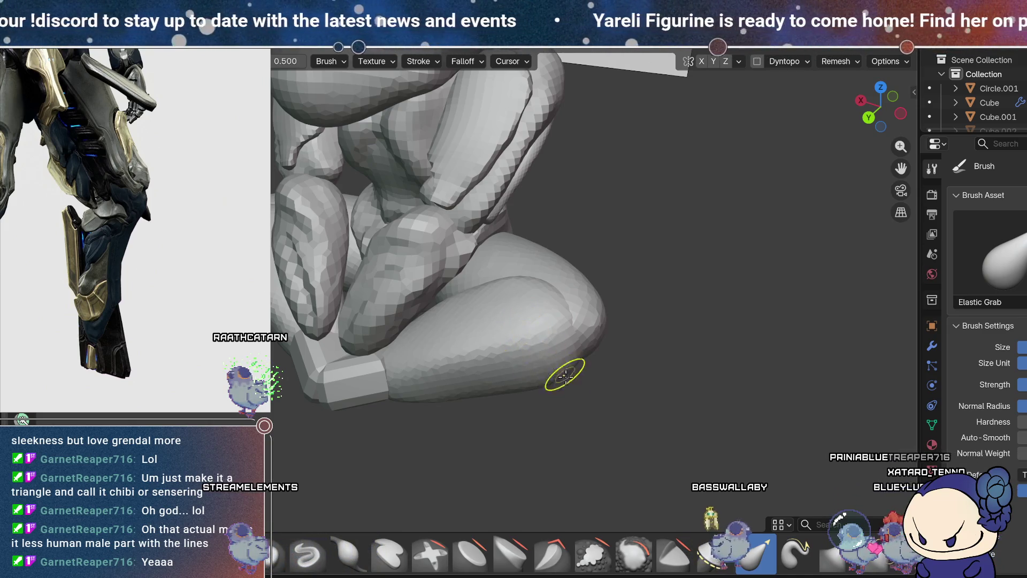
pyautogui.moveTo(565, 376); pyautogui.dragTo(577, 376, button='middle')
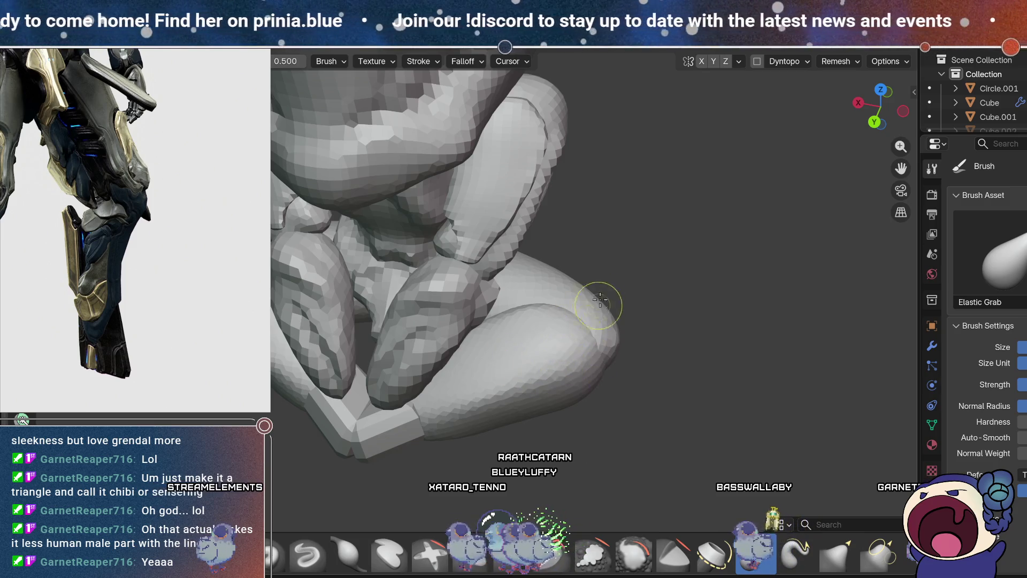
pyautogui.press('x')
pyautogui.moveTo(550, 310)
pyautogui.mouseDown(button='middle')
pyautogui.moveTo(532, 321)
pyautogui.moveTo(540, 327)
pyautogui.moveTo(540, 304)
pyautogui.moveTo(558, 354)
pyautogui.mouseUp(button='middle')
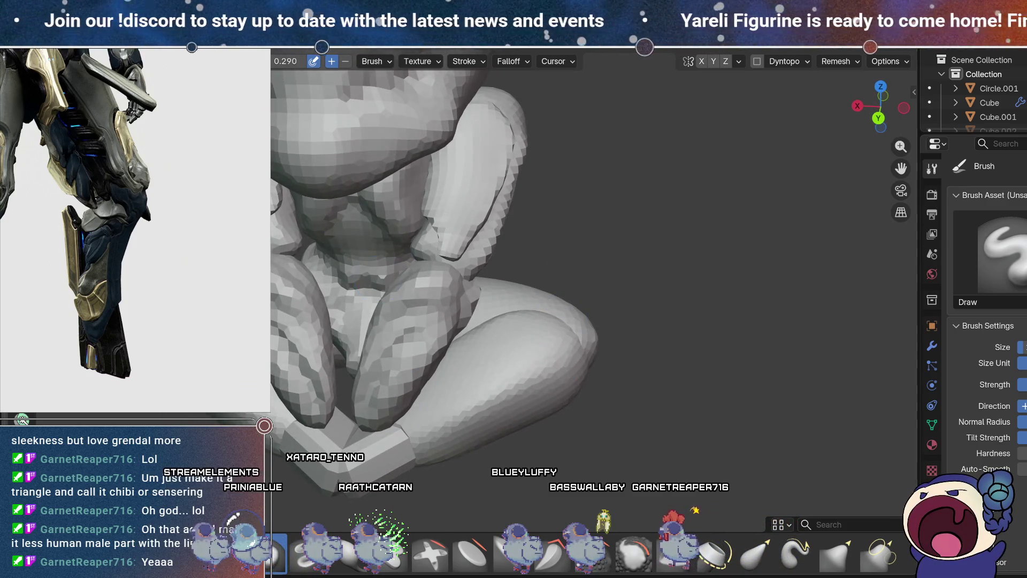
pyautogui.hotkey('ctrl', 'pageup')
# Step: Edit the Cube's geometry in X-ray, box-select the foot block vertices and move them under the crossed legs
pyautogui.click(580, 444)
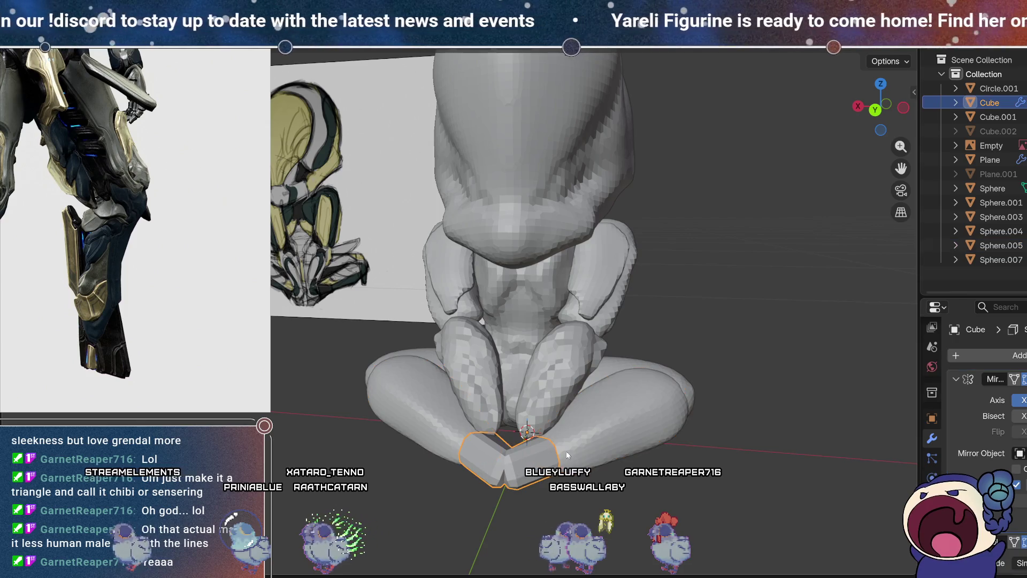
pyautogui.moveTo(630, 418); pyautogui.dragTo(577, 377, button='middle')
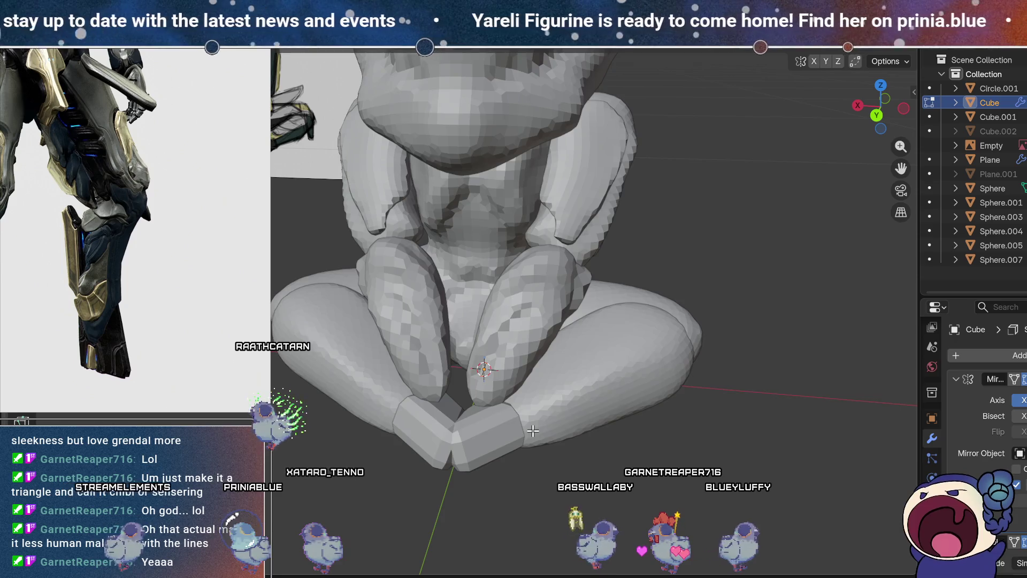
pyautogui.press('Tab')
pyautogui.hotkey('alt', 'z')
pyautogui.moveTo(533, 428); pyautogui.dragTo(514, 405, button='middle')
pyautogui.moveTo(544, 471); pyautogui.dragTo(490, 408)
pyautogui.moveTo(553, 487)
pyautogui.mouseDown(button='middle')
pyautogui.moveTo(572, 484)
pyautogui.moveTo(567, 459)
pyautogui.mouseUp(button='middle')
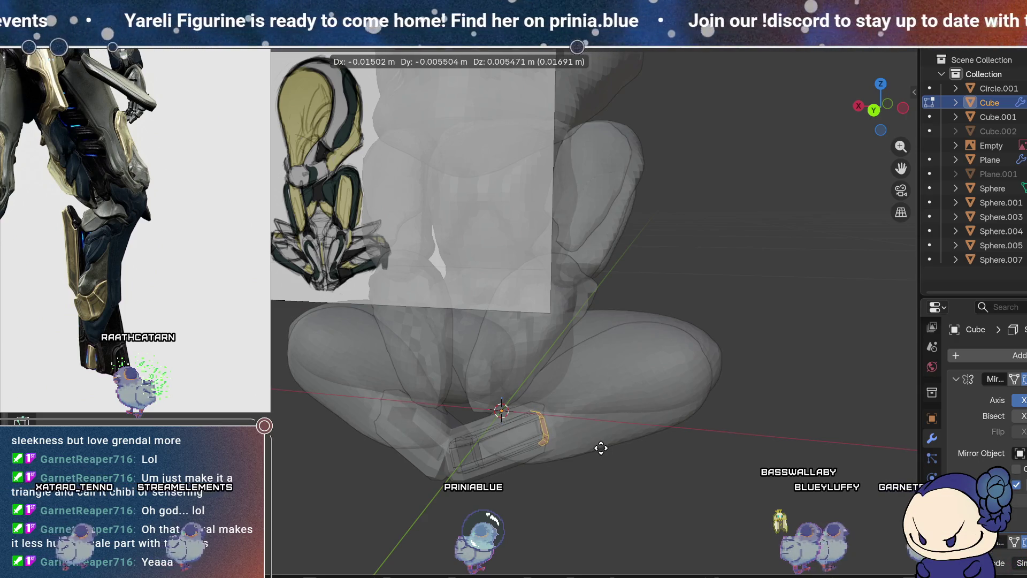
pyautogui.click(600, 447)
# Step: Check the moved foot blocks from several sides, toggling X-ray, then enter Sculpt Mode on the Cube
pyautogui.hotkey('alt', 'z')
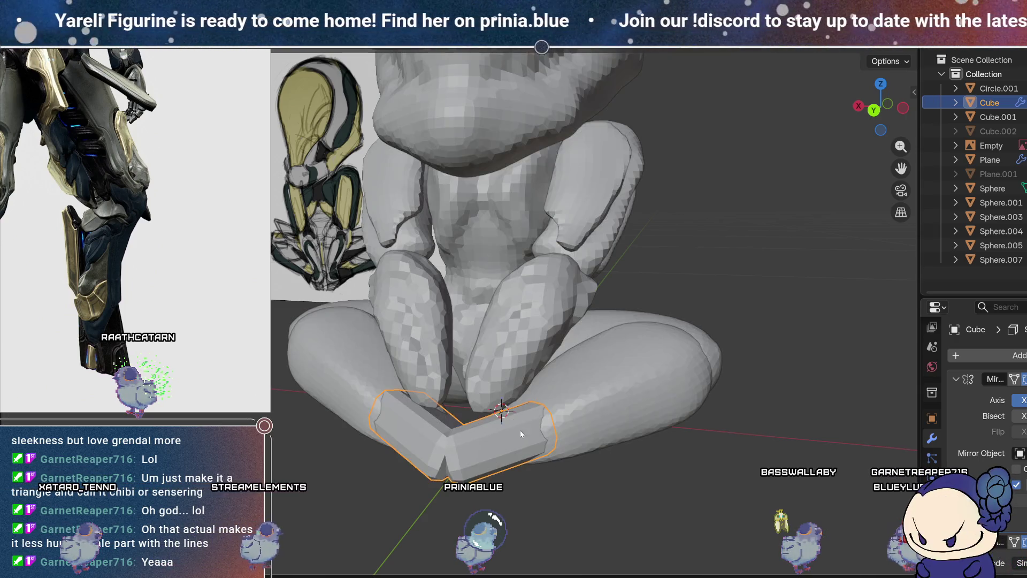
pyautogui.moveTo(534, 454); pyautogui.dragTo(512, 419, button='middle')
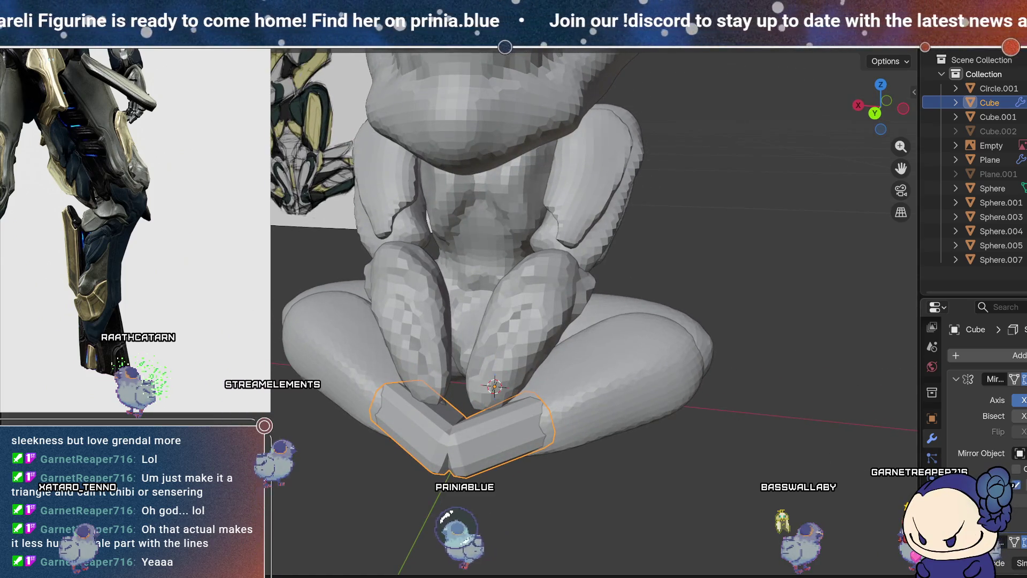
pyautogui.scroll(-3, 995, 514)
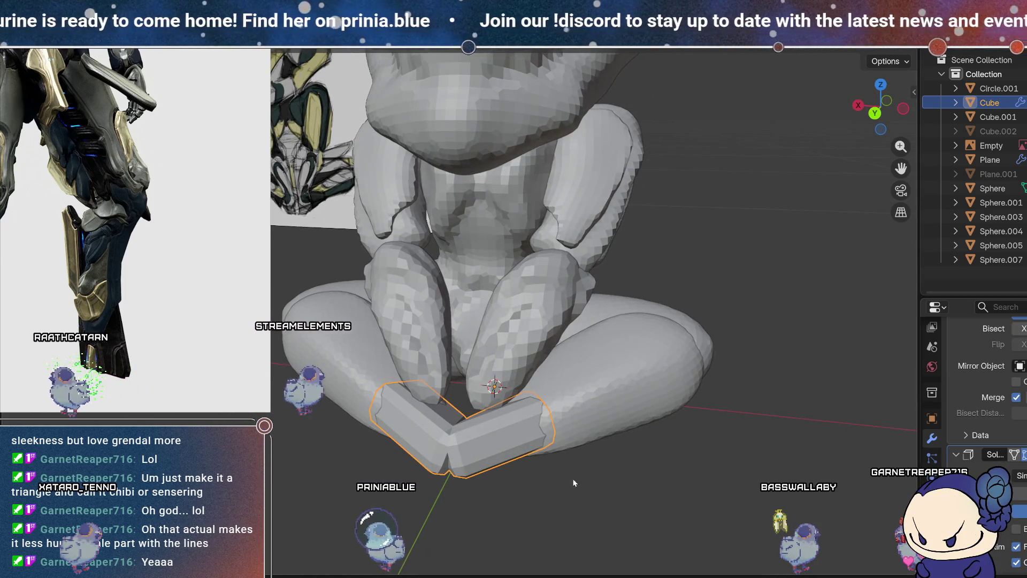
pyautogui.hotkey('alt', 'z')
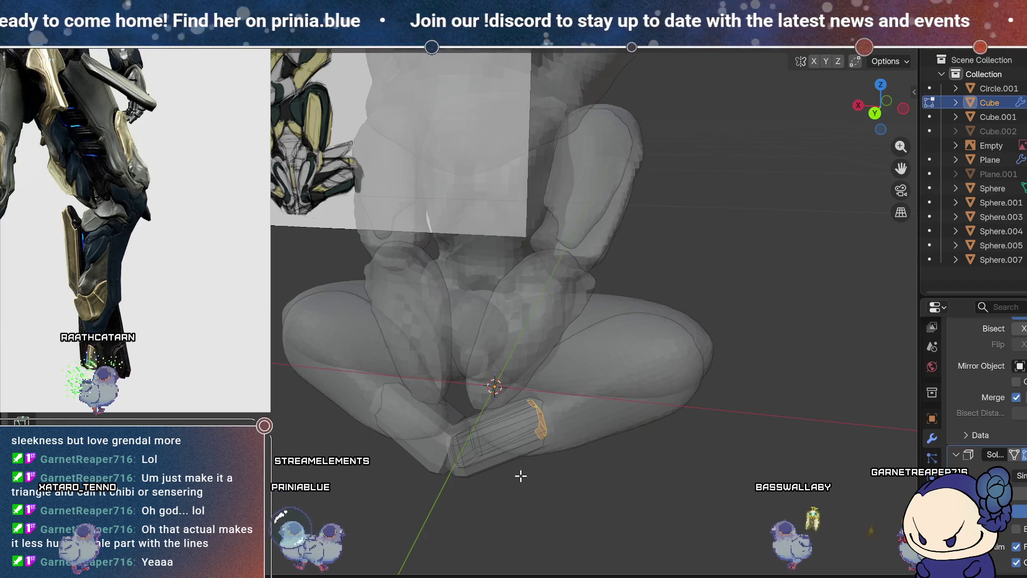
pyautogui.moveTo(520, 475); pyautogui.dragTo(520, 468, button='middle')
pyautogui.moveTo(546, 415)
pyautogui.mouseDown(button='middle')
pyautogui.moveTo(512, 498)
pyautogui.moveTo(536, 458)
pyautogui.moveTo(627, 442)
pyautogui.moveTo(665, 469)
pyautogui.moveTo(551, 441)
pyautogui.mouseUp(button='middle')
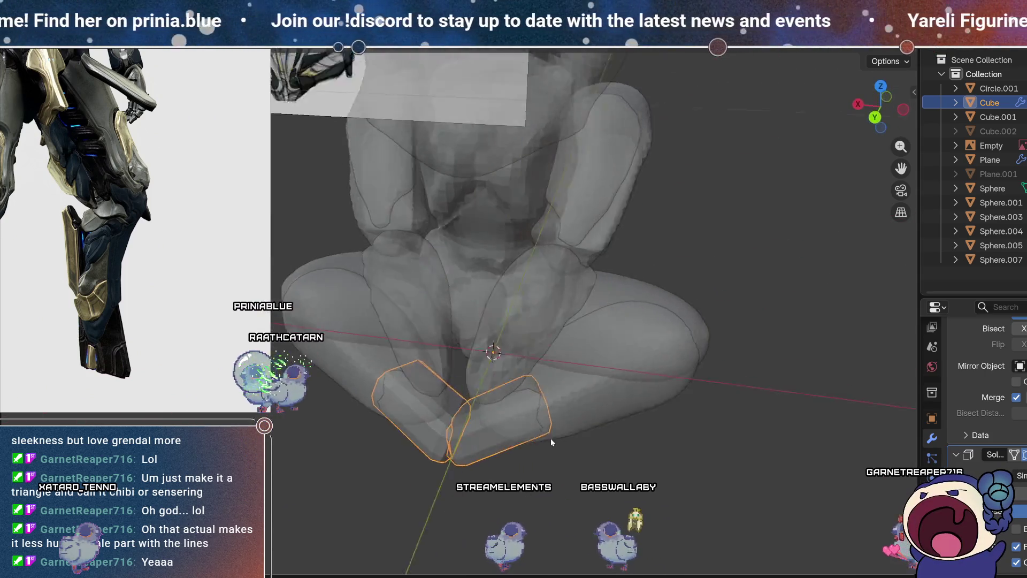
pyautogui.hotkey('alt', 'z')
pyautogui.moveTo(476, 361)
pyautogui.mouseDown(button='middle')
pyautogui.moveTo(294, 172)
pyautogui.moveTo(577, 367)
pyautogui.mouseUp(button='middle')
pyautogui.hotkey('ctrl', 'Tab')
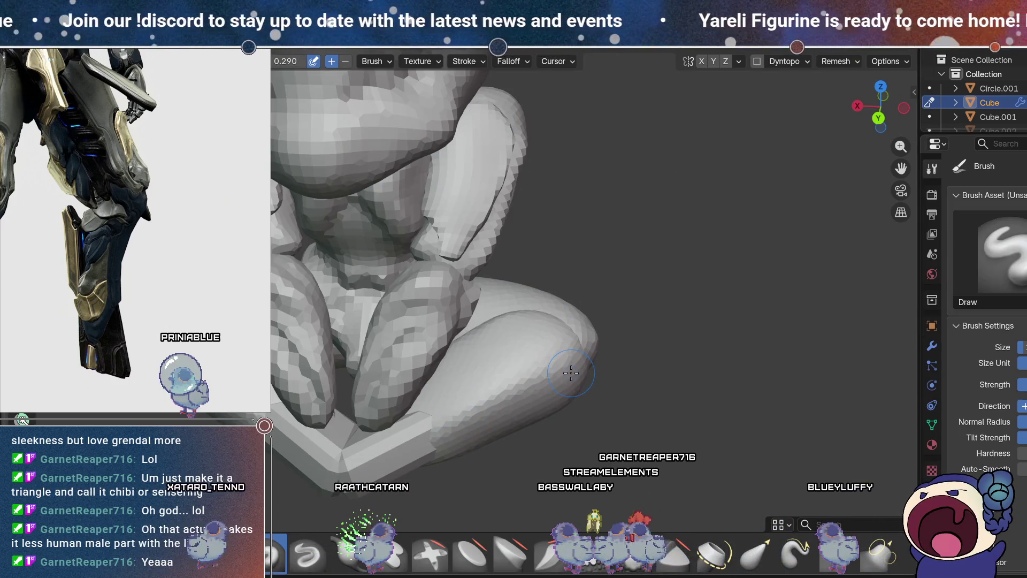
# Step: Return to Object Mode and select the Sphere.005 thigh object in the viewport
pyautogui.moveTo(567, 373); pyautogui.dragTo(514, 358, button='middle')
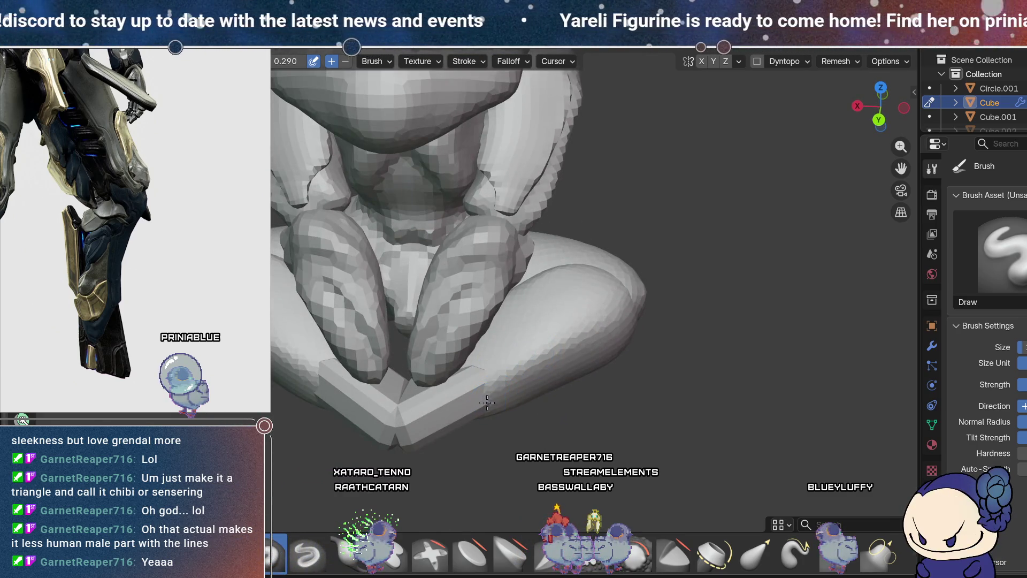
pyautogui.moveTo(511, 362); pyautogui.dragTo(509, 366, button='middle')
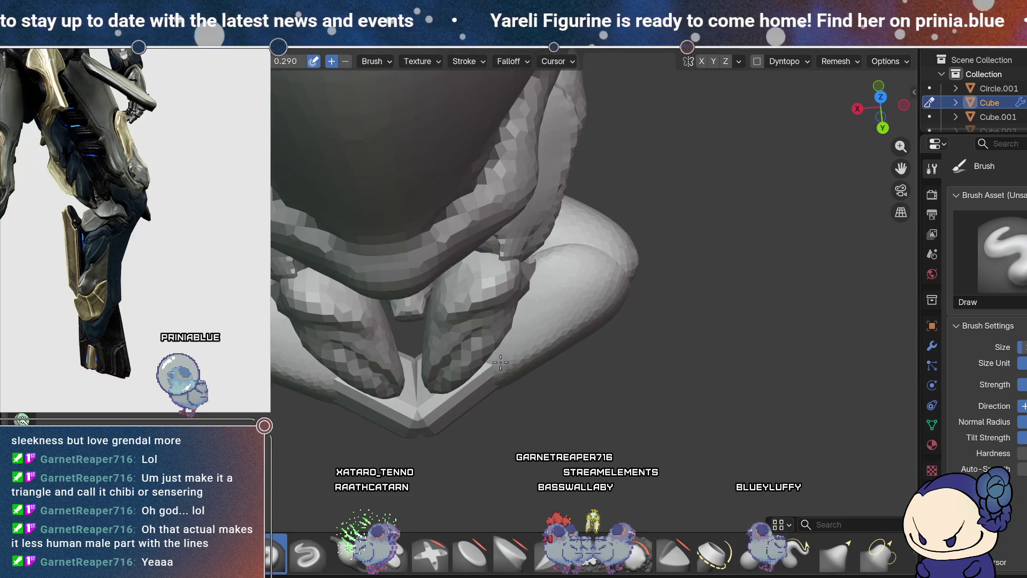
pyautogui.hotkey('ctrl', 'pageup')
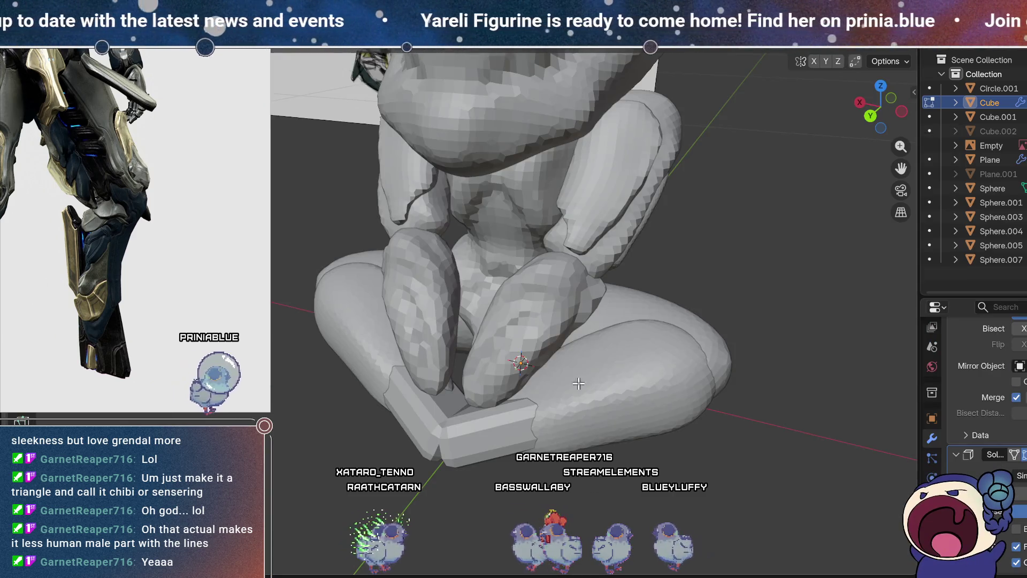
pyautogui.click(593, 387)
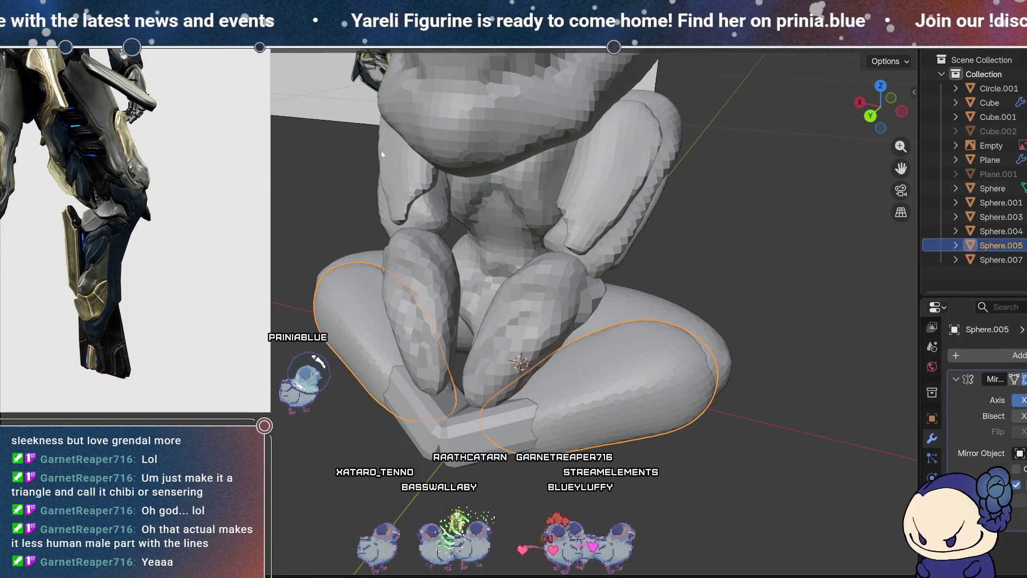
# Step: Enter Sculpt Mode on the Sphere.005 thigh and bring the legs to a front view
pyautogui.hotkey('ctrl', 'pagedown')
pyautogui.moveTo(556, 349)
pyautogui.mouseDown(button='middle')
pyautogui.moveTo(550, 300)
pyautogui.moveTo(501, 381)
pyautogui.moveTo(505, 364)
pyautogui.moveTo(523, 368)
pyautogui.moveTo(302, 97)
pyautogui.mouseUp(button='middle')
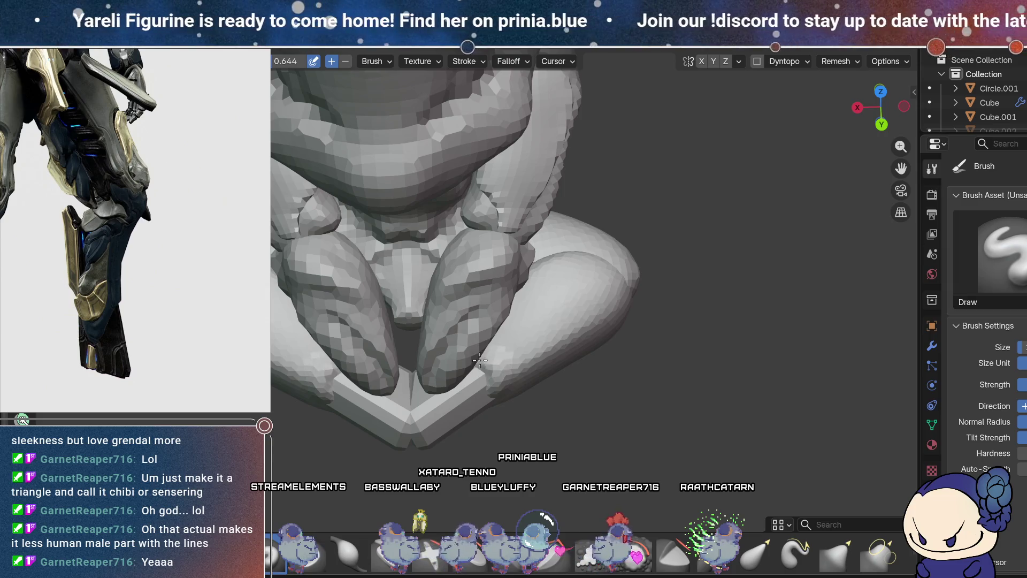
pyautogui.moveTo(476, 337)
pyautogui.mouseDown(button='middle')
pyautogui.moveTo(585, 241)
pyautogui.moveTo(623, 337)
pyautogui.moveTo(590, 305)
pyautogui.mouseUp(button='middle')
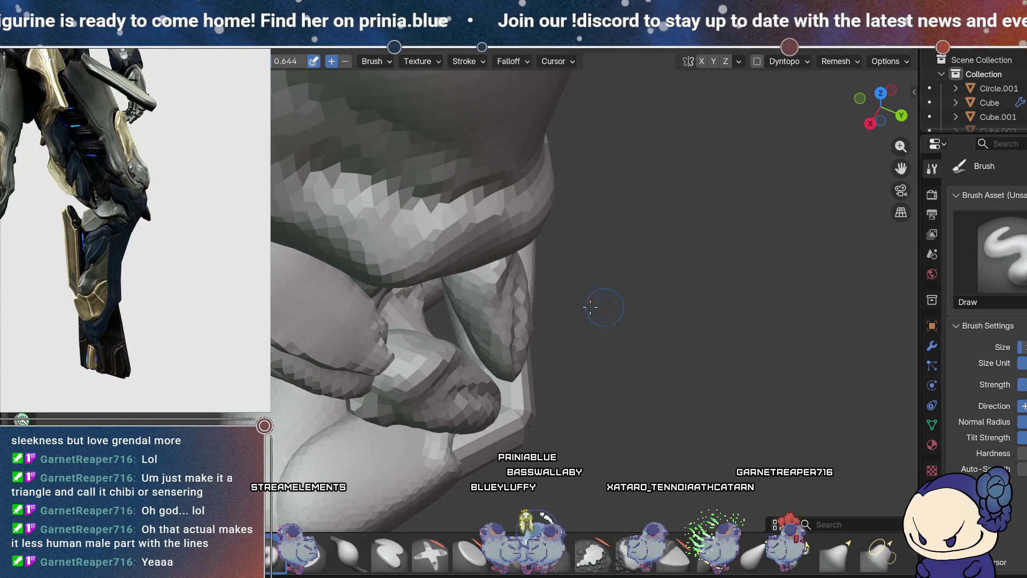
pyautogui.scroll(-3, 453, 292)
# Step: Build up the thigh with Draw strokes, checking from above, below and an orthographic side view
pyautogui.moveTo(454, 293)
pyautogui.mouseDown(button='middle')
pyautogui.moveTo(619, 292)
pyautogui.moveTo(520, 319)
pyautogui.moveTo(481, 345)
pyautogui.mouseUp(button='middle')
pyautogui.moveTo(488, 381)
pyautogui.mouseDown(button='middle')
pyautogui.moveTo(509, 298)
pyautogui.moveTo(477, 287)
pyautogui.mouseUp(button='middle')
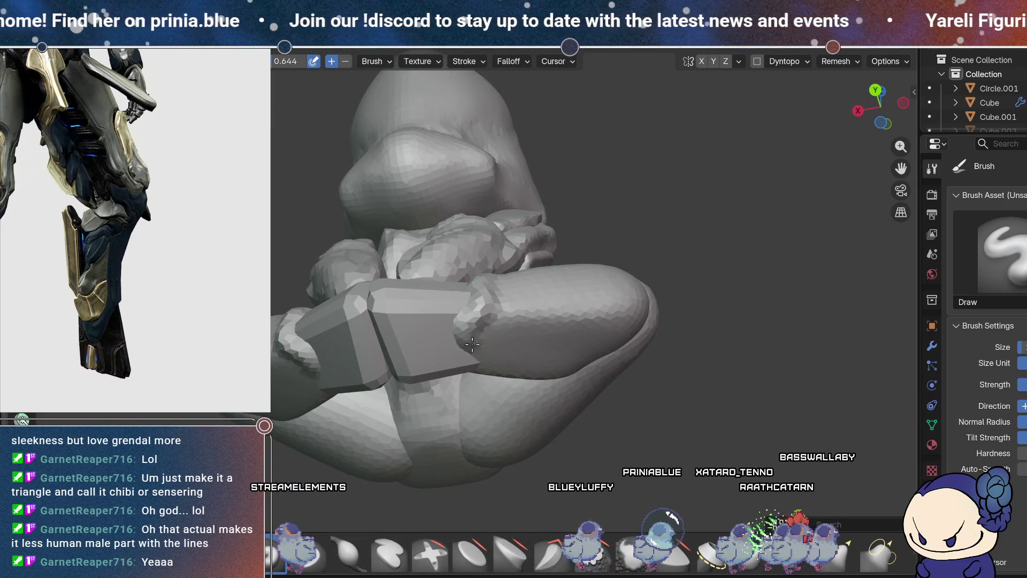
pyautogui.moveTo(548, 329); pyautogui.dragTo(555, 398, button='middle')
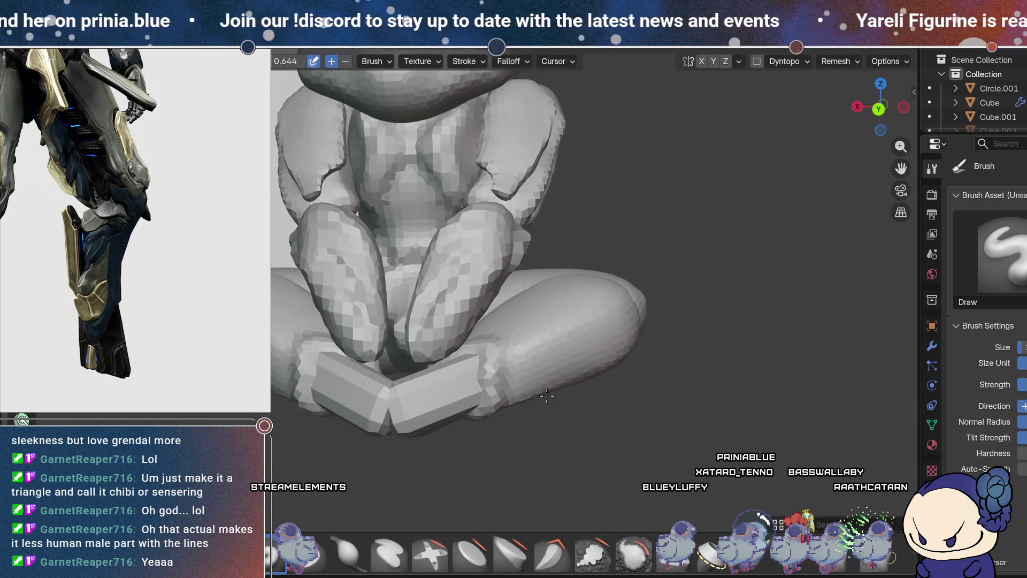
pyautogui.moveTo(552, 370)
pyautogui.mouseDown(button='middle')
pyautogui.moveTo(532, 351)
pyautogui.moveTo(494, 362)
pyautogui.mouseUp(button='middle')
pyautogui.moveTo(430, 354)
pyautogui.mouseDown(button='middle')
pyautogui.moveTo(527, 319)
pyautogui.moveTo(477, 366)
pyautogui.mouseUp(button='middle')
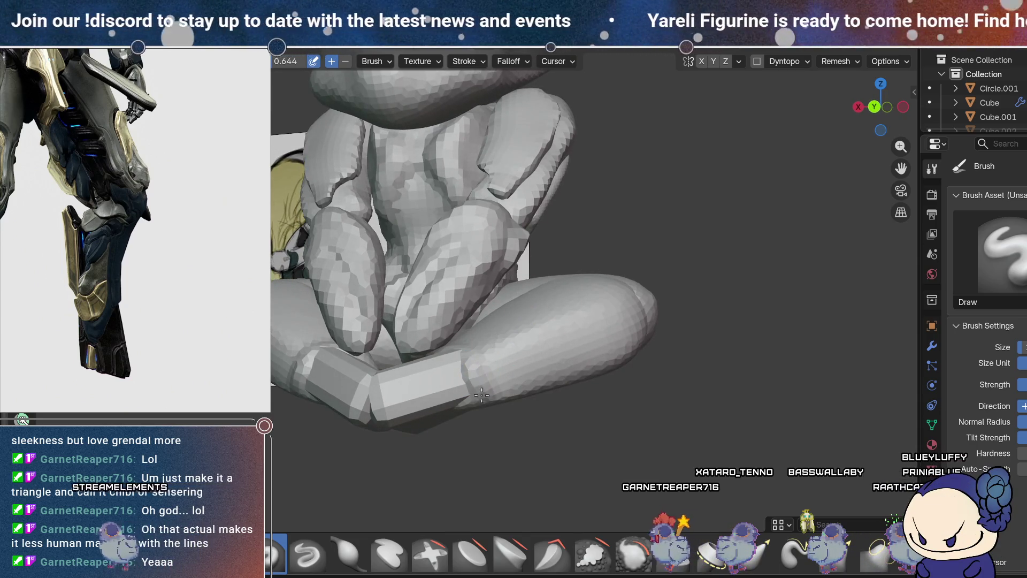
pyautogui.moveTo(477, 412); pyautogui.dragTo(505, 309, button='middle')
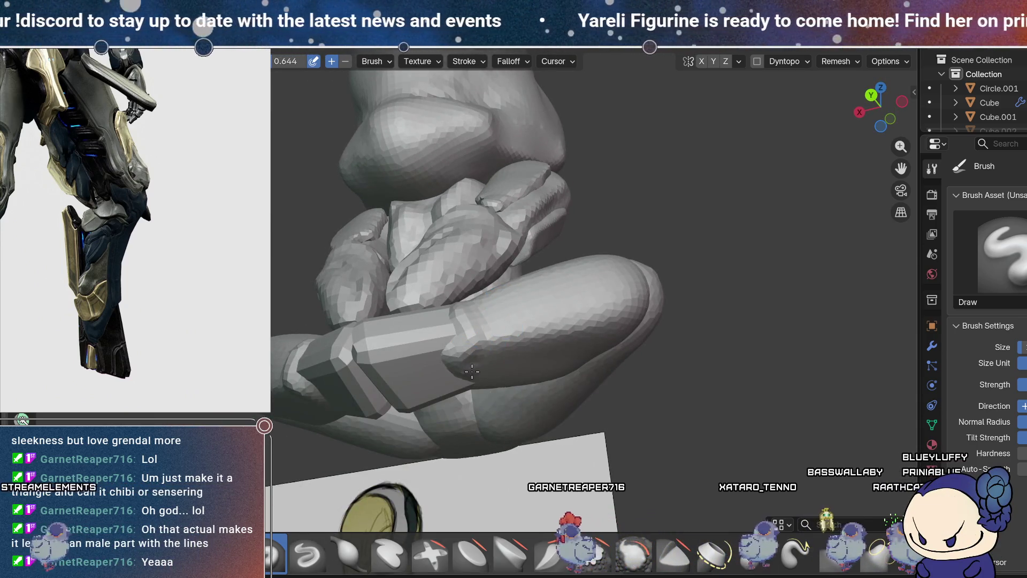
pyautogui.moveTo(510, 352)
pyautogui.mouseDown(button='middle')
pyautogui.moveTo(513, 325)
pyautogui.moveTo(562, 246)
pyautogui.moveTo(607, 243)
pyautogui.mouseUp(button='middle')
pyautogui.moveTo(594, 336)
pyautogui.mouseDown(button='middle')
pyautogui.moveTo(565, 369)
pyautogui.moveTo(617, 345)
pyautogui.mouseUp(button='middle')
pyautogui.press('KP_3')
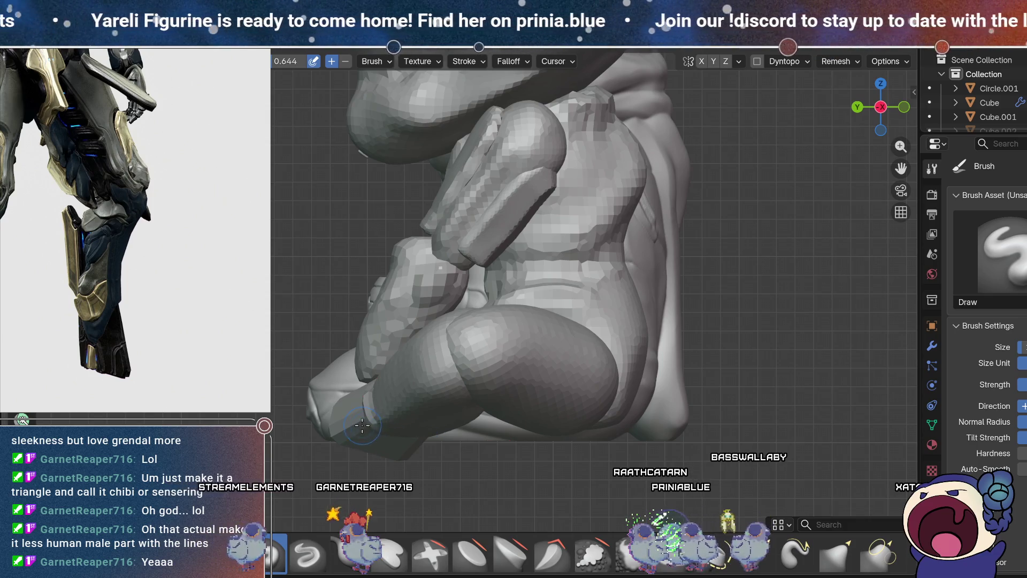
# Step: Keep filling out the thigh where it meets the foot block from all sides, then switch to the Smooth brush
pyautogui.moveTo(412, 424)
pyautogui.mouseDown(button='middle')
pyautogui.moveTo(560, 278)
pyautogui.moveTo(506, 440)
pyautogui.moveTo(513, 377)
pyautogui.moveTo(614, 349)
pyautogui.moveTo(484, 397)
pyautogui.moveTo(485, 386)
pyautogui.moveTo(583, 362)
pyautogui.mouseUp(button='middle')
pyautogui.moveTo(595, 433); pyautogui.dragTo(537, 321, button='middle')
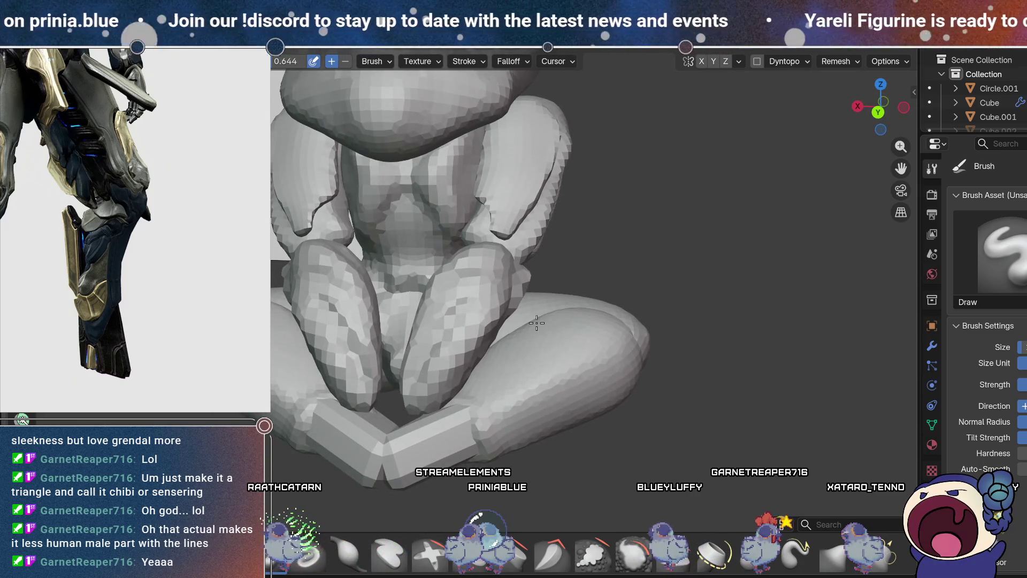
pyautogui.moveTo(538, 321)
pyautogui.mouseDown(button='middle')
pyautogui.moveTo(489, 414)
pyautogui.moveTo(548, 392)
pyautogui.mouseUp(button='middle')
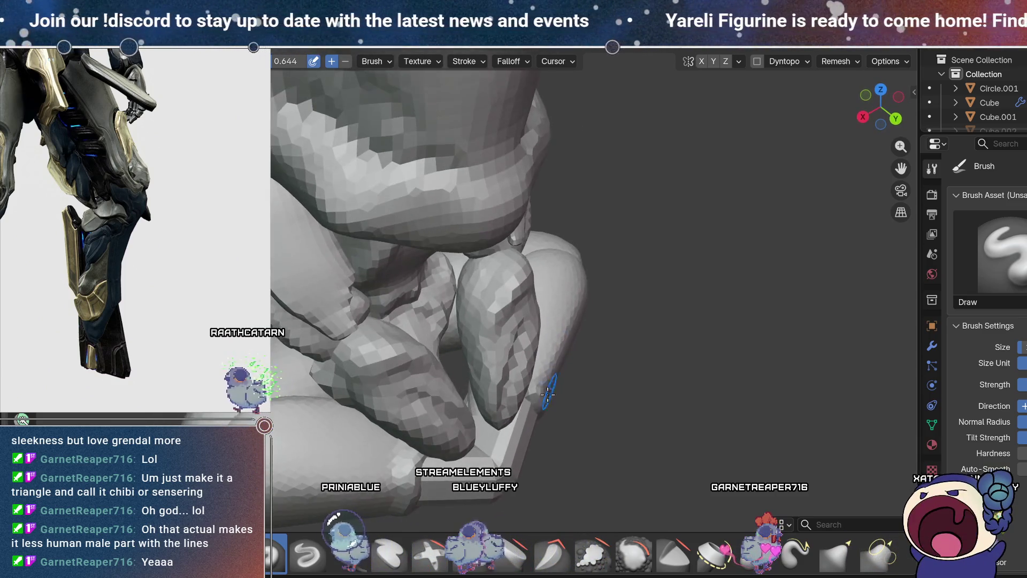
pyautogui.moveTo(480, 395)
pyautogui.mouseDown(button='middle')
pyautogui.moveTo(410, 395)
pyautogui.moveTo(402, 507)
pyautogui.moveTo(391, 313)
pyautogui.mouseUp(button='middle')
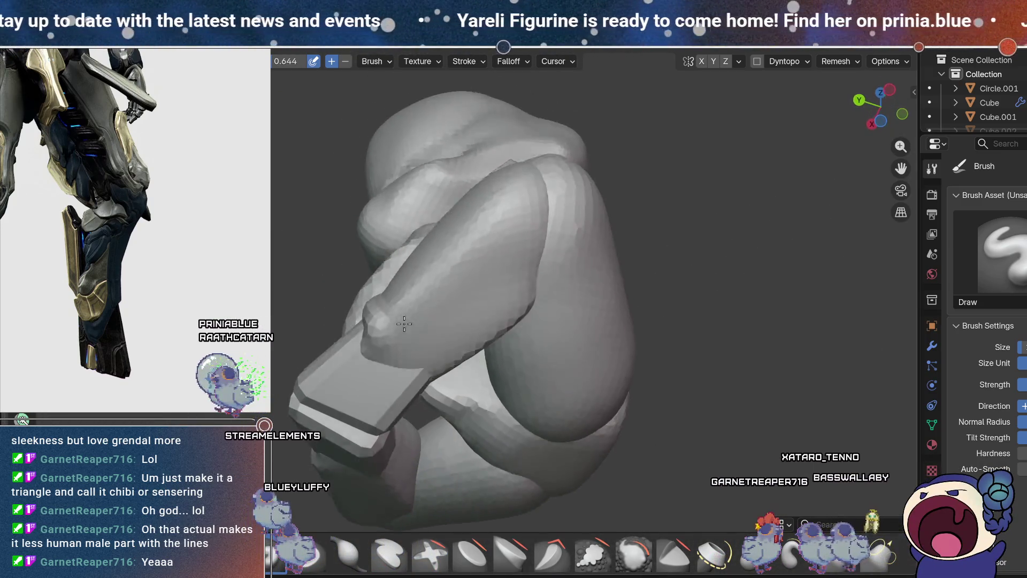
pyautogui.moveTo(422, 344)
pyautogui.mouseDown(button='middle')
pyautogui.moveTo(680, 360)
pyautogui.moveTo(731, 426)
pyautogui.mouseUp(button='middle')
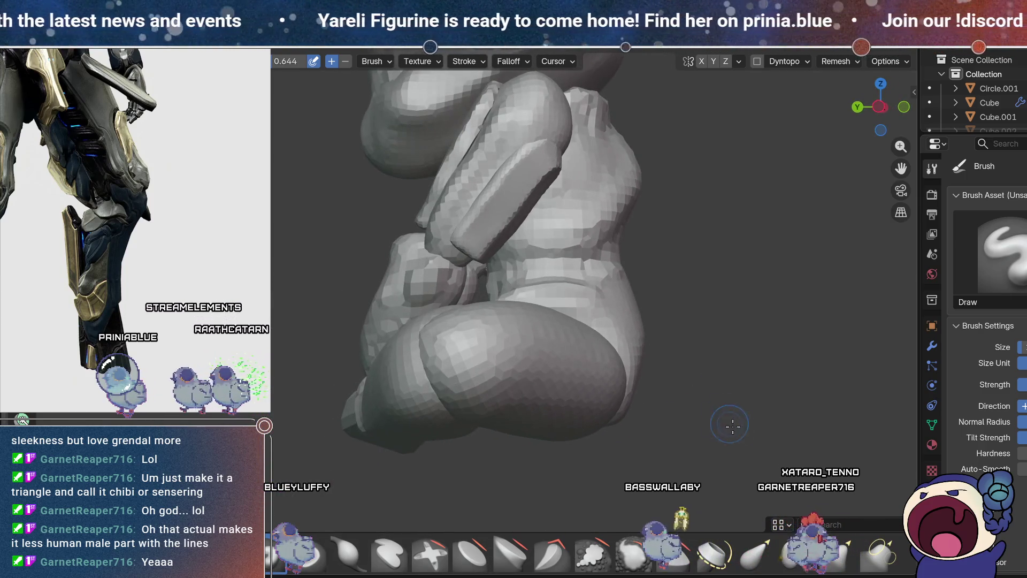
pyautogui.moveTo(589, 426); pyautogui.dragTo(502, 400, button='middle')
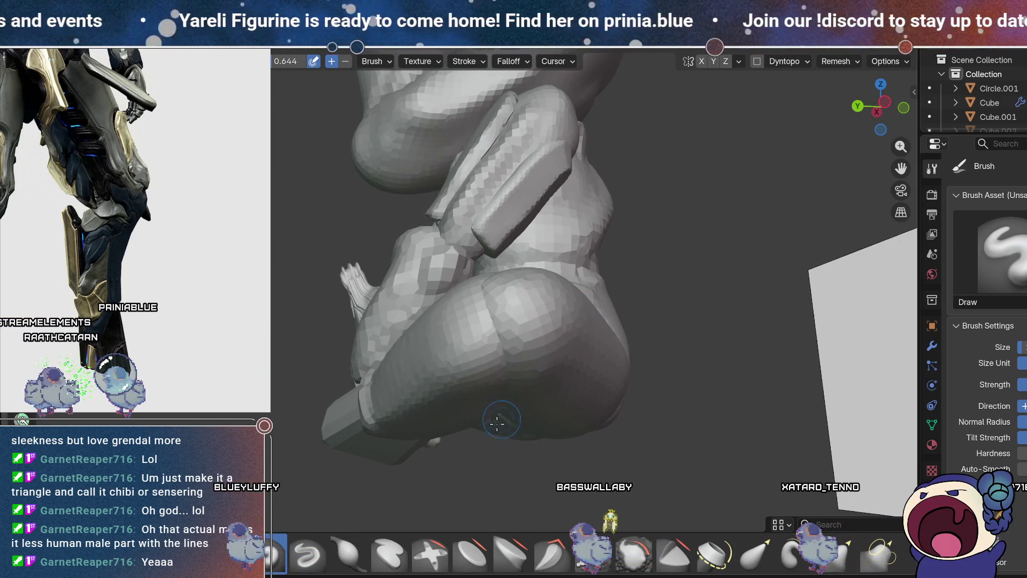
pyautogui.moveTo(498, 423); pyautogui.dragTo(498, 338, button='middle')
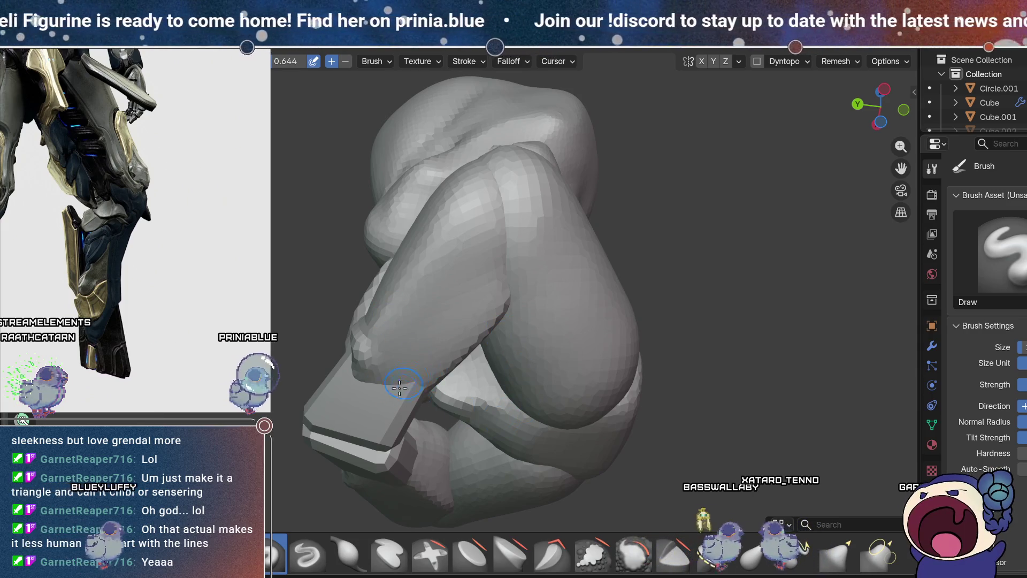
pyautogui.moveTo(399, 387); pyautogui.dragTo(526, 412, button='middle')
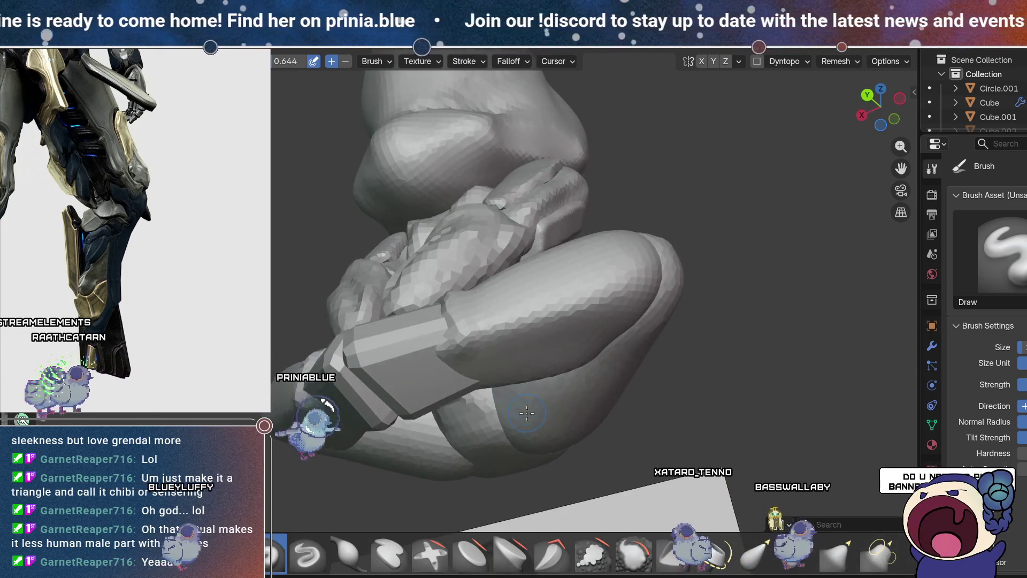
pyautogui.moveTo(527, 412)
pyautogui.mouseDown(button='middle')
pyautogui.moveTo(487, 282)
pyautogui.moveTo(475, 318)
pyautogui.mouseUp(button='middle')
pyautogui.hotkey('shift', 's')
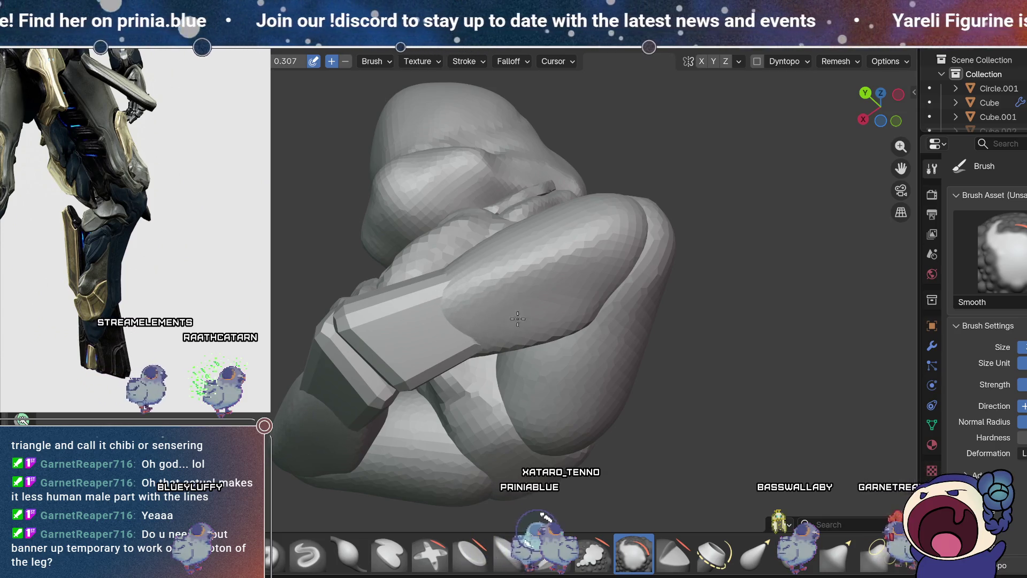
# Step: Smooth over the rounded thigh and knee area, then pick the Draw brush again from the shelf
pyautogui.moveTo(440, 325)
pyautogui.mouseDown(button='middle')
pyautogui.moveTo(573, 345)
pyautogui.moveTo(591, 367)
pyautogui.moveTo(499, 367)
pyautogui.mouseUp(button='middle')
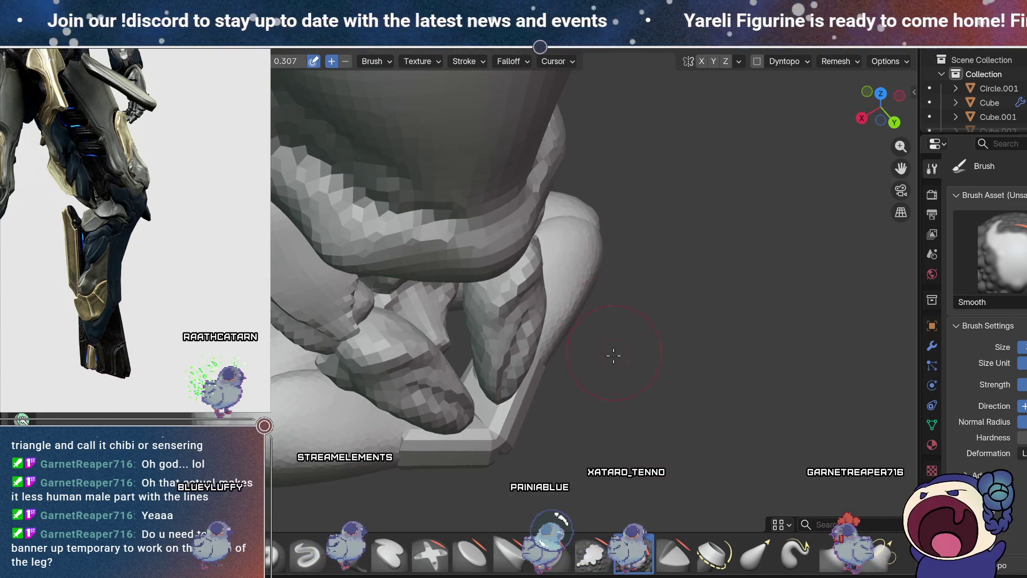
pyautogui.moveTo(612, 356); pyautogui.dragTo(566, 294, button='middle')
pyautogui.moveTo(592, 412); pyautogui.dragTo(471, 213, button='middle')
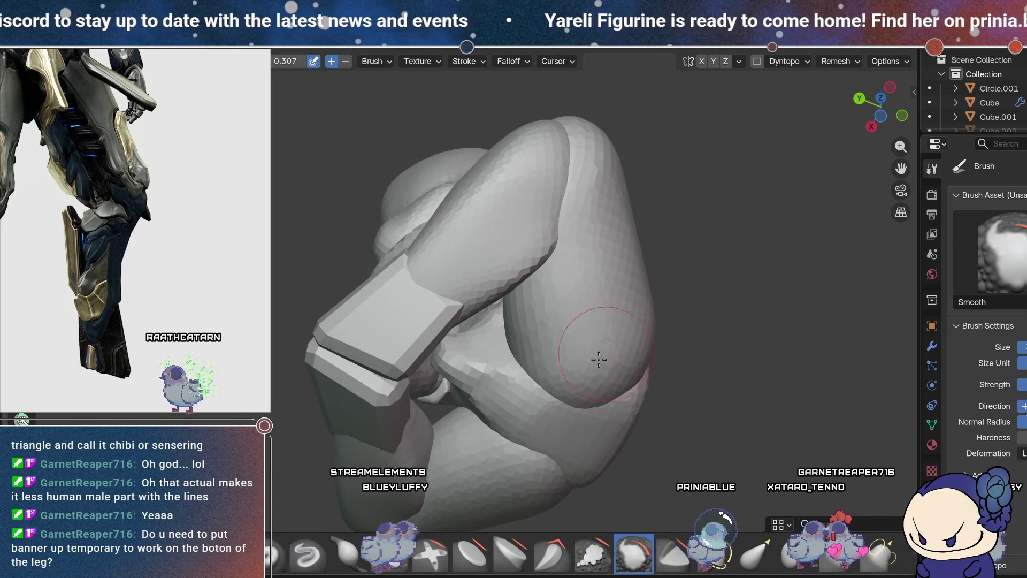
pyautogui.click(270, 555)
pyautogui.moveTo(495, 295)
pyautogui.mouseDown(button='middle')
pyautogui.moveTo(551, 374)
pyautogui.moveTo(499, 362)
pyautogui.moveTo(506, 379)
pyautogui.moveTo(509, 328)
pyautogui.mouseUp(button='middle')
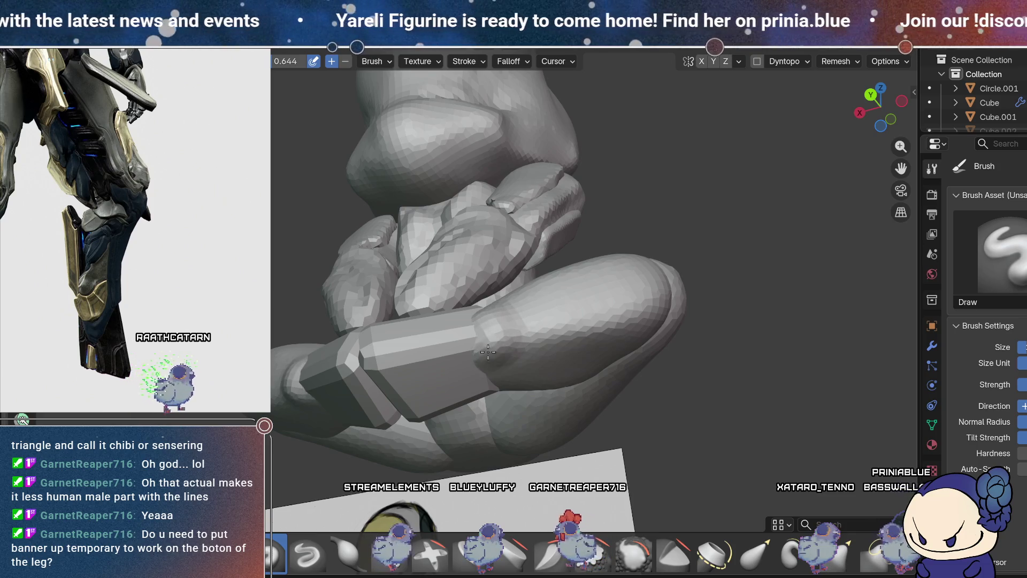
pyautogui.moveTo(588, 362); pyautogui.dragTo(516, 404, button='middle')
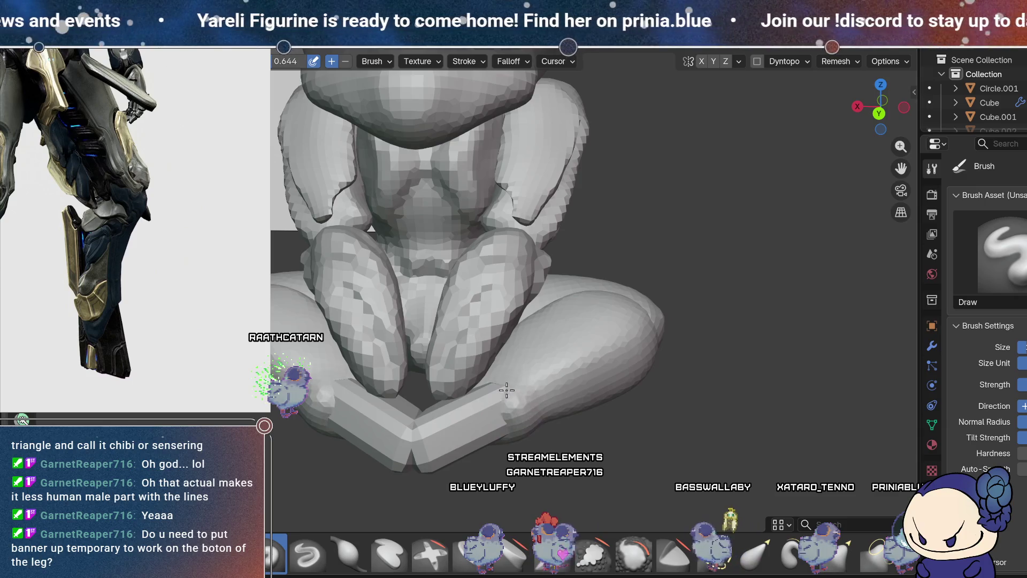
pyautogui.moveTo(524, 340)
pyautogui.mouseDown(button='middle')
pyautogui.moveTo(579, 398)
pyautogui.moveTo(505, 360)
pyautogui.moveTo(479, 368)
pyautogui.mouseUp(button='middle')
pyautogui.moveTo(543, 406)
pyautogui.mouseDown(button='middle')
pyautogui.moveTo(534, 339)
pyautogui.moveTo(431, 254)
pyautogui.mouseUp(button='middle')
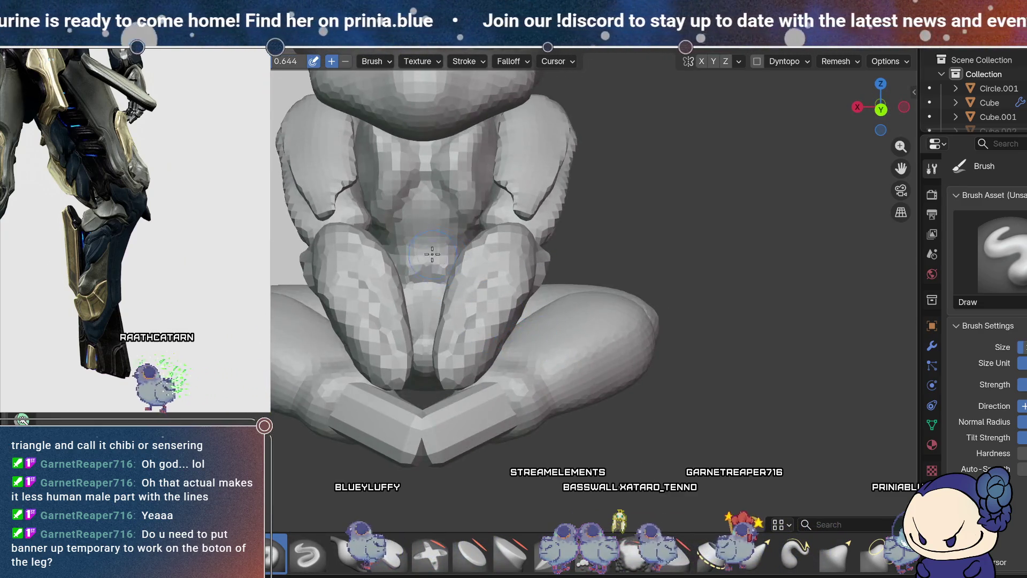
pyautogui.moveTo(562, 317); pyautogui.dragTo(476, 383, button='middle')
pyautogui.moveTo(528, 427); pyautogui.dragTo(518, 290, button='middle')
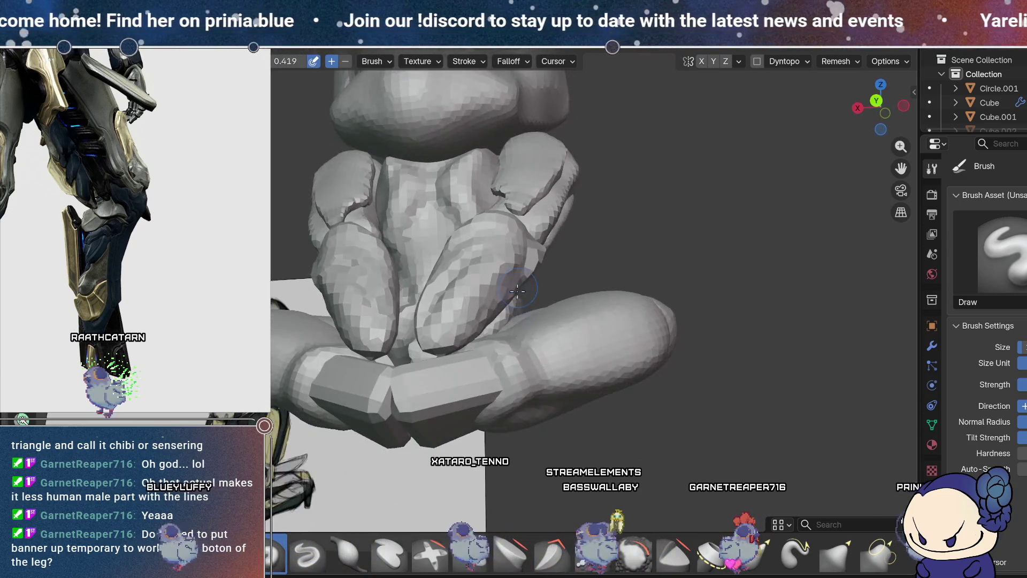
pyautogui.moveTo(509, 371)
pyautogui.mouseDown(button='middle')
pyautogui.moveTo(555, 358)
pyautogui.moveTo(516, 409)
pyautogui.moveTo(510, 375)
pyautogui.moveTo(543, 348)
pyautogui.mouseUp(button='middle')
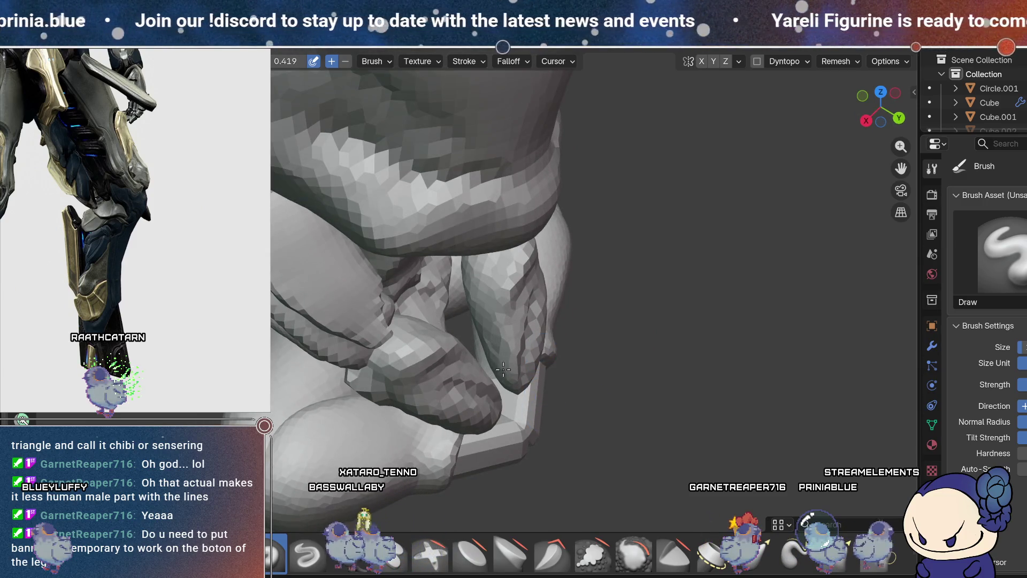
pyautogui.moveTo(557, 413); pyautogui.dragTo(471, 371, button='middle')
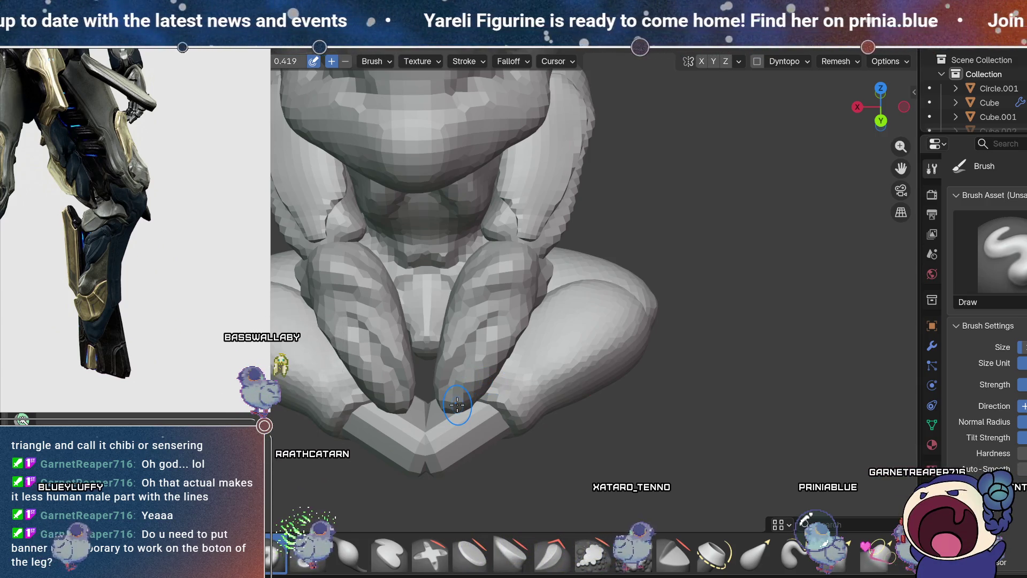
pyautogui.moveTo(627, 406)
pyautogui.mouseDown(button='middle')
pyautogui.moveTo(479, 403)
pyautogui.moveTo(537, 391)
pyautogui.moveTo(532, 349)
pyautogui.moveTo(461, 386)
pyautogui.mouseUp(button='middle')
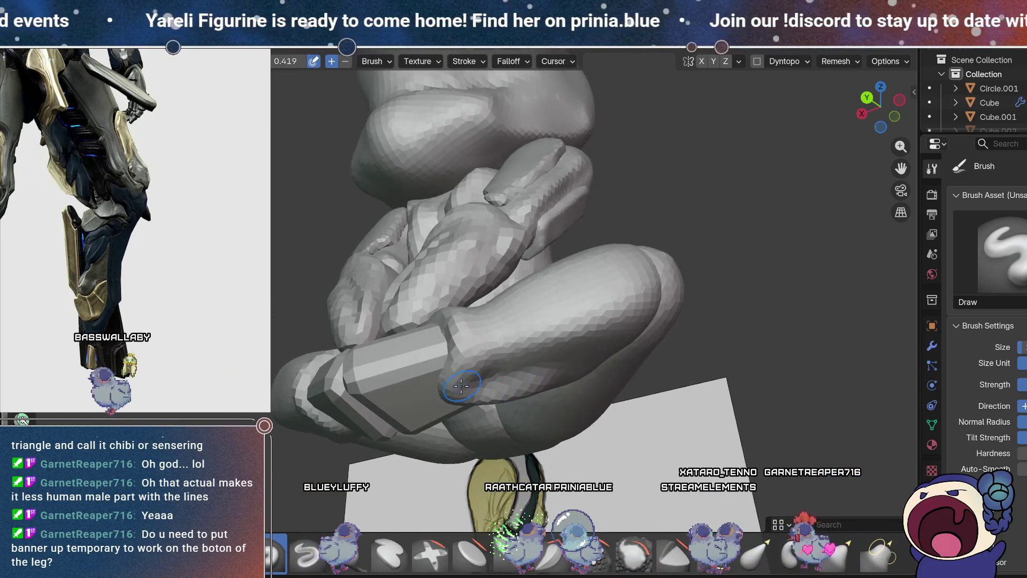
pyautogui.moveTo(545, 382)
pyautogui.mouseDown(button='middle')
pyautogui.moveTo(554, 300)
pyautogui.moveTo(722, 432)
pyautogui.mouseUp(button='middle')
pyautogui.scroll(-3, 615, 442)
pyautogui.scroll(-2, 615, 401)
pyautogui.moveTo(615, 361)
pyautogui.mouseDown(button='middle')
pyautogui.moveTo(682, 413)
pyautogui.moveTo(616, 359)
pyautogui.moveTo(648, 348)
pyautogui.moveTo(580, 378)
pyautogui.mouseUp(button='middle')
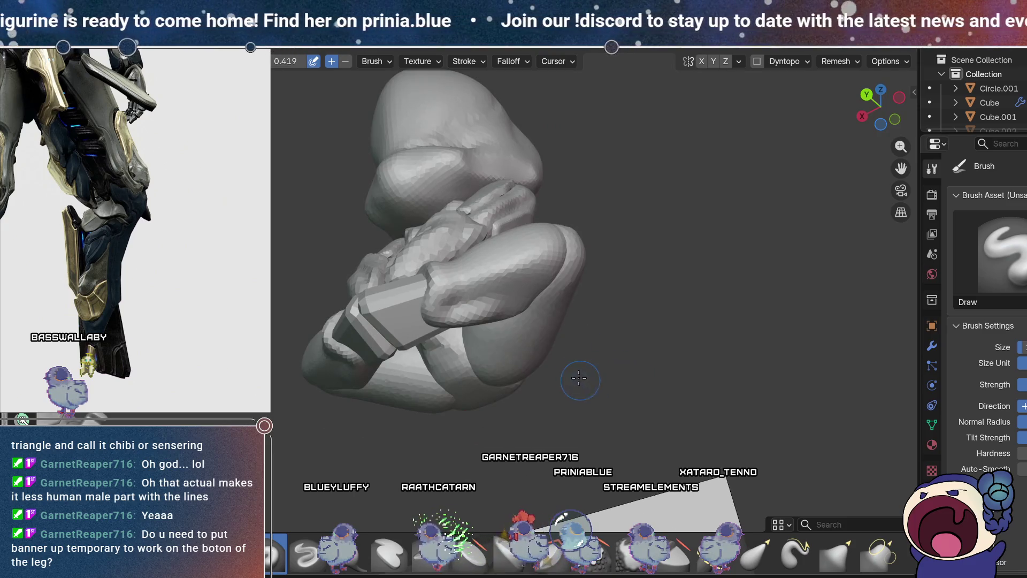
pyautogui.scroll(3, 577, 340)
pyautogui.moveTo(576, 340)
pyautogui.mouseDown(button='middle')
pyautogui.moveTo(531, 301)
pyautogui.moveTo(560, 266)
pyautogui.mouseUp(button='middle')
pyautogui.hotkey('shift', 's')
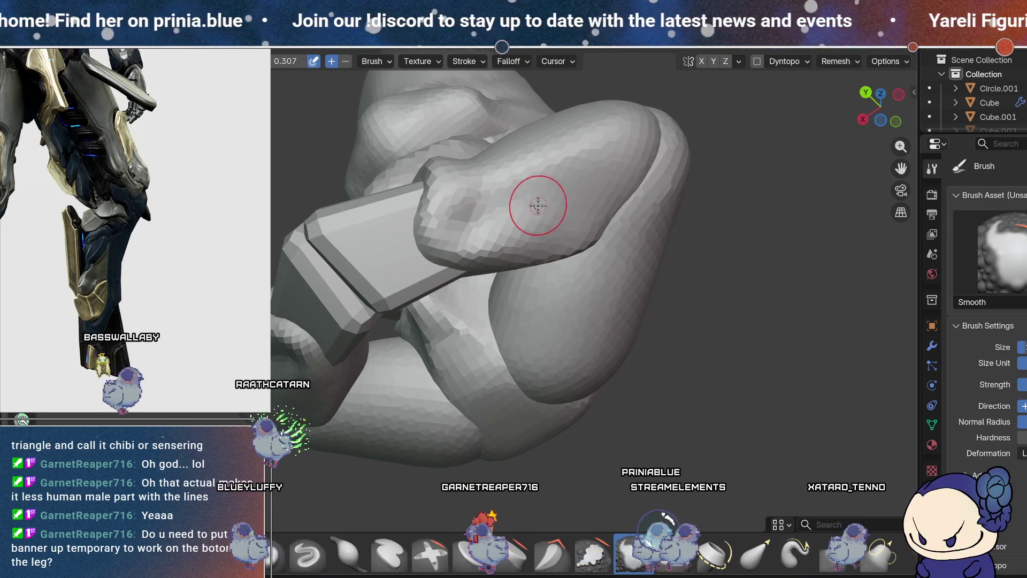
# Step: Smooth the bumpy patch on the thigh near the knee, review it from several angles, then pick Elastic Grab
pyautogui.moveTo(550, 231)
pyautogui.mouseDown()
pyautogui.moveTo(514, 201)
pyautogui.moveTo(539, 237)
pyautogui.mouseUp()
pyautogui.moveTo(577, 242)
pyautogui.mouseDown(button='middle')
pyautogui.moveTo(660, 245)
pyautogui.moveTo(562, 337)
pyautogui.mouseUp(button='middle')
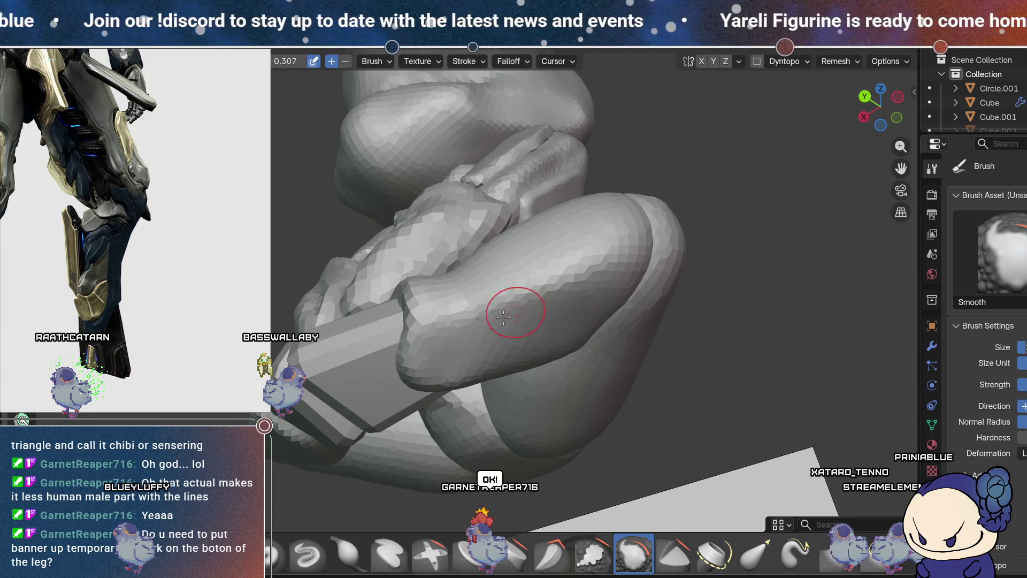
pyautogui.moveTo(502, 316); pyautogui.dragTo(575, 274, button='middle')
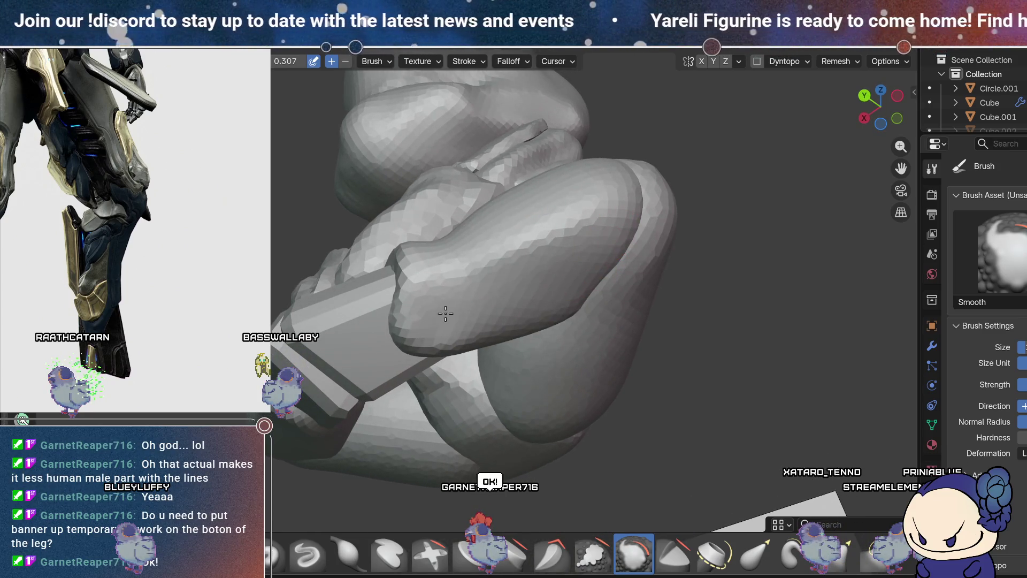
pyautogui.moveTo(514, 308); pyautogui.dragTo(474, 245, button='middle')
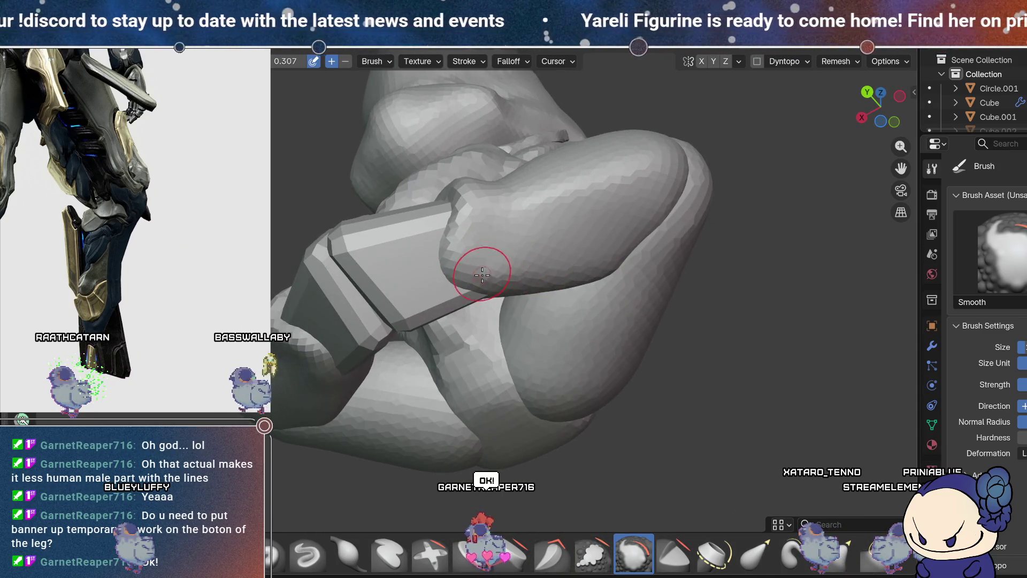
pyautogui.moveTo(632, 245)
pyautogui.mouseDown(button='middle')
pyautogui.moveTo(683, 305)
pyautogui.moveTo(547, 395)
pyautogui.mouseUp(button='middle')
pyautogui.moveTo(592, 428)
pyautogui.mouseDown(button='middle')
pyautogui.moveTo(554, 306)
pyautogui.moveTo(575, 426)
pyautogui.moveTo(566, 391)
pyautogui.moveTo(543, 383)
pyautogui.mouseUp(button='middle')
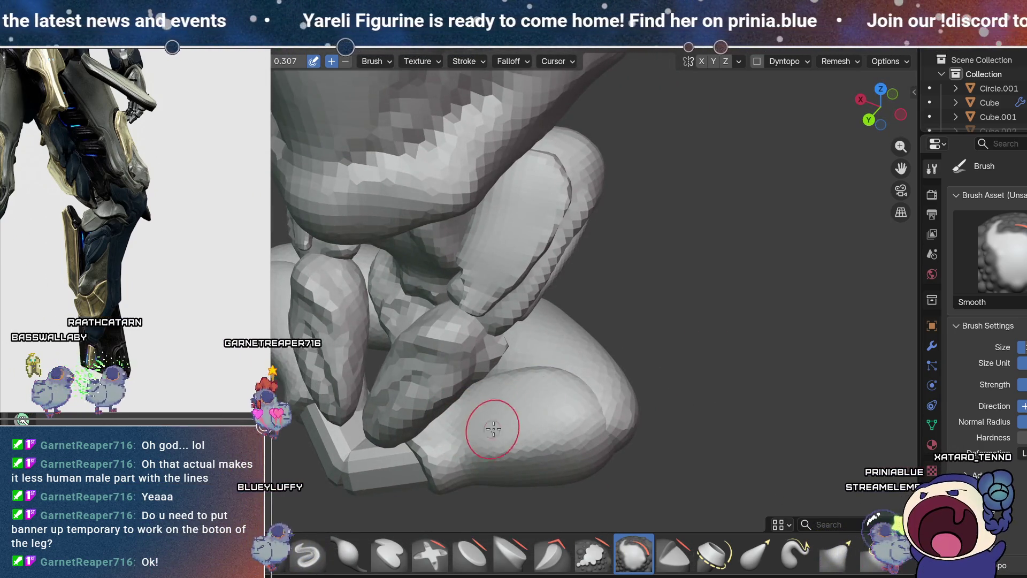
pyautogui.moveTo(447, 447)
pyautogui.mouseDown(button='middle')
pyautogui.moveTo(499, 471)
pyautogui.moveTo(451, 346)
pyautogui.moveTo(564, 300)
pyautogui.moveTo(593, 314)
pyautogui.moveTo(484, 337)
pyautogui.moveTo(489, 329)
pyautogui.moveTo(514, 332)
pyautogui.moveTo(488, 374)
pyautogui.moveTo(543, 361)
pyautogui.moveTo(493, 363)
pyautogui.mouseUp(button='middle')
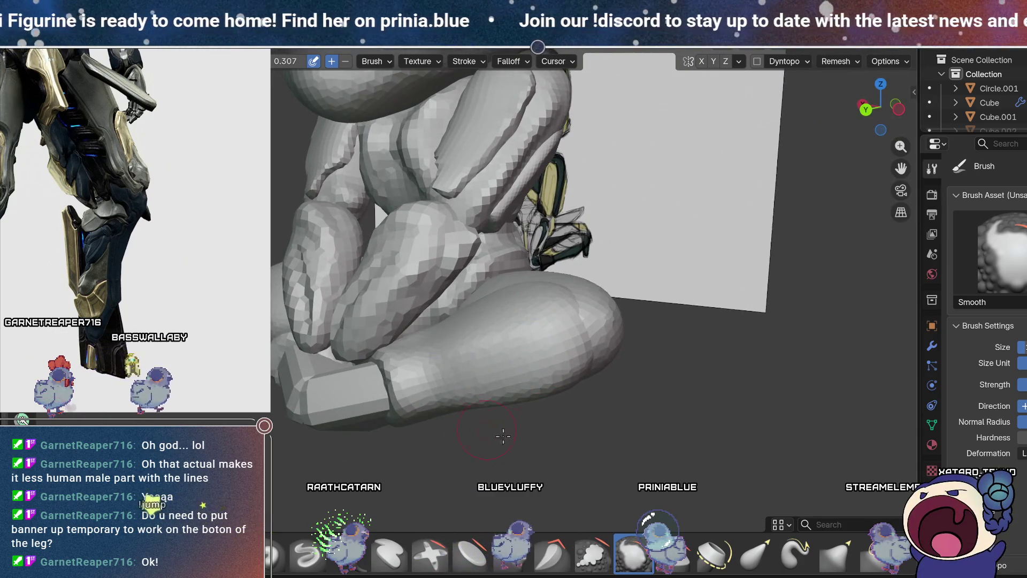
pyautogui.click(754, 554)
pyautogui.moveTo(592, 470)
pyautogui.mouseDown(button='middle')
pyautogui.moveTo(500, 378)
pyautogui.moveTo(512, 403)
pyautogui.moveTo(545, 305)
pyautogui.moveTo(573, 367)
pyautogui.moveTo(530, 361)
pyautogui.mouseUp(button='middle')
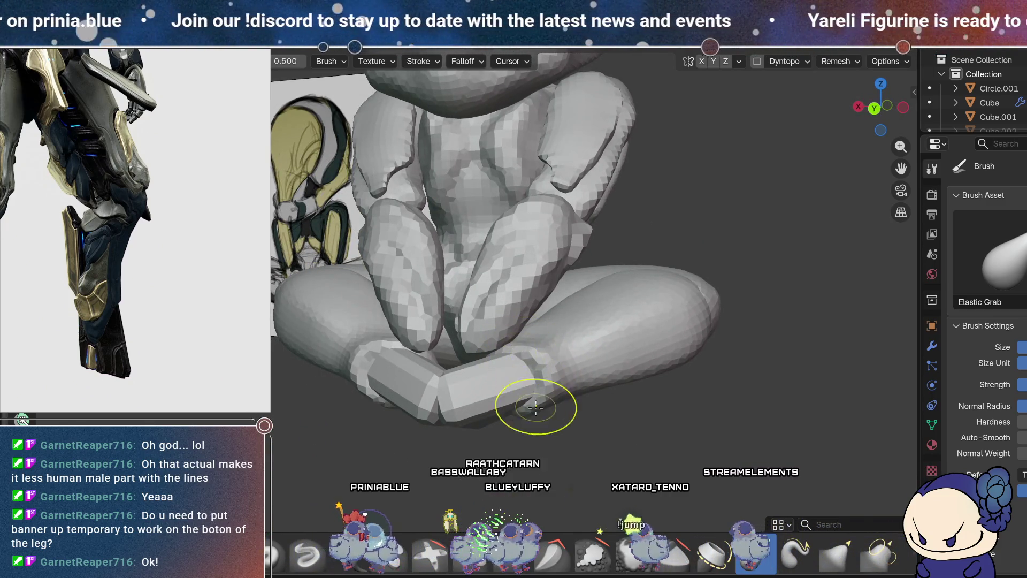
# Step: Smooth the inner thigh near the foot blocks with Shift+S, then pick the Draw brush from the shelf
pyautogui.moveTo(538, 390)
pyautogui.mouseDown(button='middle')
pyautogui.moveTo(619, 419)
pyautogui.moveTo(712, 390)
pyautogui.moveTo(605, 387)
pyautogui.mouseUp(button='middle')
pyautogui.scroll(-3, 602, 409)
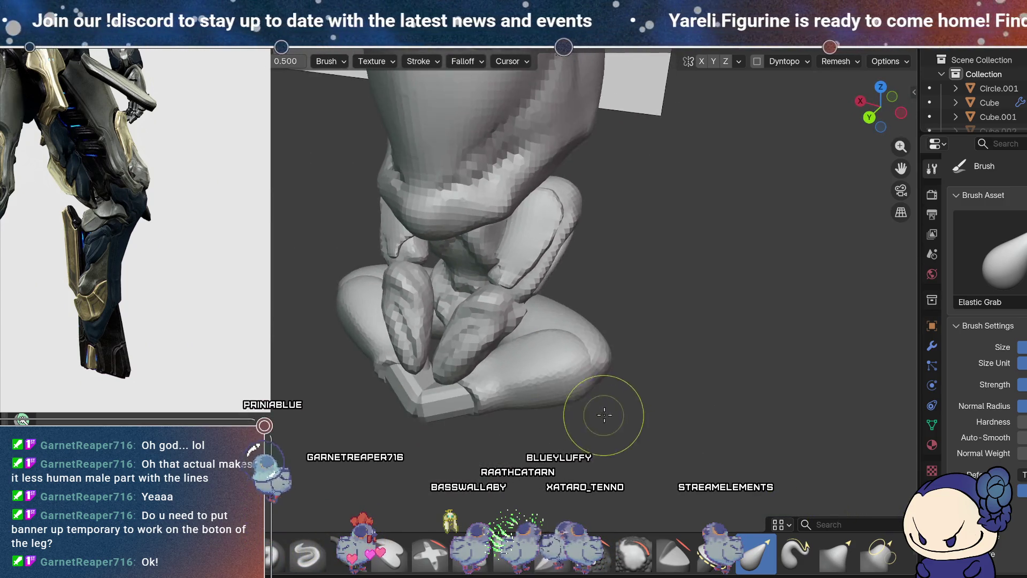
pyautogui.scroll(3, 685, 404)
pyautogui.moveTo(685, 404)
pyautogui.keyDown('shift'); pyautogui.mouseDown(button='middle')
pyautogui.moveTo(560, 324)
pyautogui.moveTo(508, 315)
pyautogui.moveTo(489, 297)
pyautogui.moveTo(542, 267)
pyautogui.moveTo(534, 279)
pyautogui.moveTo(550, 289)
pyautogui.moveTo(522, 374)
pyautogui.moveTo(589, 348)
pyautogui.moveTo(602, 324)
pyautogui.moveTo(562, 345)
pyautogui.mouseUp(button='middle'); pyautogui.keyUp('shift')
pyautogui.hotkey('shift', 's')
pyautogui.click(275, 554)
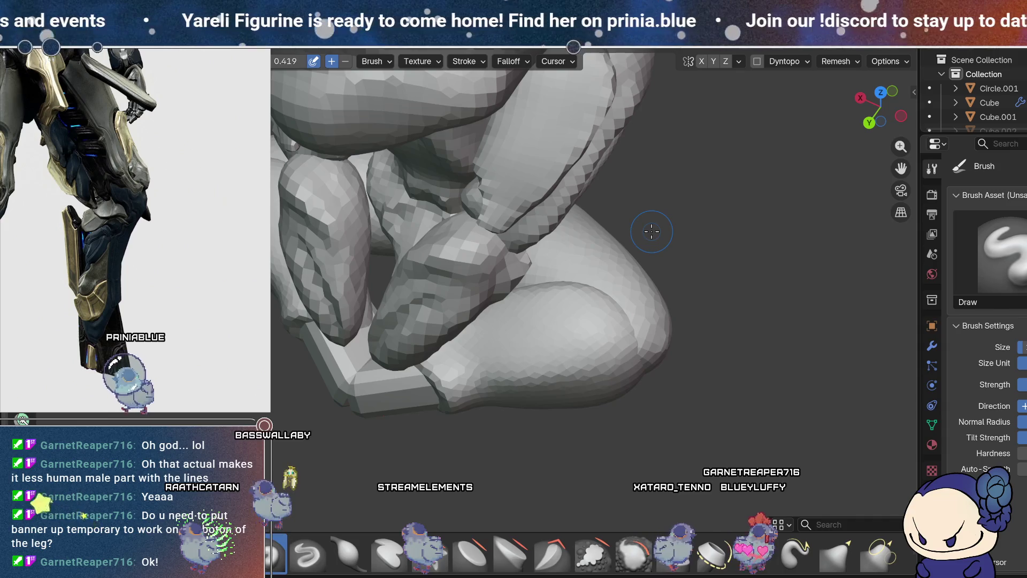
pyautogui.scroll(2, 573, 329)
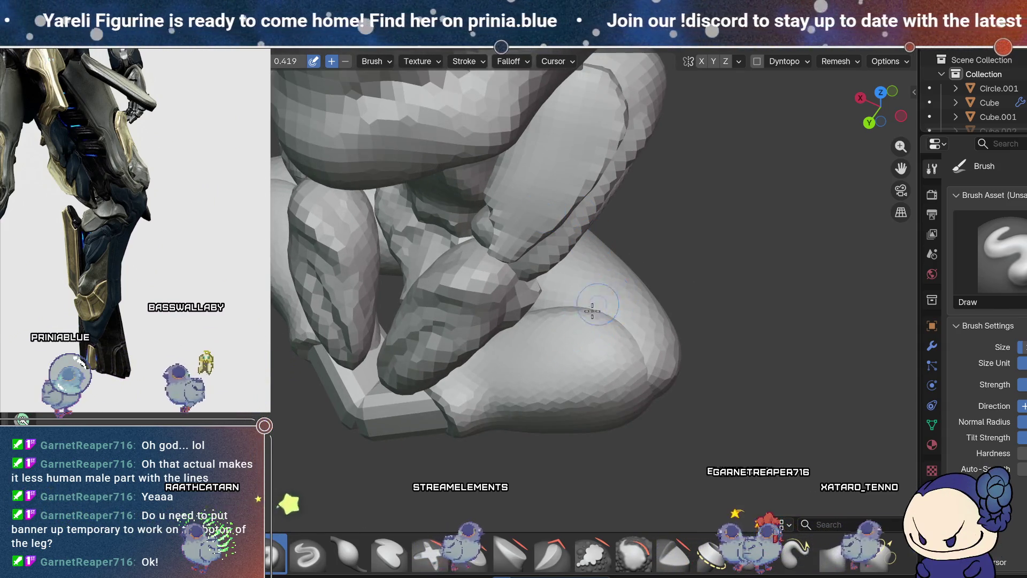
# Step: Carve and deepen a crease line along the lower leg near the foot, then switch to Smooth
pyautogui.moveTo(594, 371); pyautogui.dragTo(594, 314, button='middle')
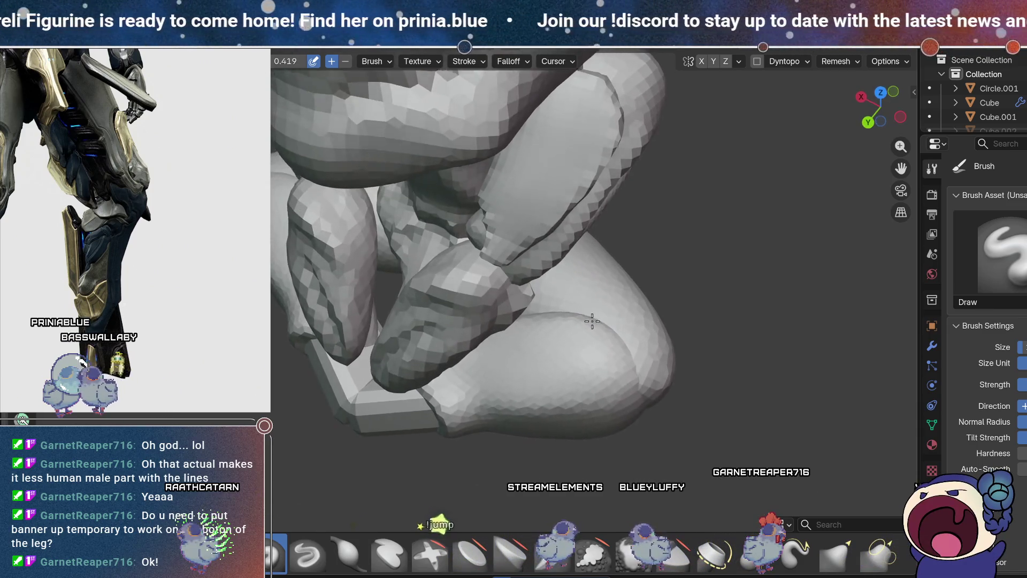
pyautogui.moveTo(594, 315); pyautogui.dragTo(622, 330, button='middle')
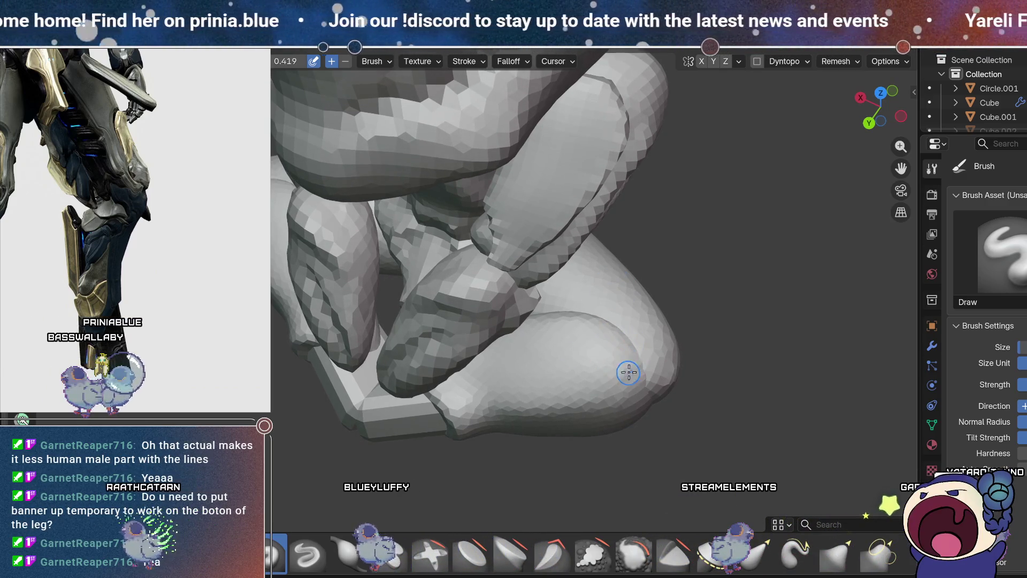
pyautogui.moveTo(628, 372); pyautogui.dragTo(669, 280, button='middle')
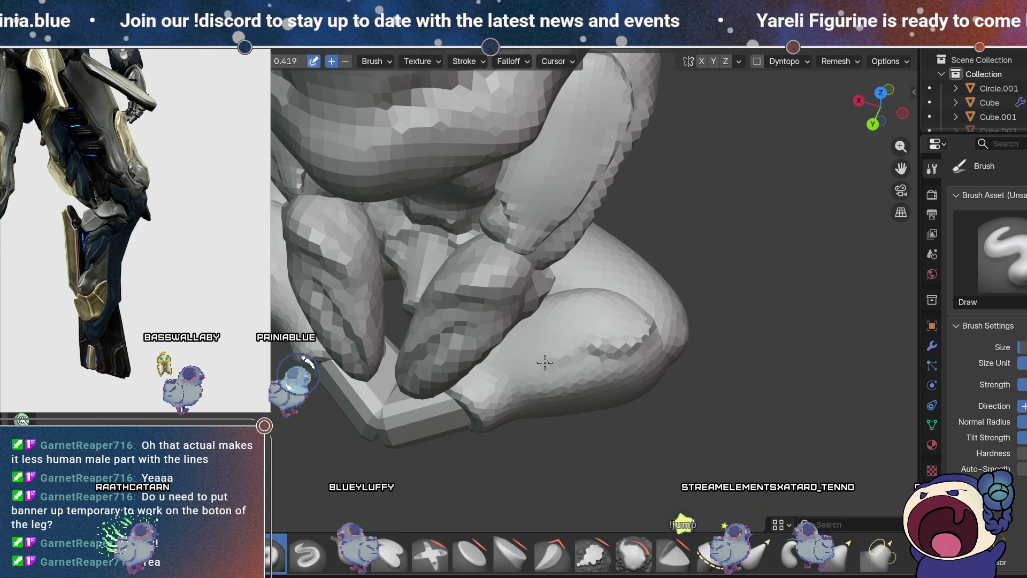
pyautogui.moveTo(544, 363); pyautogui.dragTo(582, 303, button='middle')
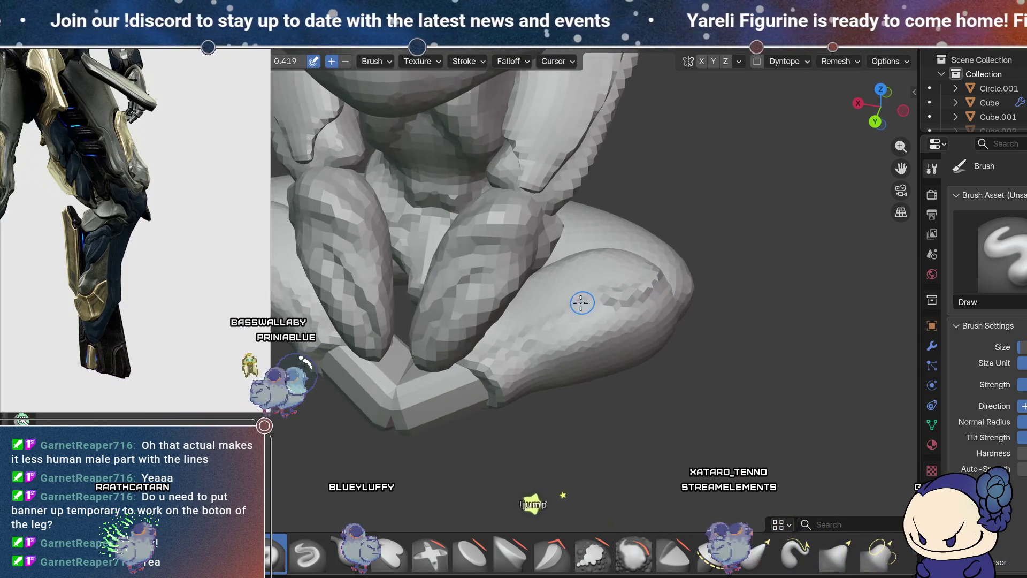
pyautogui.moveTo(515, 347); pyautogui.dragTo(627, 303, button='middle')
pyautogui.hotkey('shift', 's')
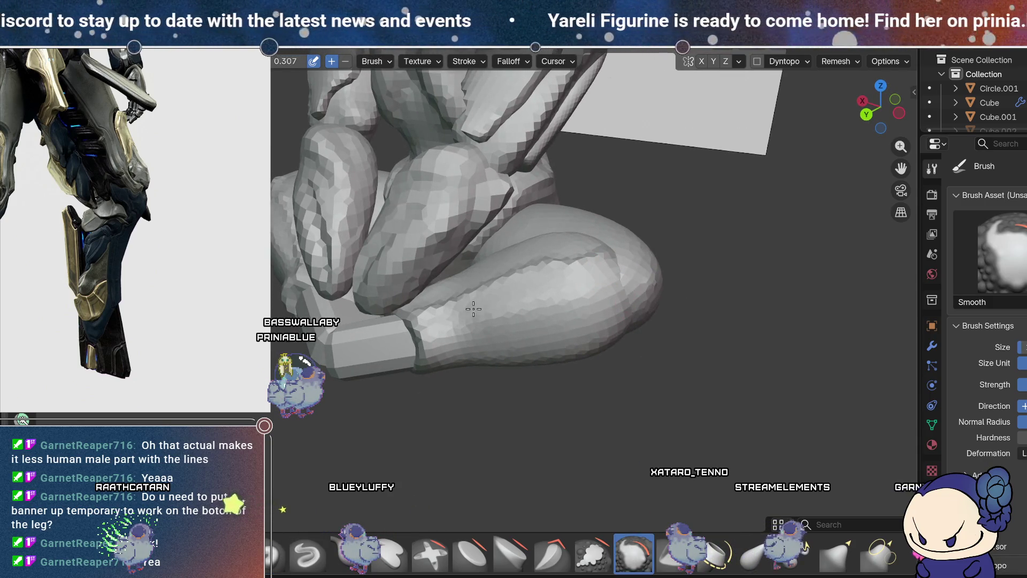
# Step: Inspect the lower-leg crease up close and return to the Draw brush (X)
pyautogui.moveTo(590, 297); pyautogui.dragTo(634, 342, button='middle')
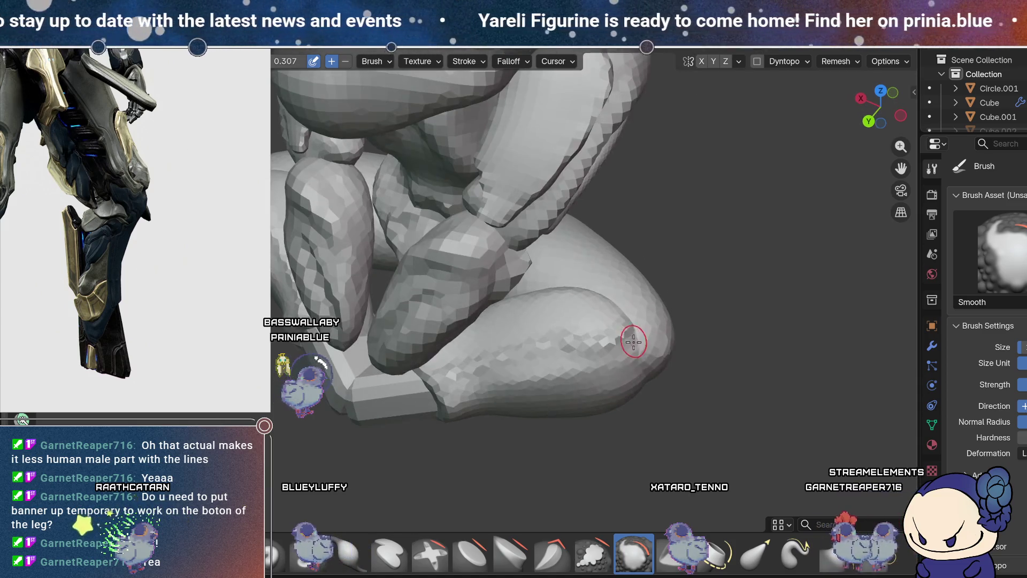
pyautogui.moveTo(530, 391)
pyautogui.mouseDown(button='middle')
pyautogui.moveTo(637, 294)
pyautogui.moveTo(615, 355)
pyautogui.moveTo(635, 304)
pyautogui.mouseUp(button='middle')
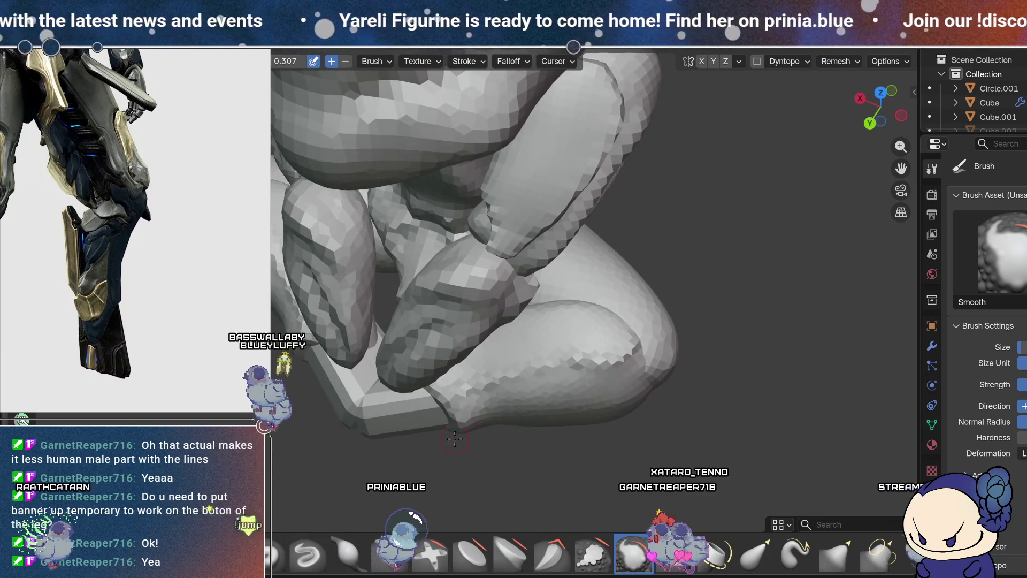
pyautogui.press('x')
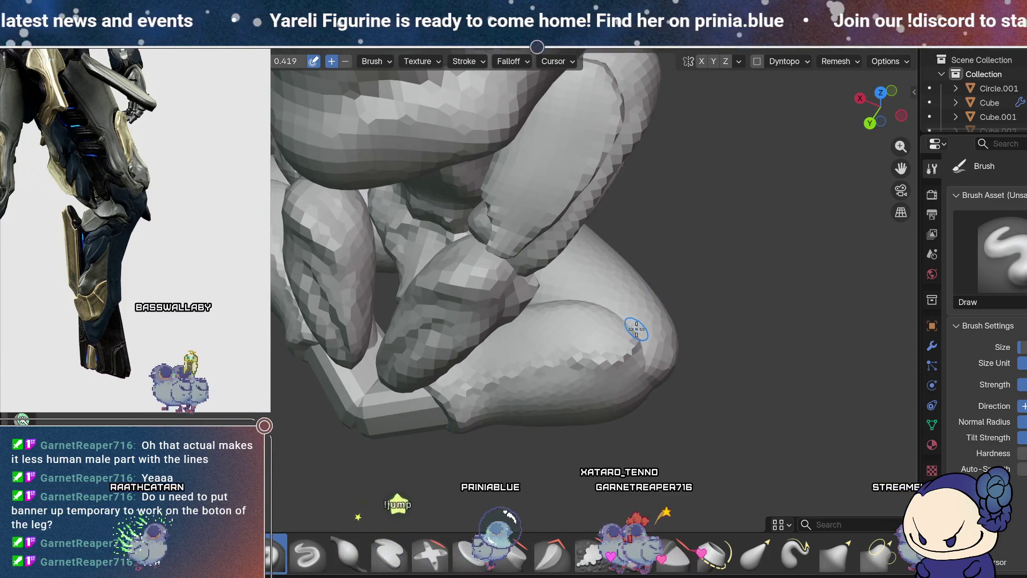
# Step: Undo the last several sculpt strokes on the legs with Ctrl+Z
pyautogui.moveTo(635, 303); pyautogui.dragTo(636, 326, button='middle')
pyautogui.hotkey('ctrl', 'z')
pyautogui.hotkey('ctrl', 'z')
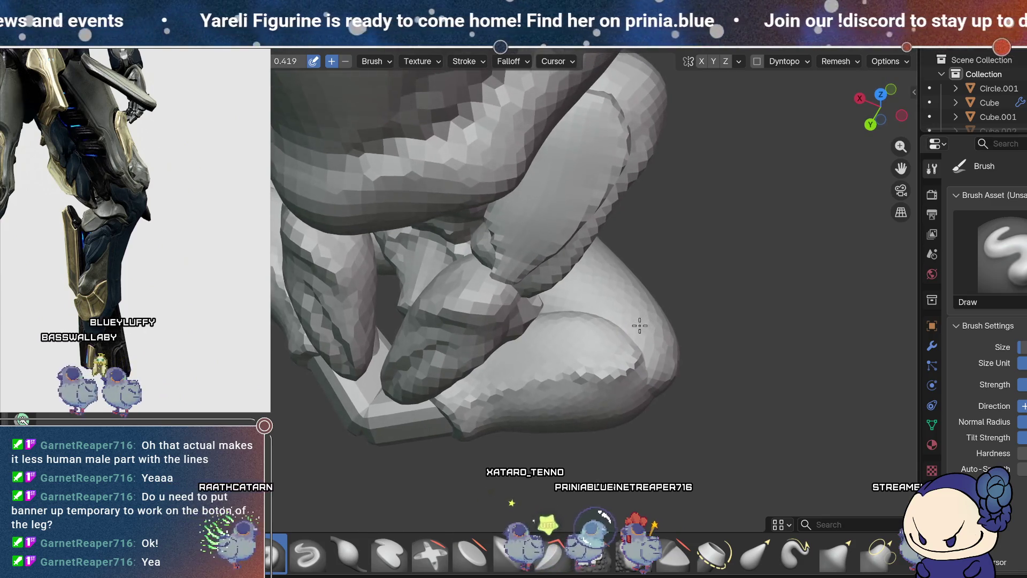
pyautogui.hotkey('ctrl', 'z')
pyautogui.hotkey('ctrl', 'z')
pyautogui.moveTo(638, 327); pyautogui.dragTo(609, 324, button='middle')
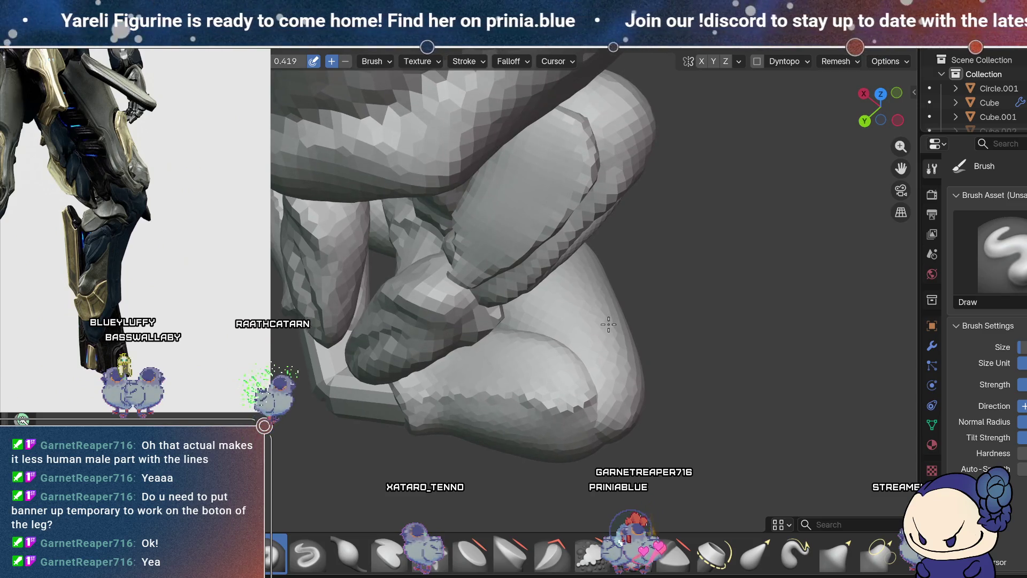
pyautogui.hotkey('ctrl', 'z')
pyautogui.hotkey('ctrl', 'z')
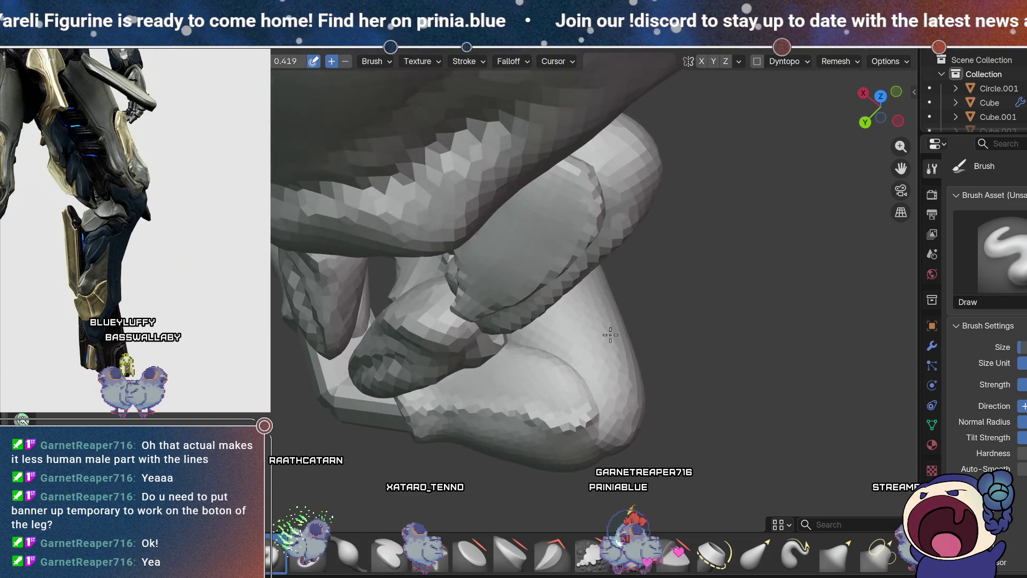
pyautogui.hotkey('ctrl', 'z')
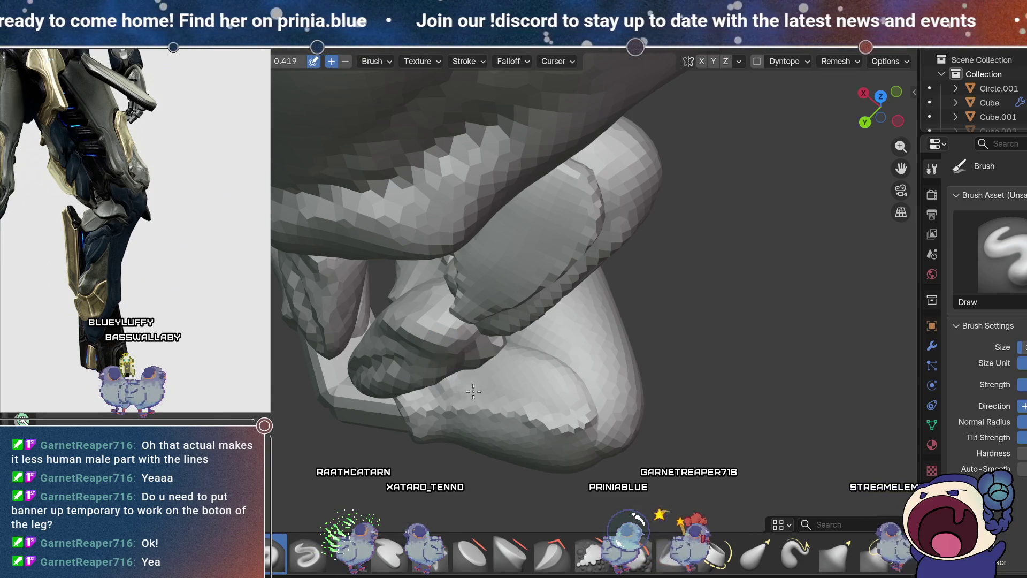
# Step: View the underside of the crossed leg and pick the Draw Sharp brush at 0.5 strength
pyautogui.moveTo(512, 323); pyautogui.dragTo(411, 349, button='middle')
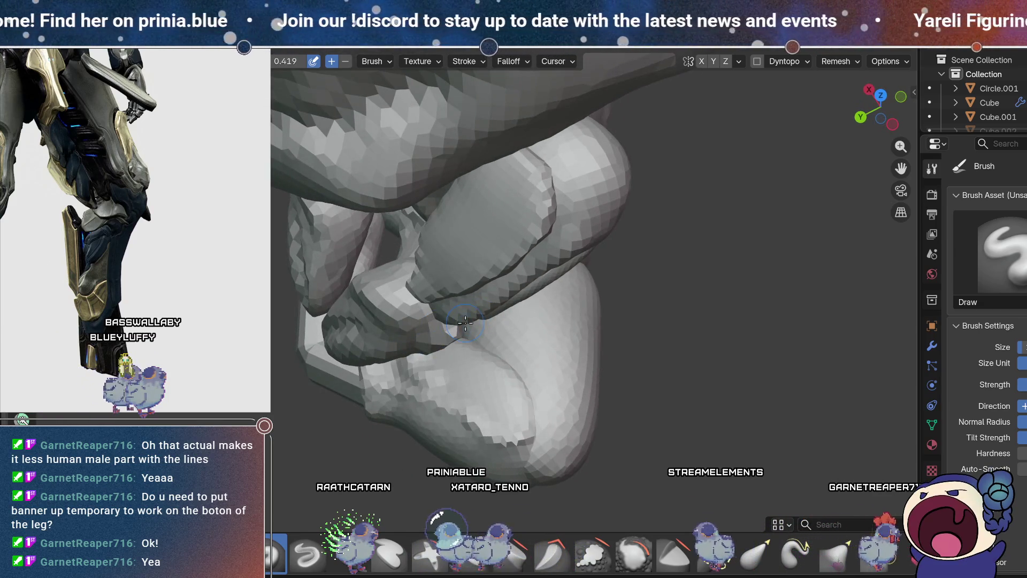
pyautogui.moveTo(465, 323); pyautogui.dragTo(412, 344, button='middle')
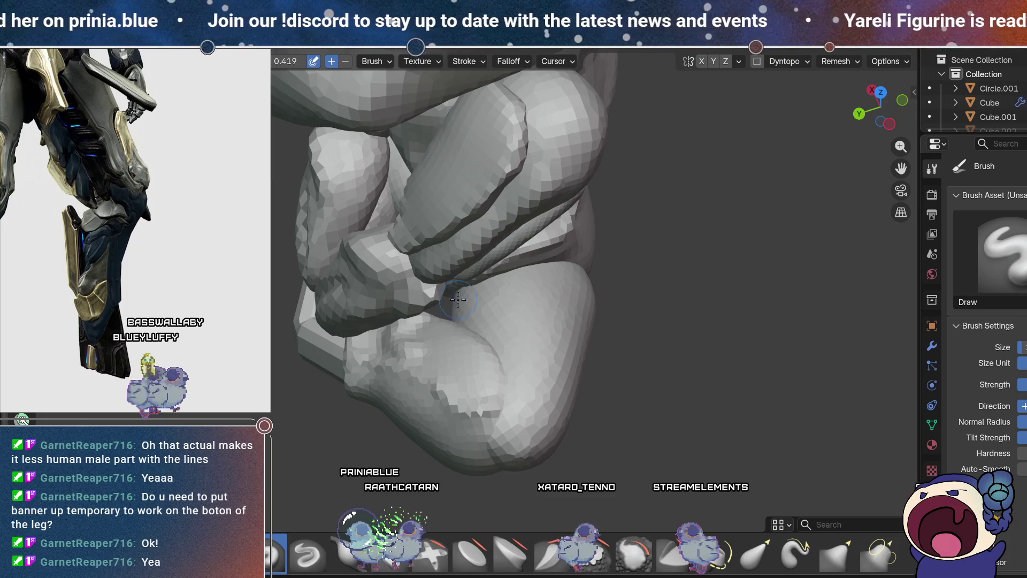
pyautogui.scroll(3, 458, 299)
pyautogui.scroll(-3, 446, 379)
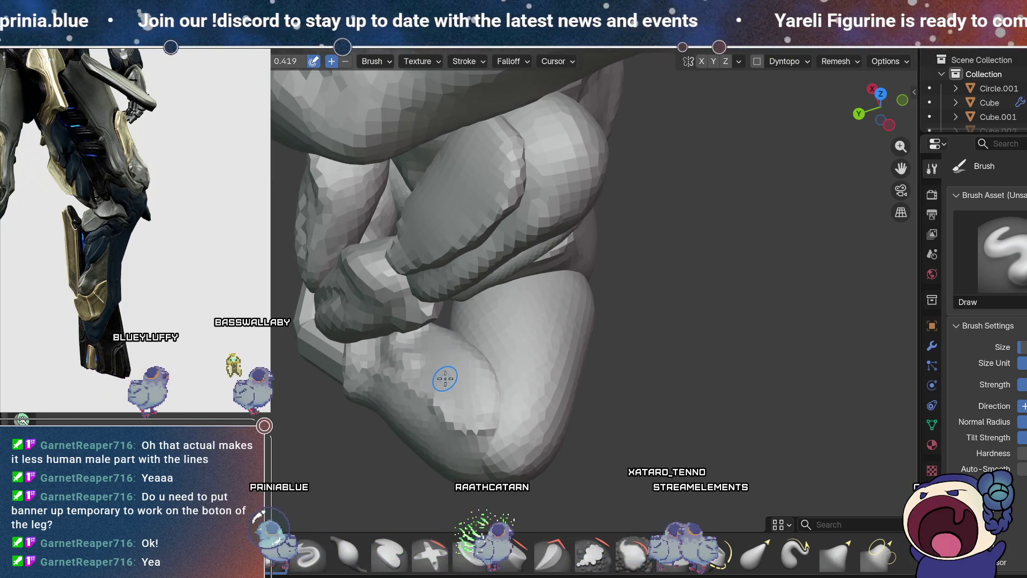
pyautogui.click(308, 554)
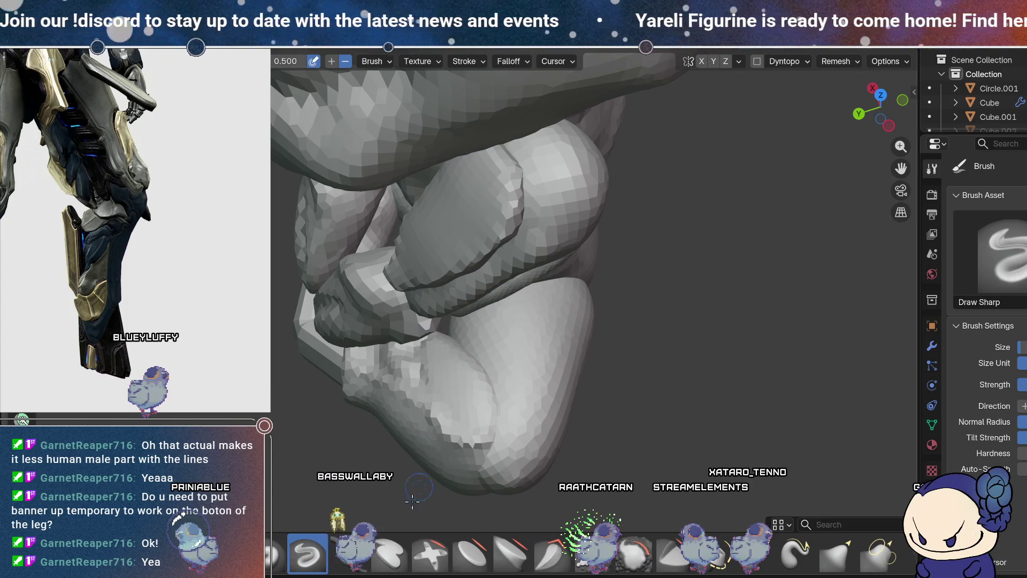
# Step: Work the foot underside, alternating Draw and Smooth strokes from several angles
pyautogui.click(275, 554)
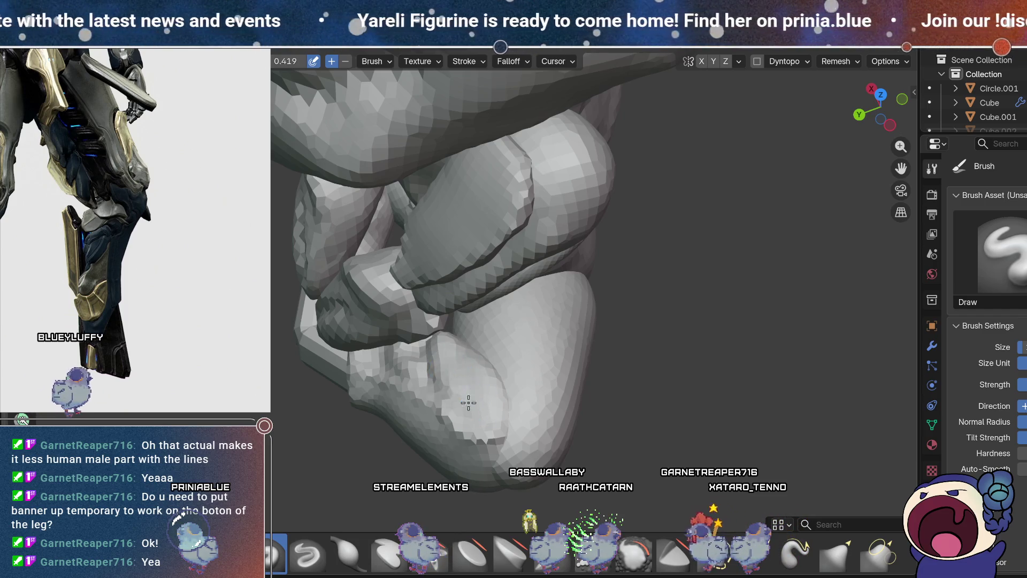
pyautogui.moveTo(469, 402); pyautogui.dragTo(478, 331, button='middle')
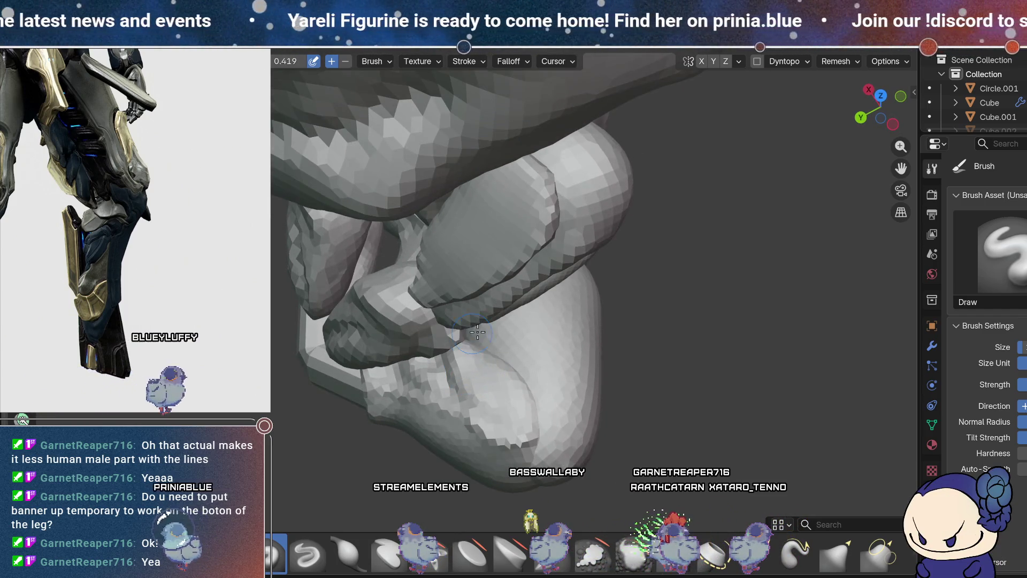
pyautogui.moveTo(530, 503); pyautogui.dragTo(550, 486, button='middle')
pyautogui.hotkey('shift', 's')
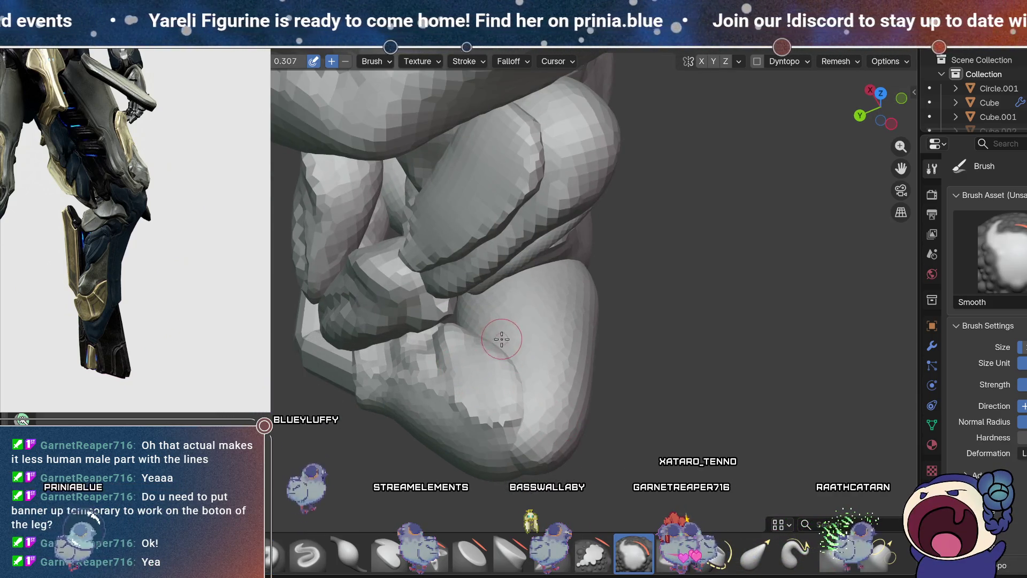
pyautogui.moveTo(512, 369)
pyautogui.mouseDown(button='middle')
pyautogui.moveTo(519, 339)
pyautogui.moveTo(529, 370)
pyautogui.moveTo(539, 333)
pyautogui.mouseUp(button='middle')
pyautogui.press('x')
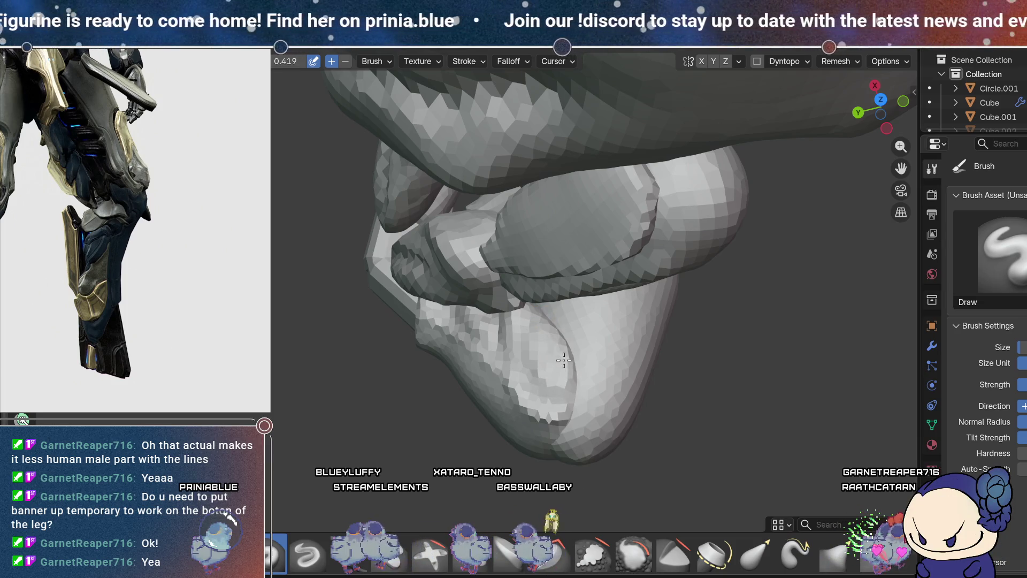
# Step: Detail the foot sole and crossed legs from new angles, ending on the plain Draw brush
pyautogui.moveTo(538, 347)
pyautogui.mouseDown(button='middle')
pyautogui.moveTo(552, 317)
pyautogui.moveTo(516, 299)
pyautogui.mouseUp(button='middle')
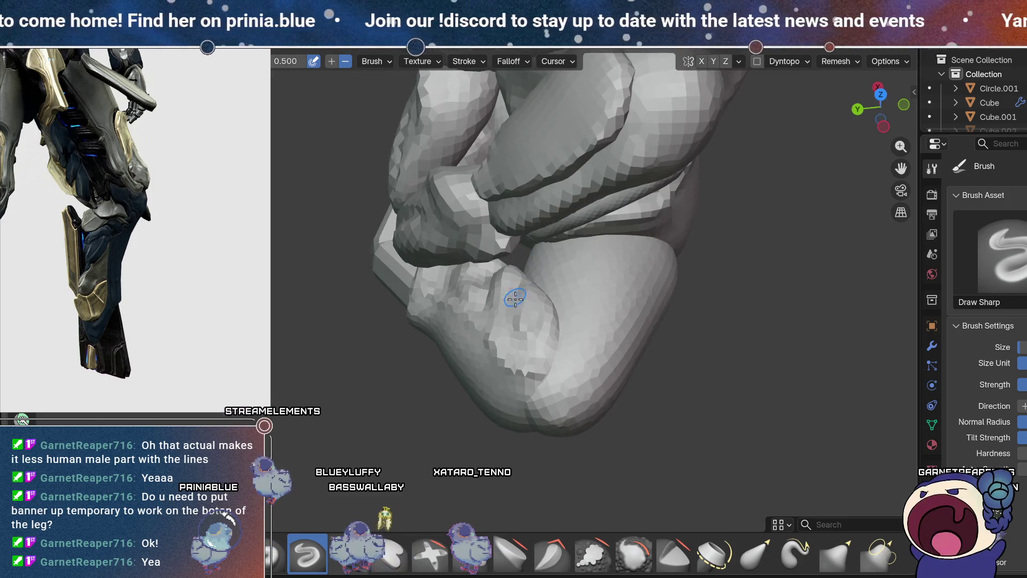
pyautogui.moveTo(538, 258); pyautogui.dragTo(527, 335, button='middle')
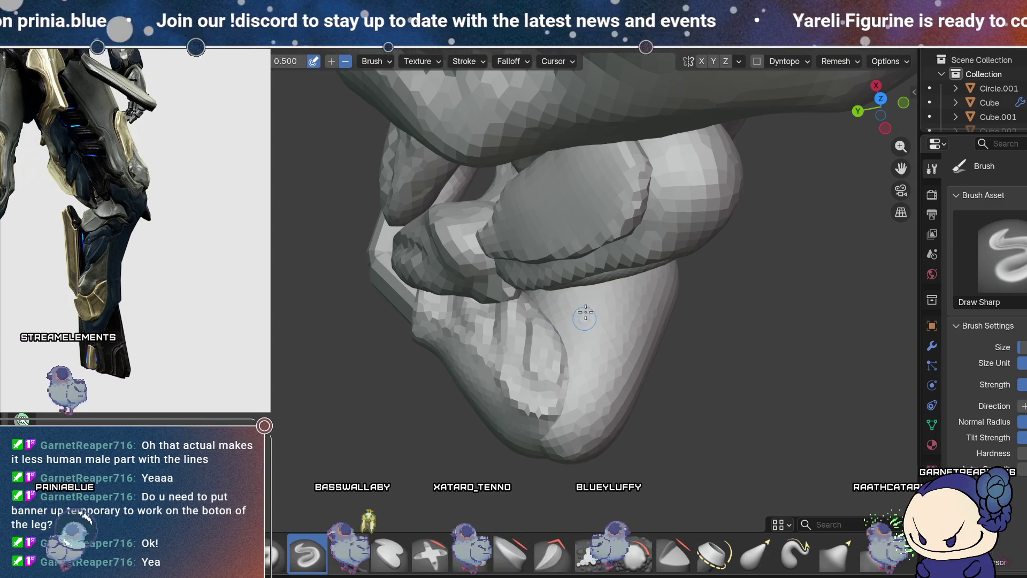
pyautogui.moveTo(585, 316); pyautogui.dragTo(591, 278, button='middle')
pyautogui.moveTo(573, 330); pyautogui.dragTo(685, 278, button='middle')
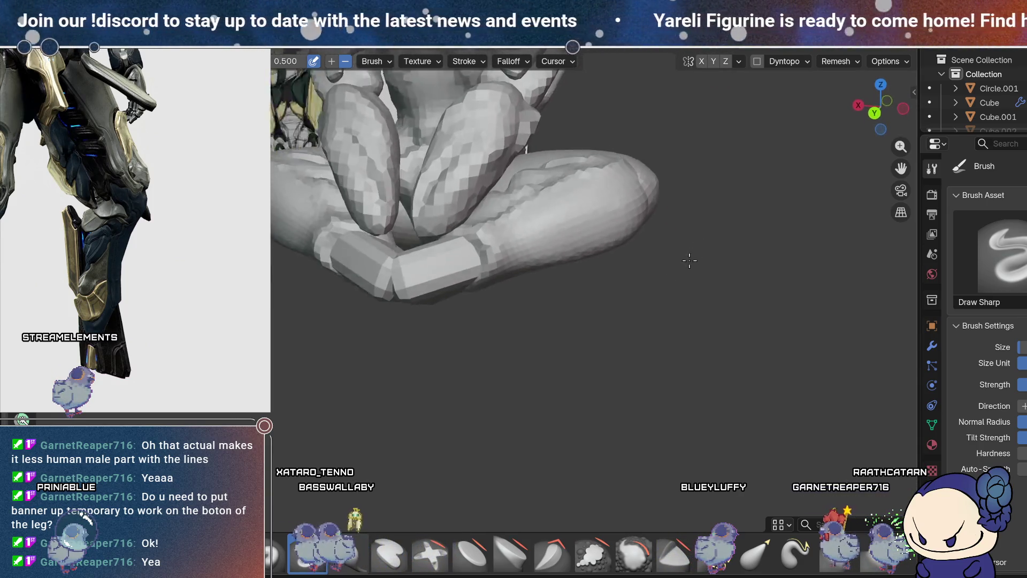
pyautogui.keyDown('shift'); pyautogui.moveTo(685, 278); pyautogui.dragTo(503, 401, button='middle'); pyautogui.keyUp('shift')
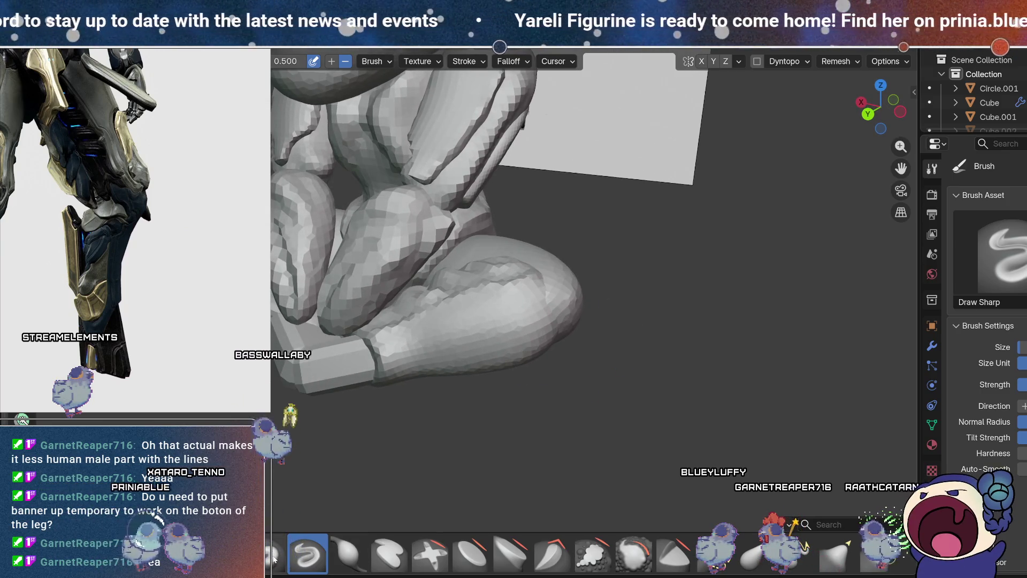
pyautogui.press('x')
pyautogui.moveTo(503, 401)
pyautogui.mouseDown(button='middle')
pyautogui.moveTo(577, 321)
pyautogui.moveTo(575, 347)
pyautogui.mouseUp(button='middle')
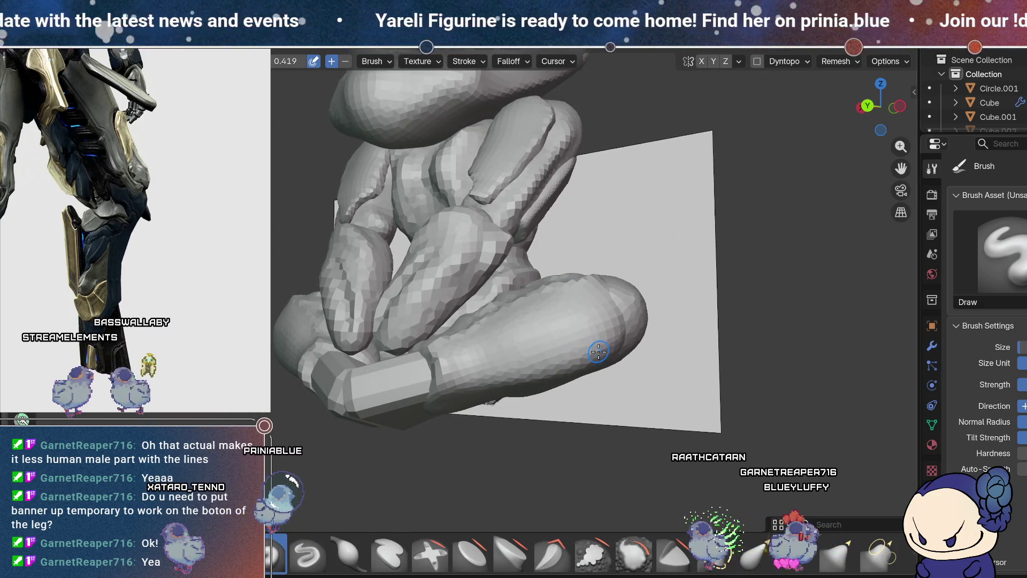
# Step: Smooth the crossed legs while checking them from frontal, side and low angles
pyautogui.moveTo(585, 332)
pyautogui.mouseDown(button='middle')
pyautogui.moveTo(610, 322)
pyautogui.moveTo(624, 289)
pyautogui.mouseUp(button='middle')
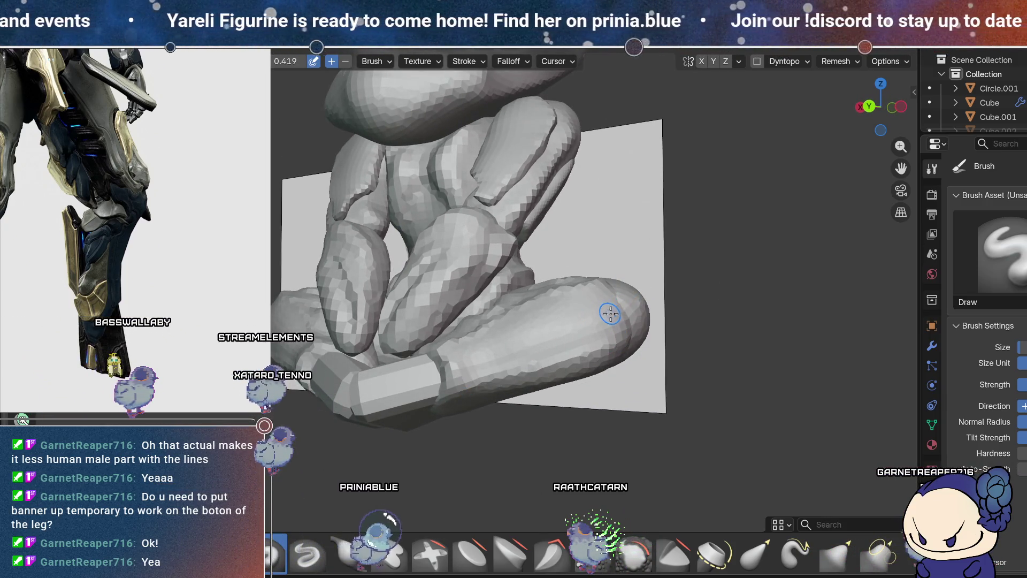
pyautogui.moveTo(554, 335)
pyautogui.mouseDown(button='middle')
pyautogui.moveTo(658, 275)
pyautogui.moveTo(593, 299)
pyautogui.mouseUp(button='middle')
pyautogui.moveTo(458, 343)
pyautogui.mouseDown(button='middle')
pyautogui.moveTo(481, 328)
pyautogui.moveTo(473, 337)
pyautogui.mouseUp(button='middle')
pyautogui.moveTo(559, 327); pyautogui.dragTo(614, 313, button='middle')
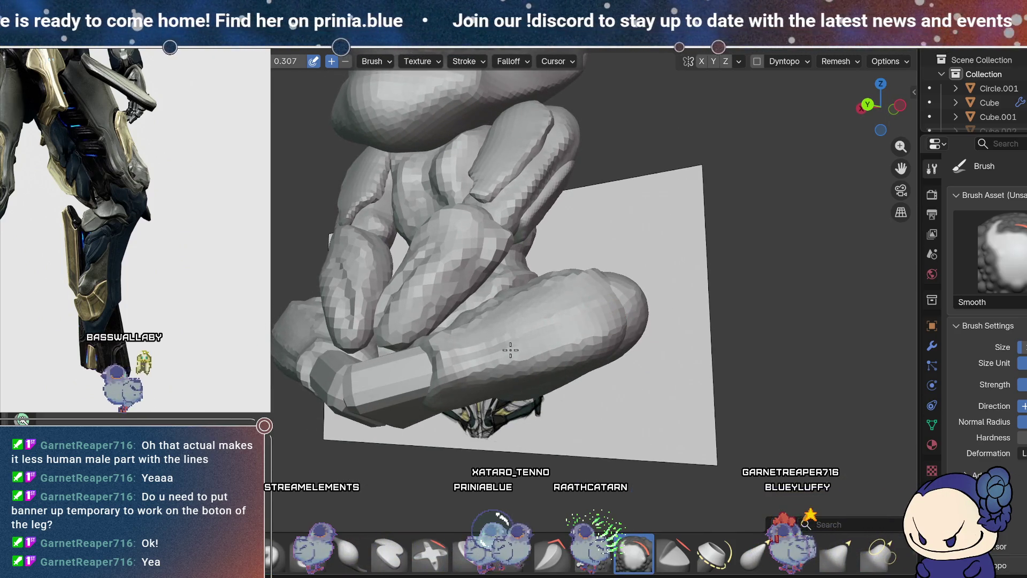
pyautogui.moveTo(556, 329)
pyautogui.mouseDown(button='middle')
pyautogui.moveTo(616, 341)
pyautogui.moveTo(610, 357)
pyautogui.mouseUp(button='middle')
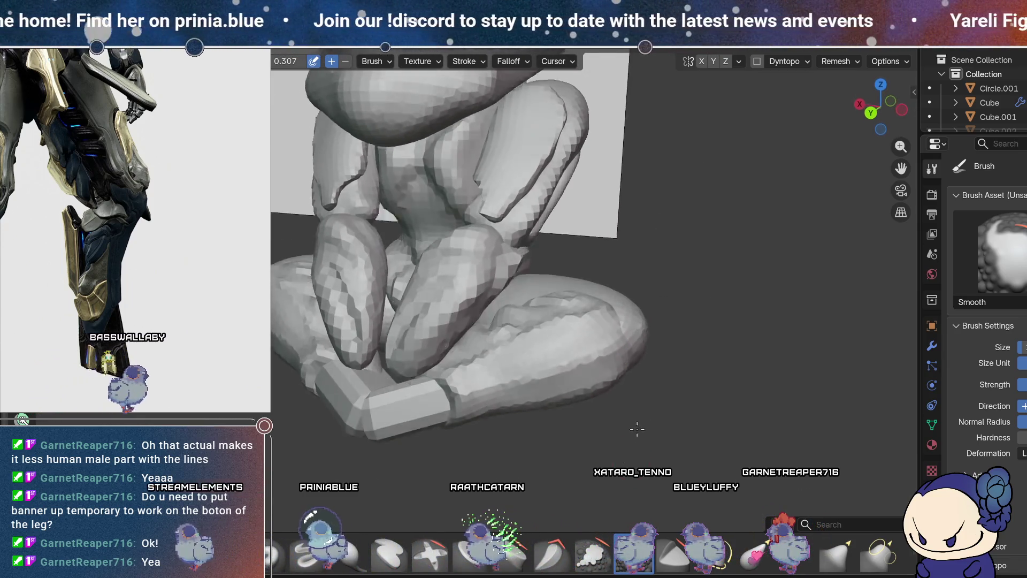
pyautogui.moveTo(562, 394); pyautogui.dragTo(591, 218, button='middle')
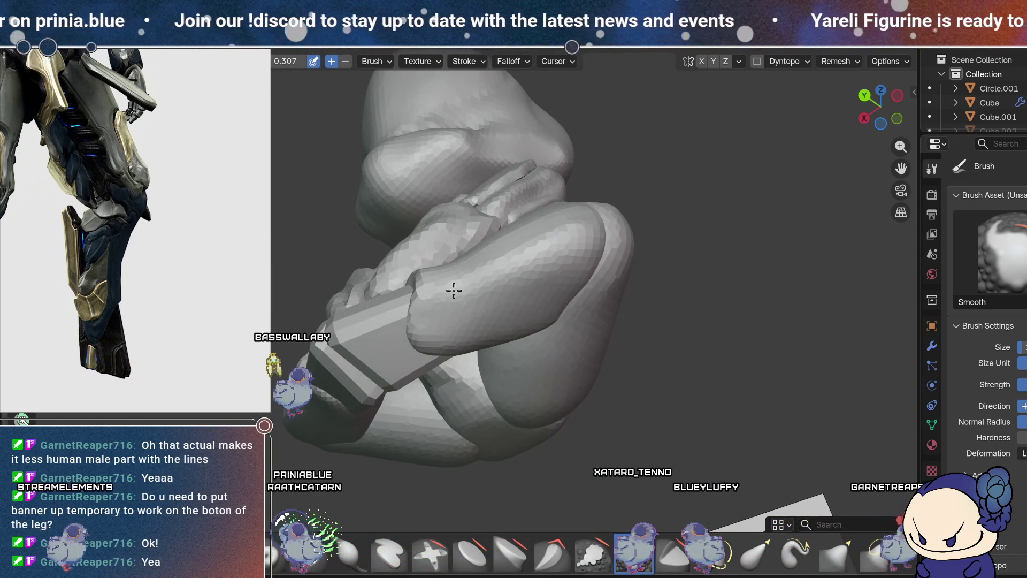
pyautogui.moveTo(566, 271)
pyautogui.mouseDown(button='middle')
pyautogui.moveTo(585, 378)
pyautogui.moveTo(697, 359)
pyautogui.mouseUp(button='middle')
pyautogui.scroll(-2, 696, 360)
pyautogui.scroll(-2, 671, 442)
pyautogui.moveTo(646, 408)
pyautogui.mouseDown(button='middle')
pyautogui.moveTo(578, 324)
pyautogui.moveTo(632, 300)
pyautogui.mouseUp(button='middle')
pyautogui.scroll(3, 578, 323)
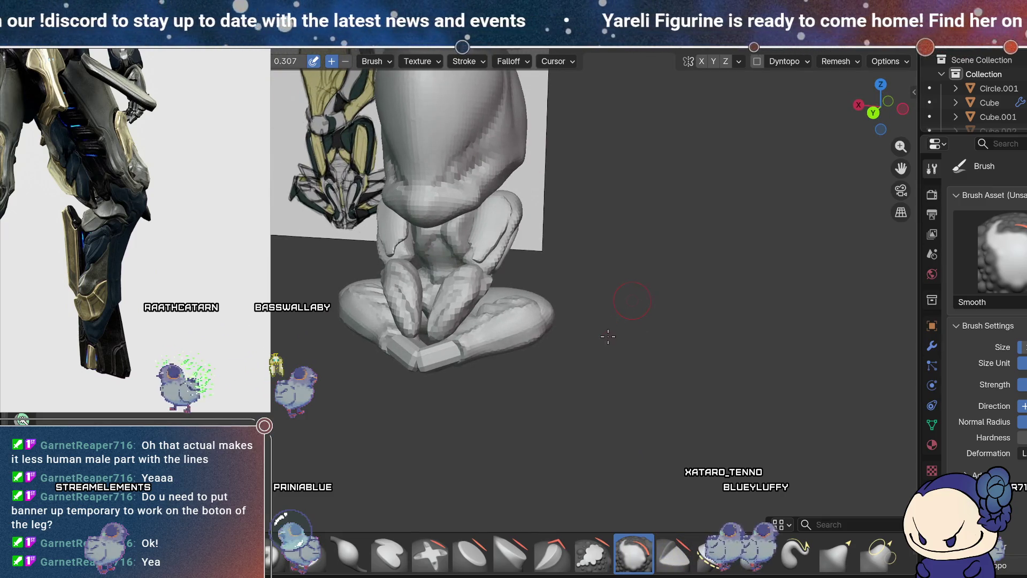
pyautogui.moveTo(575, 343)
pyautogui.mouseDown(button='middle')
pyautogui.moveTo(615, 344)
pyautogui.moveTo(571, 265)
pyautogui.mouseUp(button='middle')
pyautogui.scroll(2, 613, 348)
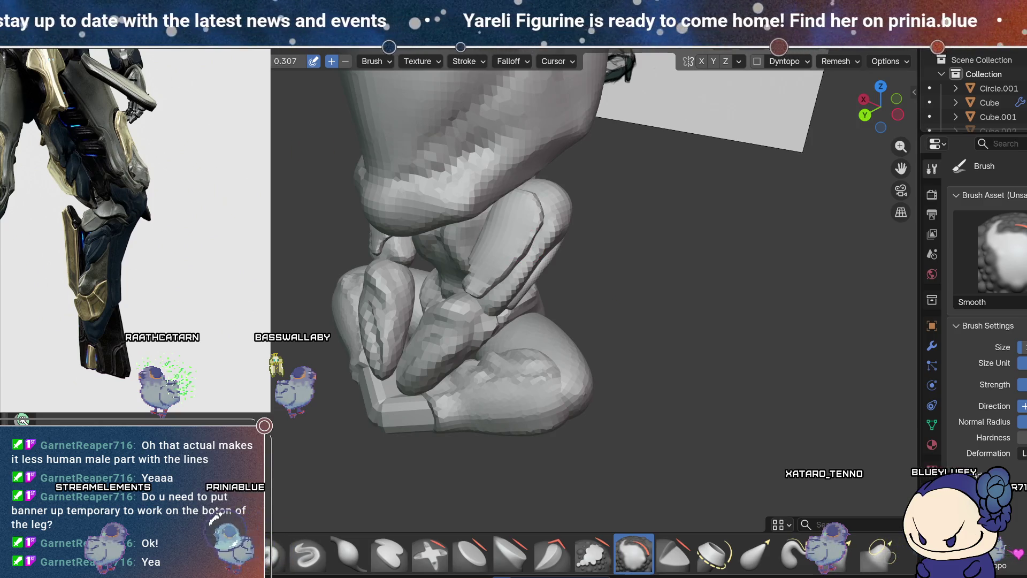
# Step: In Object Mode inspect Sphere.004, select the Sphere.001 body and re-enter Sculpt Mode on it
pyautogui.hotkey('ctrl', 'pageup')
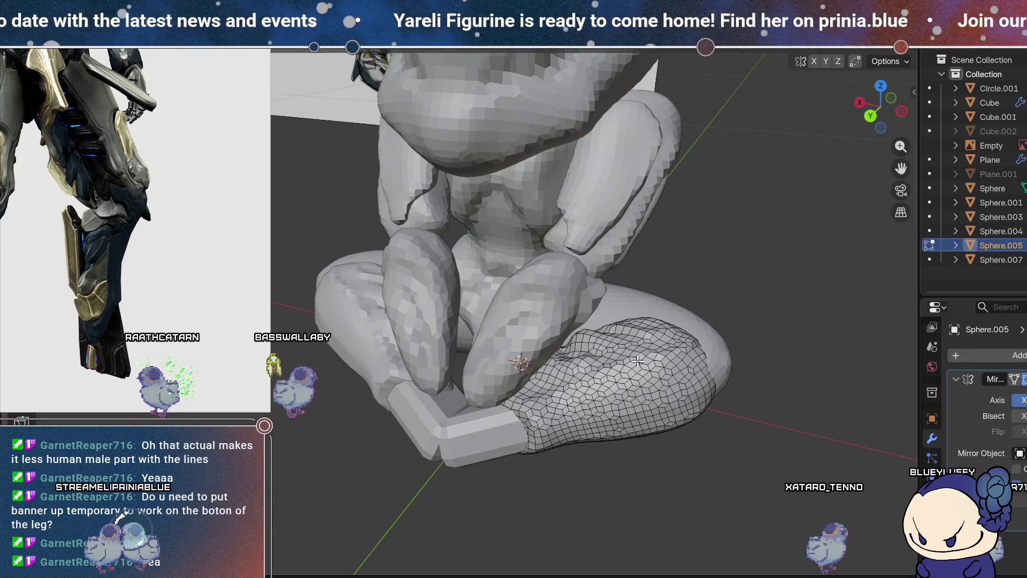
pyautogui.press('Tab')
pyautogui.click(673, 315)
pyautogui.moveTo(673, 314); pyautogui.dragTo(732, 369, button='middle')
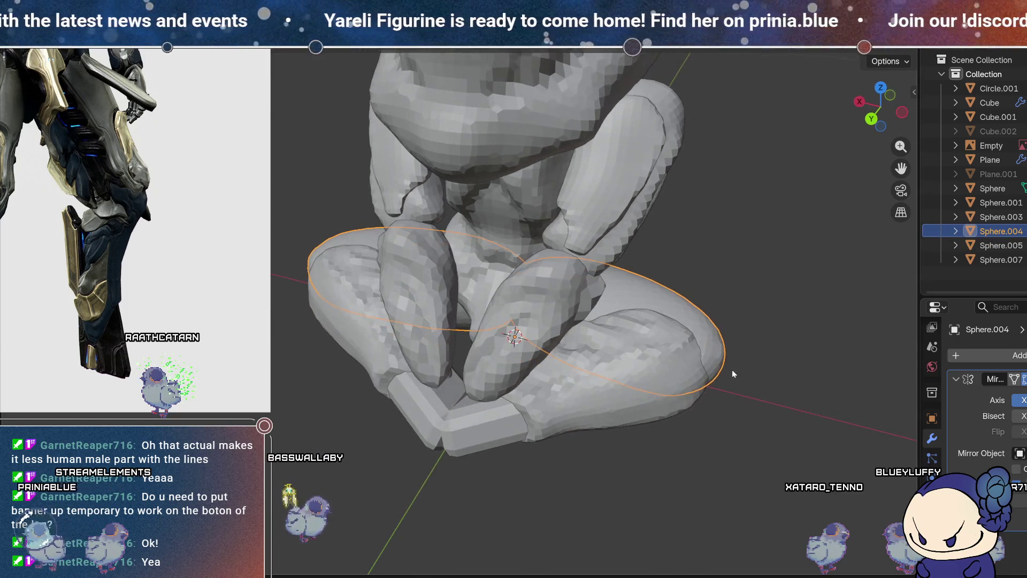
pyautogui.click(596, 304)
pyautogui.moveTo(596, 304)
pyautogui.mouseDown(button='middle')
pyautogui.moveTo(595, 316)
pyautogui.moveTo(650, 339)
pyautogui.mouseUp(button='middle')
pyautogui.hotkey('ctrl', 'Tab')
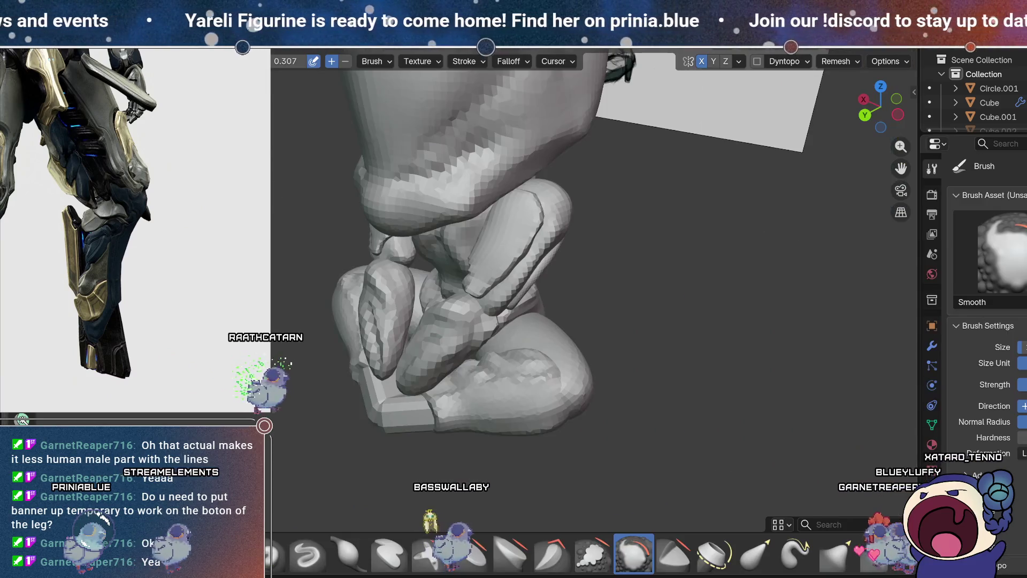
# Step: Turn on X-ray see-through display and snap to a straight back view
pyautogui.moveTo(628, 375)
pyautogui.mouseDown(button='middle')
pyautogui.moveTo(618, 340)
pyautogui.moveTo(596, 339)
pyautogui.moveTo(592, 353)
pyautogui.moveTo(580, 329)
pyautogui.moveTo(601, 349)
pyautogui.mouseUp(button='middle')
pyautogui.hotkey('alt', 'z')
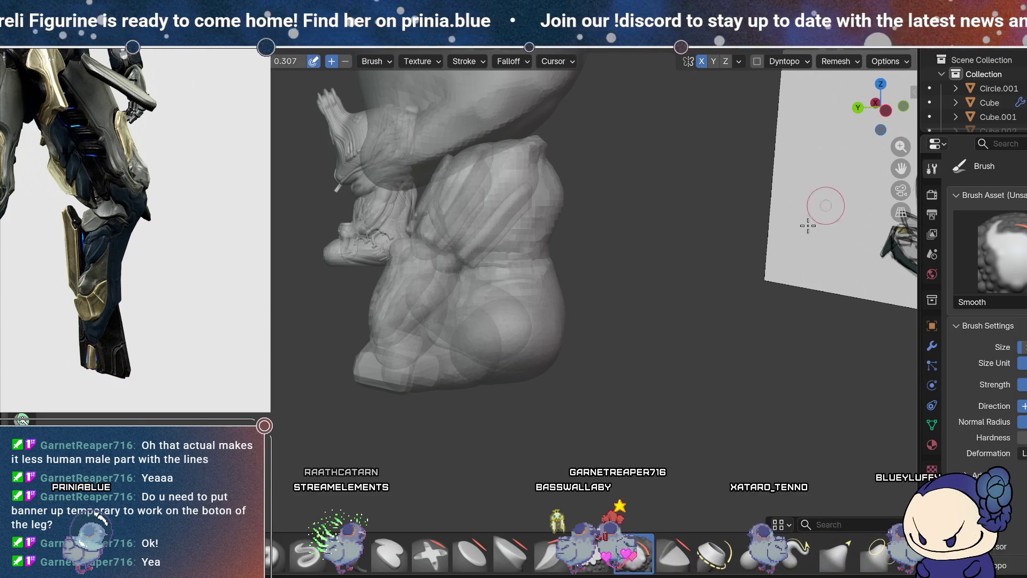
pyautogui.press('ctrl+KP_1')
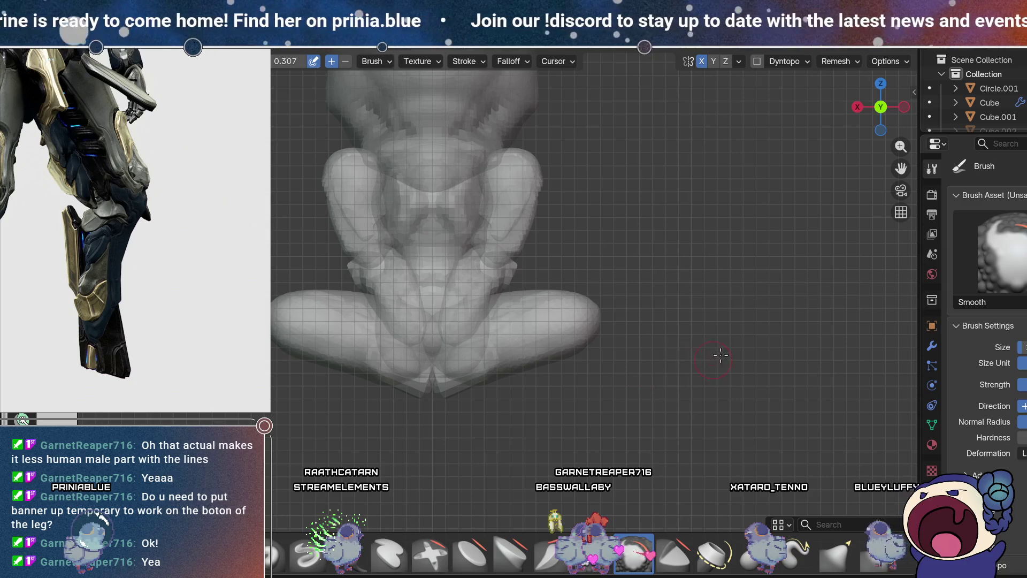
# Step: From a side view, reshape the lower-body profile with Elastic Grab at an enlarged radius
pyautogui.click(904, 107)
pyautogui.scroll(2, 561, 398)
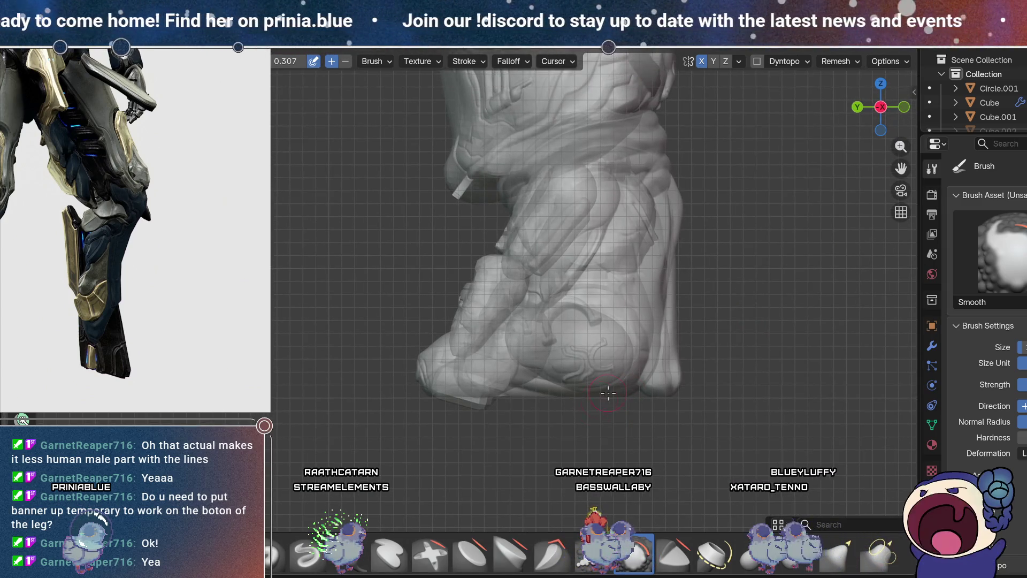
pyautogui.scroll(2, 610, 385)
pyautogui.scroll(1, 666, 369)
pyautogui.scroll(1, 679, 425)
pyautogui.press('g')
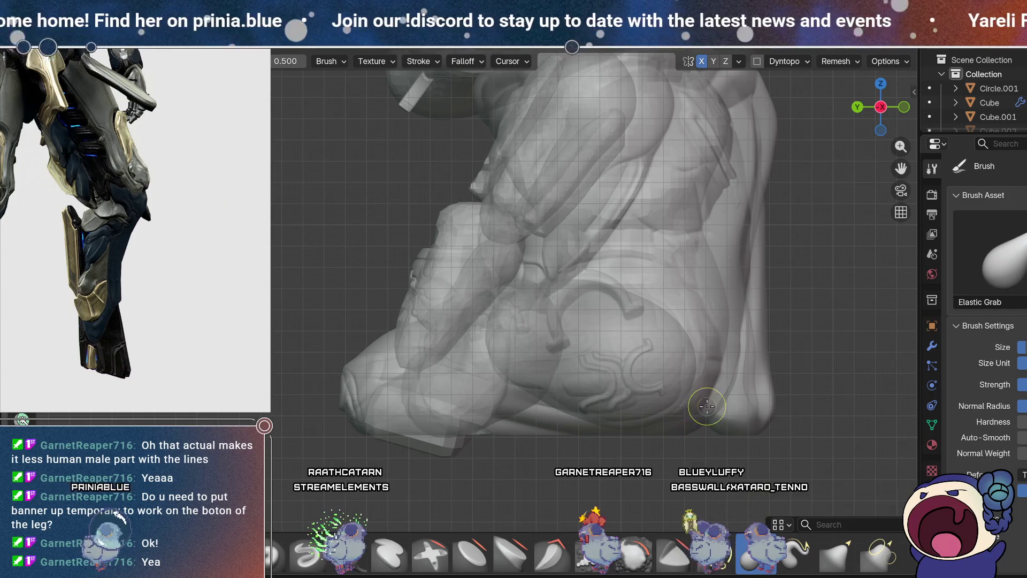
pyautogui.press('f')
pyautogui.click(640, 281)
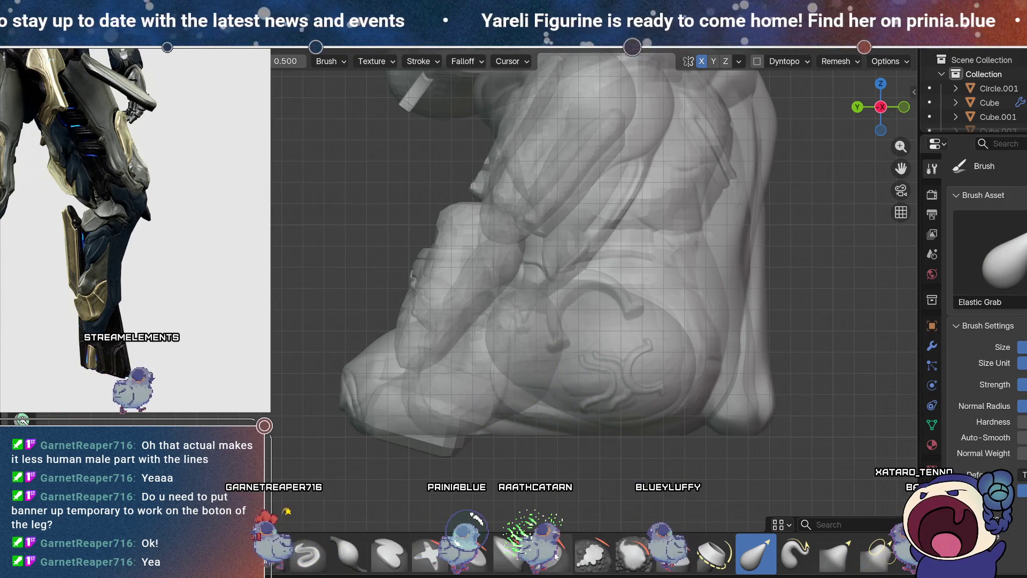
# Step: Flatten the lap between the knees with Flatten/Contrast, then reselect Elastic Grab
pyautogui.click(512, 553)
pyautogui.moveTo(530, 449)
pyautogui.mouseDown(button='middle')
pyautogui.moveTo(643, 451)
pyautogui.moveTo(609, 434)
pyautogui.mouseUp(button='middle')
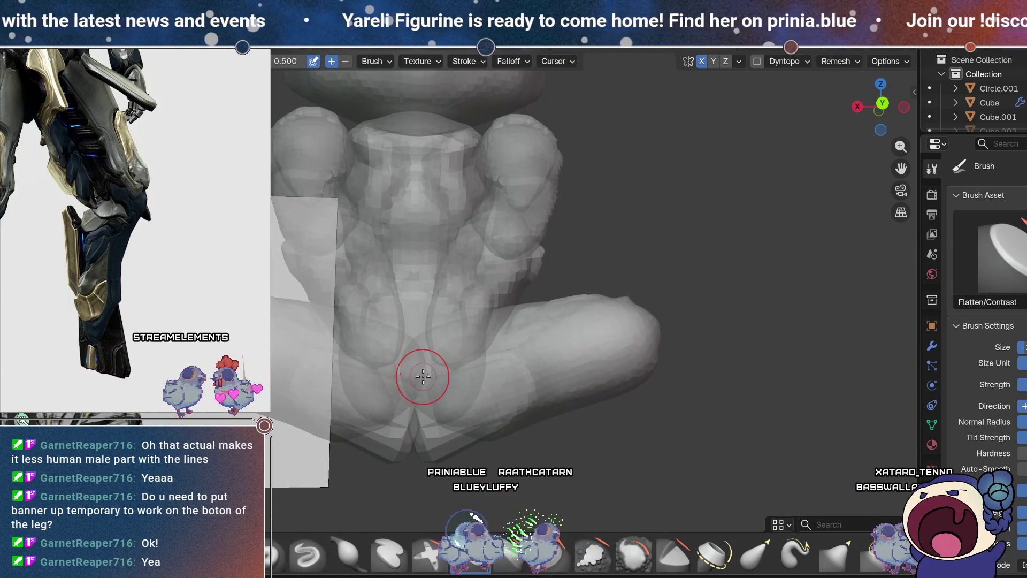
pyautogui.moveTo(480, 353)
pyautogui.mouseDown(button='middle')
pyautogui.moveTo(515, 383)
pyautogui.moveTo(690, 321)
pyautogui.moveTo(625, 445)
pyautogui.mouseUp(button='middle')
pyautogui.click(759, 553)
# Step: From a low view, pull the inner front leg near the knee into shape with Elastic Grab
pyautogui.moveTo(665, 361)
pyautogui.mouseDown(button='middle')
pyautogui.moveTo(706, 320)
pyautogui.moveTo(669, 280)
pyautogui.moveTo(615, 161)
pyautogui.moveTo(594, 193)
pyautogui.mouseUp(button='middle')
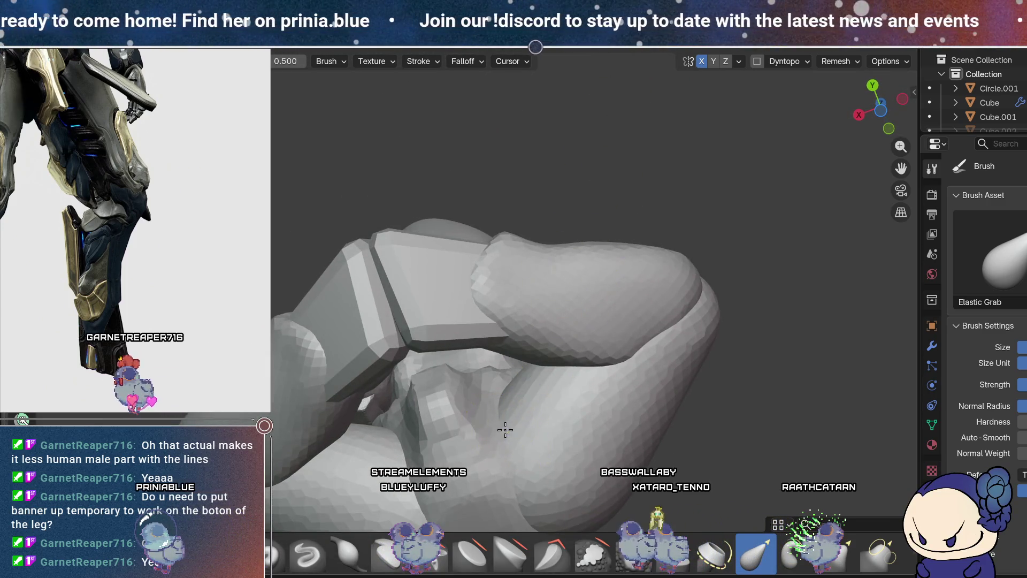
pyautogui.moveTo(558, 403); pyautogui.dragTo(538, 349, button='middle')
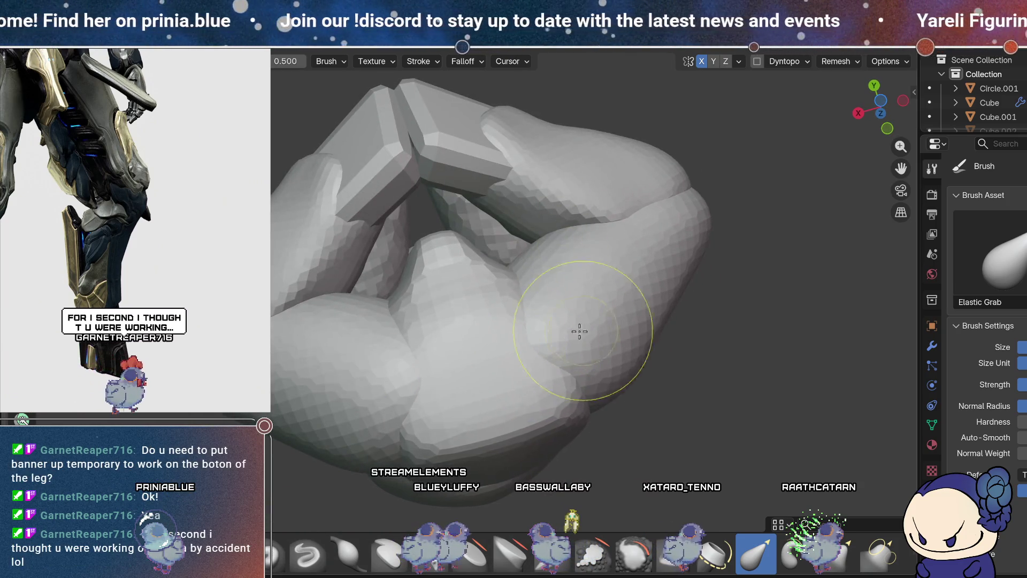
pyautogui.moveTo(609, 300)
pyautogui.mouseDown(button='middle')
pyautogui.moveTo(642, 229)
pyautogui.moveTo(679, 337)
pyautogui.moveTo(594, 336)
pyautogui.moveTo(570, 294)
pyautogui.mouseUp(button='middle')
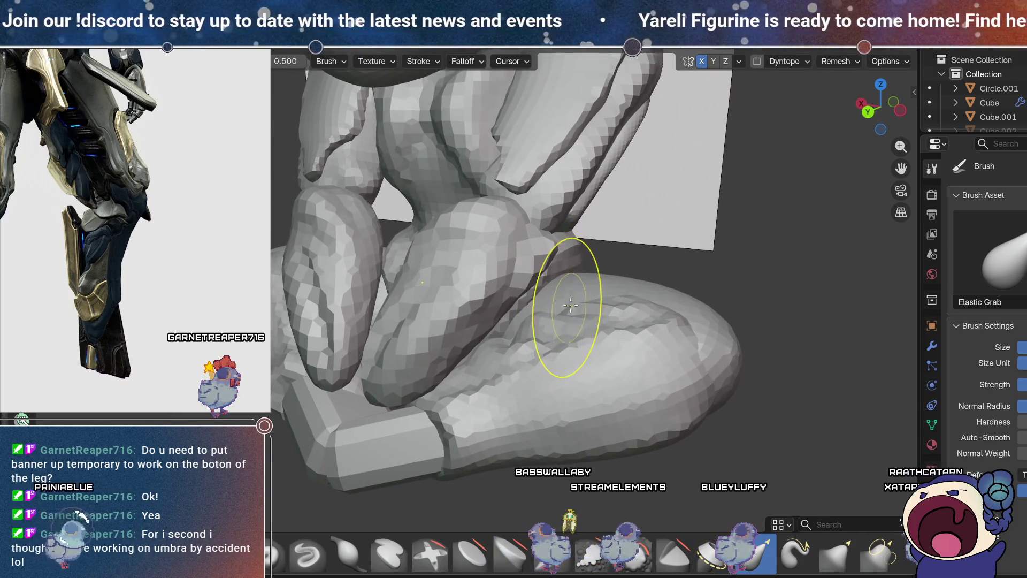
pyautogui.moveTo(565, 322); pyautogui.dragTo(583, 338)
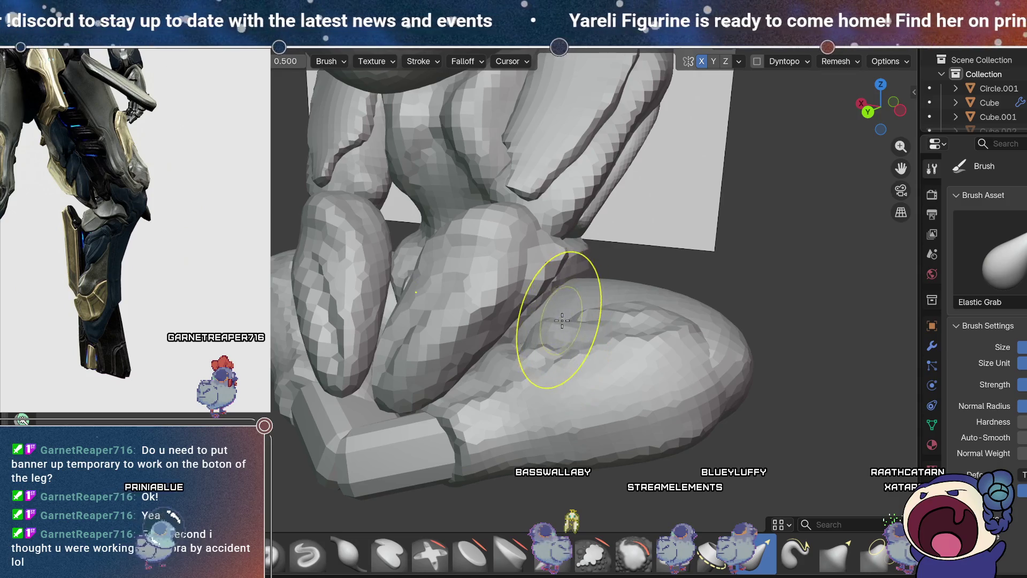
pyautogui.moveTo(526, 260)
pyautogui.mouseDown(button='middle')
pyautogui.moveTo(597, 305)
pyautogui.moveTo(567, 306)
pyautogui.moveTo(594, 293)
pyautogui.moveTo(608, 264)
pyautogui.moveTo(592, 340)
pyautogui.moveTo(666, 354)
pyautogui.moveTo(527, 378)
pyautogui.moveTo(580, 419)
pyautogui.moveTo(631, 393)
pyautogui.moveTo(439, 308)
pyautogui.mouseUp(button='middle')
pyautogui.scroll(-3, 587, 302)
pyautogui.scroll(2, 632, 392)
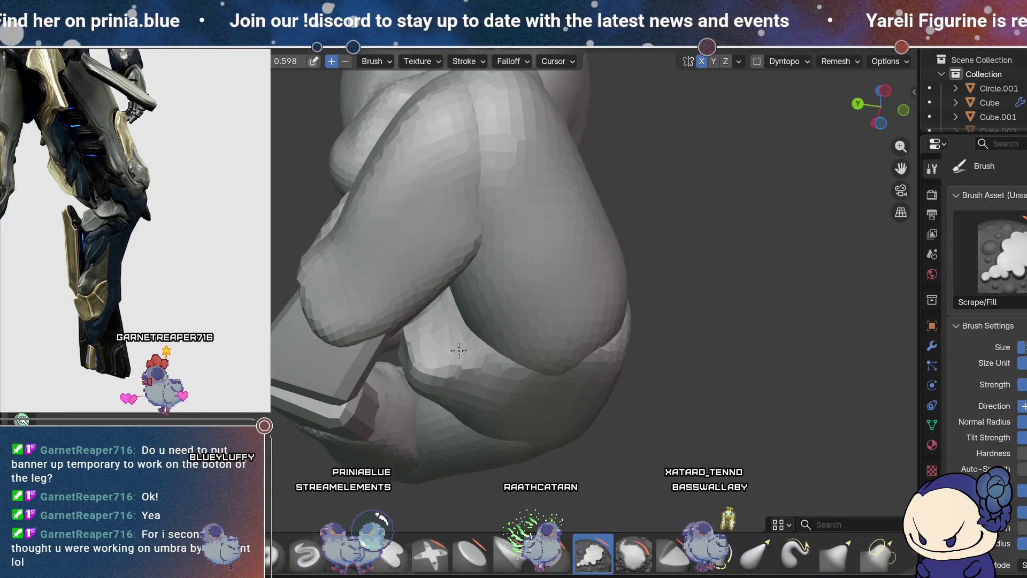
# Step: Smooth the crossed legs from the front, then switch to the Scrape/Fill brush (Shift+T)
pyautogui.moveTo(436, 312)
pyautogui.mouseDown(button='middle')
pyautogui.moveTo(531, 297)
pyautogui.moveTo(607, 437)
pyautogui.moveTo(512, 405)
pyautogui.mouseUp(button='middle')
pyautogui.moveTo(557, 378); pyautogui.dragTo(607, 368, button='middle')
pyautogui.moveTo(317, 506)
pyautogui.mouseDown(button='middle')
pyautogui.moveTo(514, 377)
pyautogui.moveTo(538, 449)
pyautogui.mouseUp(button='middle')
pyautogui.press('shift')
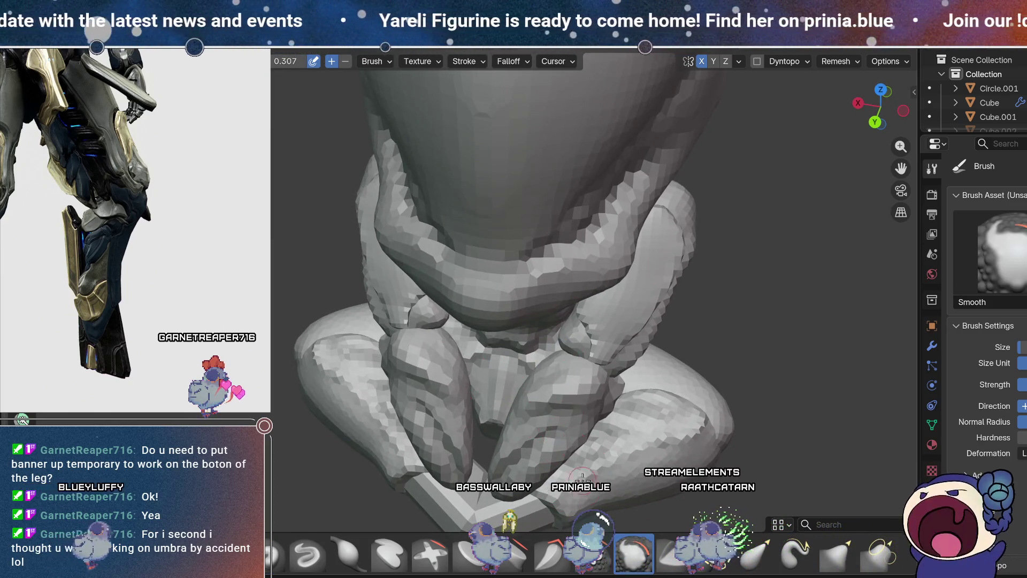
pyautogui.hotkey('shift', 't')
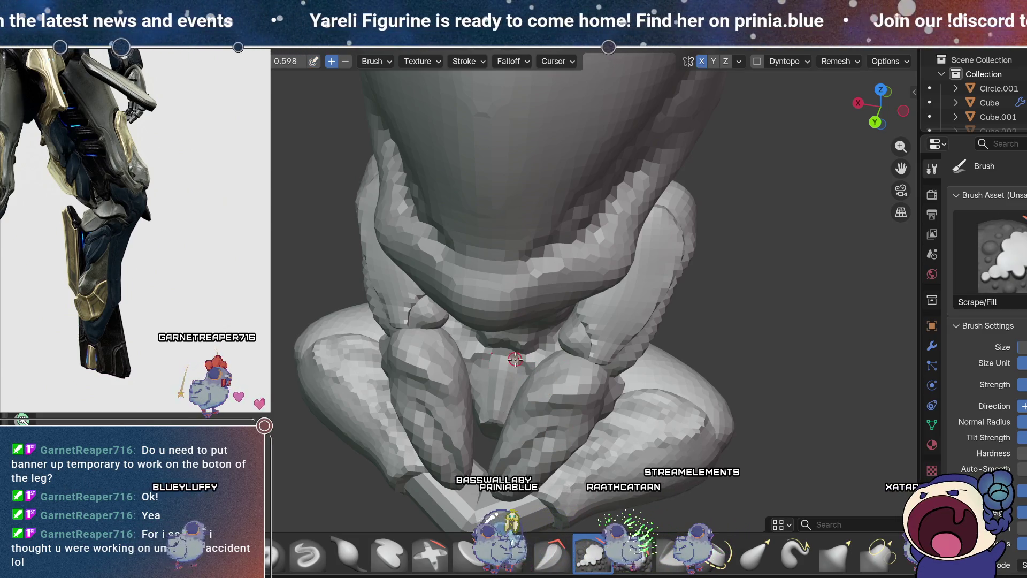
# Step: Scrape and fill the legs and feet, checking the form from frontal and side views
pyautogui.moveTo(510, 407)
pyautogui.mouseDown(button='middle')
pyautogui.moveTo(549, 359)
pyautogui.moveTo(639, 418)
pyautogui.moveTo(638, 431)
pyautogui.mouseUp(button='middle')
pyautogui.scroll(-3, 549, 358)
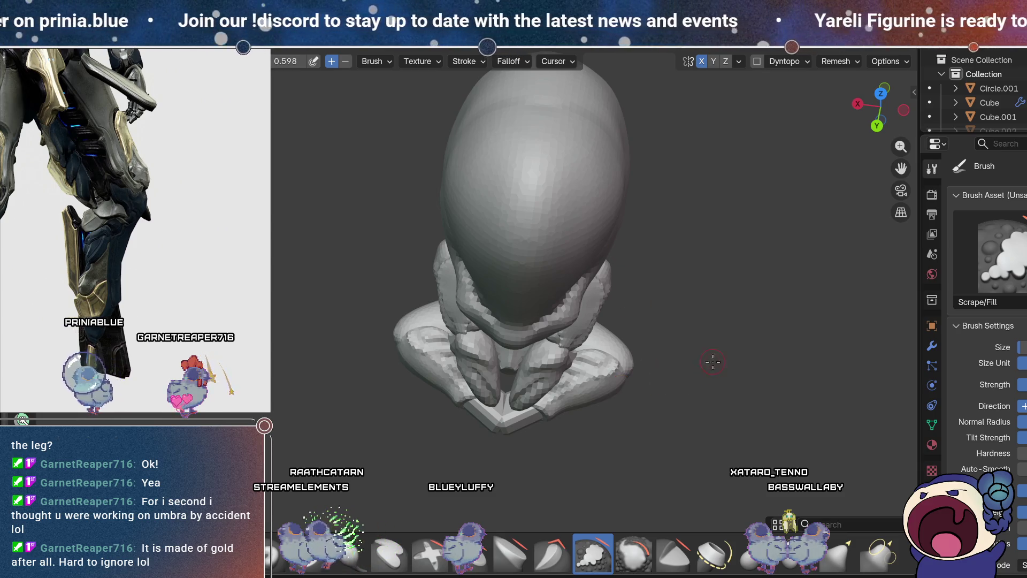
pyautogui.moveTo(712, 361); pyautogui.dragTo(672, 334, button='middle')
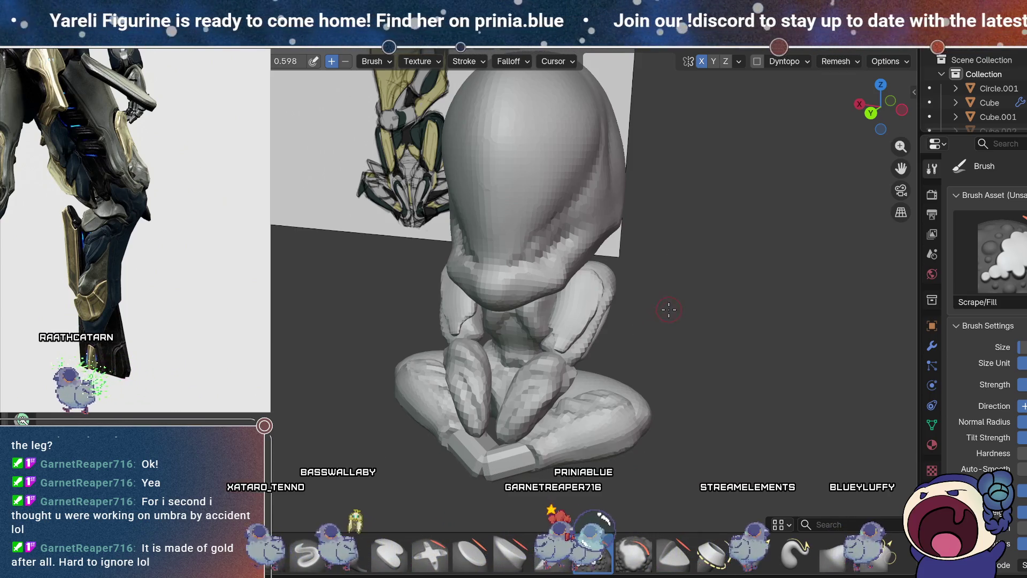
pyautogui.moveTo(664, 306)
pyautogui.mouseDown(button='middle')
pyautogui.moveTo(653, 315)
pyautogui.moveTo(682, 305)
pyautogui.moveTo(671, 313)
pyautogui.mouseUp(button='middle')
pyautogui.moveTo(652, 369)
pyautogui.mouseDown(button='middle')
pyautogui.moveTo(656, 310)
pyautogui.moveTo(653, 386)
pyautogui.moveTo(656, 305)
pyautogui.moveTo(635, 332)
pyautogui.moveTo(805, 312)
pyautogui.moveTo(757, 324)
pyautogui.moveTo(718, 355)
pyautogui.moveTo(738, 308)
pyautogui.moveTo(531, 296)
pyautogui.mouseUp(button='middle')
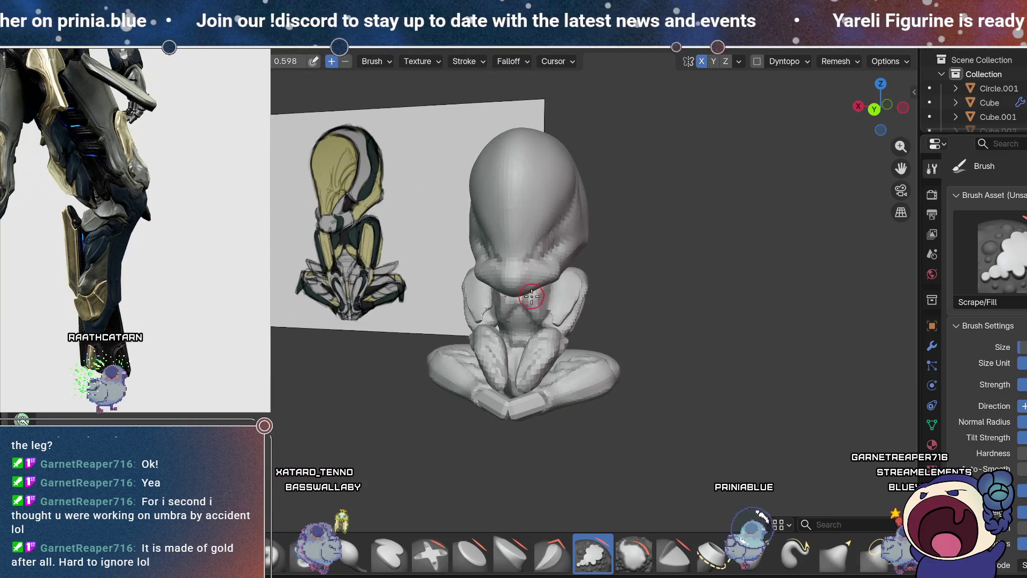
pyautogui.moveTo(707, 355)
pyautogui.mouseDown(button='middle')
pyautogui.moveTo(679, 362)
pyautogui.moveTo(724, 394)
pyautogui.moveTo(679, 371)
pyautogui.moveTo(581, 369)
pyautogui.moveTo(535, 440)
pyautogui.moveTo(688, 378)
pyautogui.moveTo(704, 337)
pyautogui.moveTo(688, 350)
pyautogui.moveTo(718, 350)
pyautogui.moveTo(724, 332)
pyautogui.moveTo(470, 417)
pyautogui.mouseUp(button='middle')
# Step: Select the mirrored leg piece Sphere.004 in Object Mode and resume sculpting it
pyautogui.press('Tab')
pyautogui.scroll(5, 575, 499)
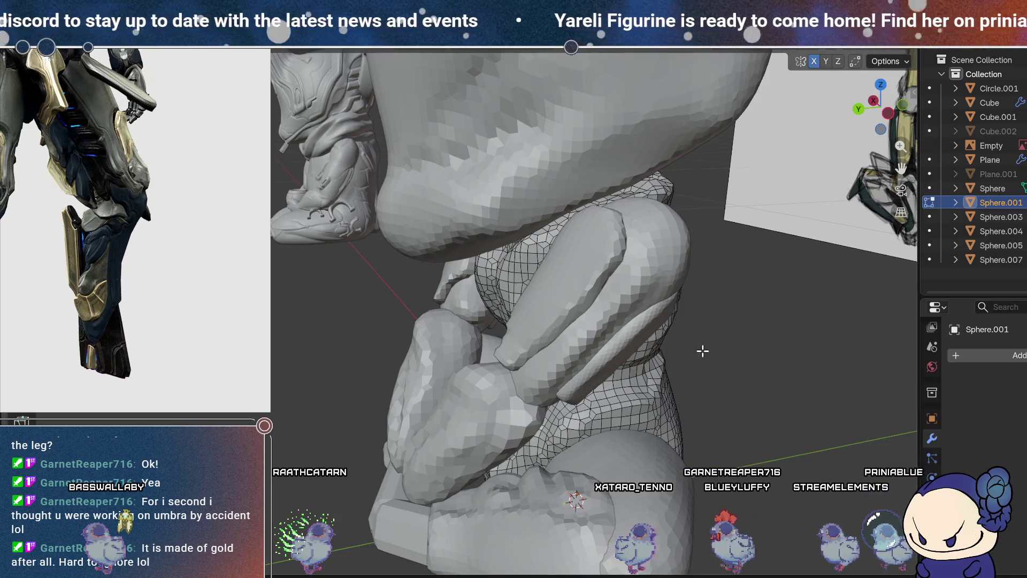
pyautogui.click(701, 350)
pyautogui.scroll(-3, 691, 363)
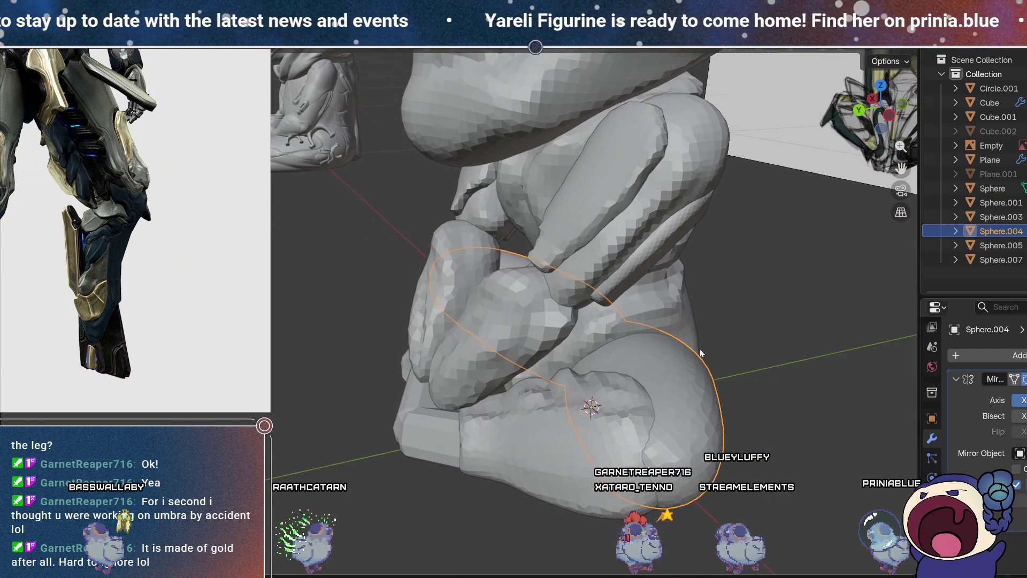
pyautogui.hotkey('ctrl', 'z')
pyautogui.moveTo(636, 342)
pyautogui.mouseDown(button='middle')
pyautogui.moveTo(612, 362)
pyautogui.moveTo(679, 348)
pyautogui.mouseUp(button='middle')
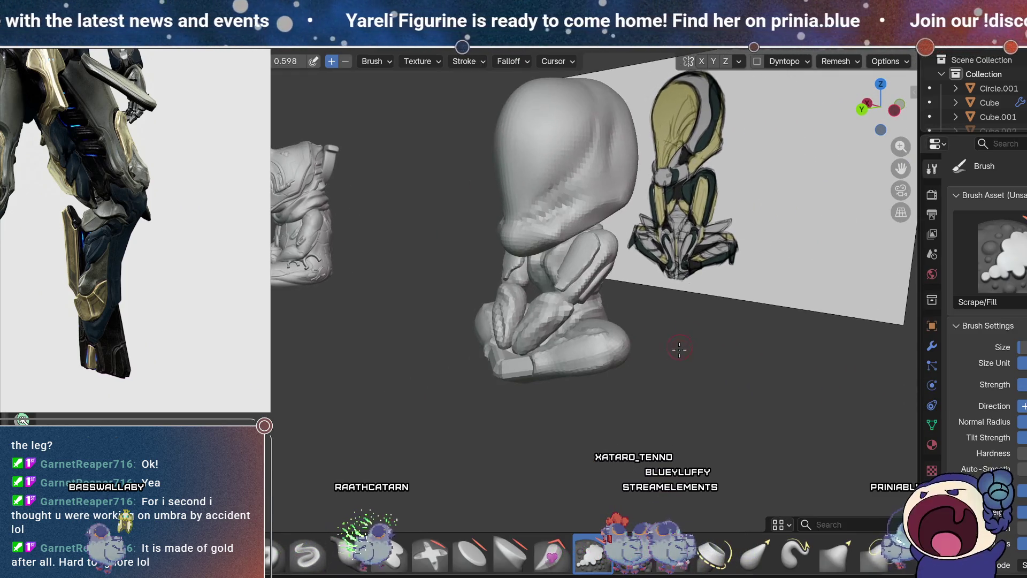
pyautogui.moveTo(702, 295)
pyautogui.mouseDown(button='middle')
pyautogui.moveTo(665, 366)
pyautogui.moveTo(676, 310)
pyautogui.moveTo(680, 331)
pyautogui.mouseUp(button='middle')
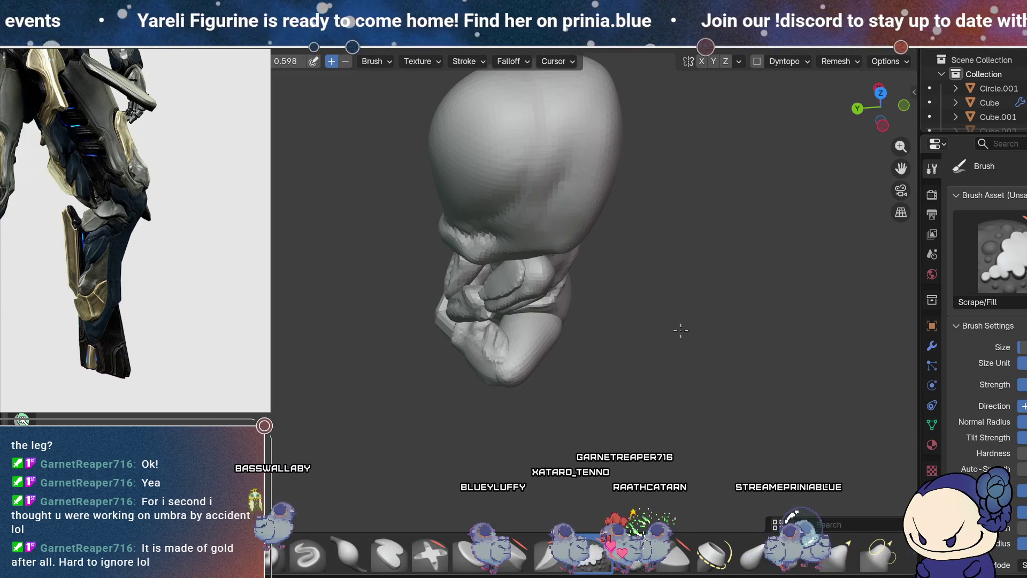
pyautogui.moveTo(680, 329)
pyautogui.mouseDown(button='middle')
pyautogui.moveTo(688, 264)
pyautogui.moveTo(699, 336)
pyautogui.mouseUp(button='middle')
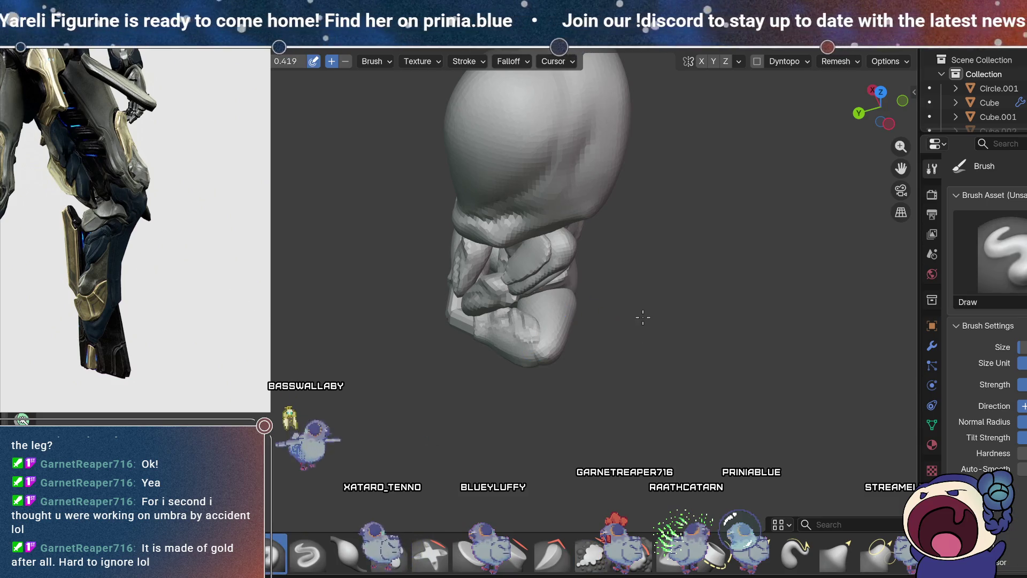
pyautogui.scroll(3, 642, 316)
pyautogui.scroll(-1, 699, 286)
# Step: Study the reference model's legs beside the sculpt from below and other angles
pyautogui.moveTo(676, 299)
pyautogui.keyDown('shift'); pyautogui.mouseDown(button='middle')
pyautogui.moveTo(618, 305)
pyautogui.moveTo(617, 319)
pyautogui.mouseUp(button='middle'); pyautogui.keyUp('shift')
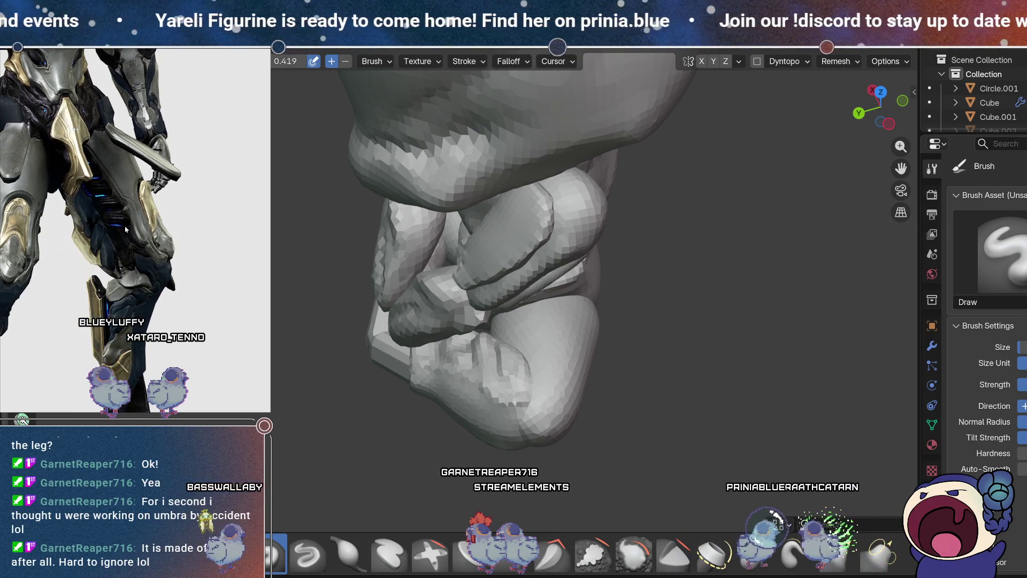
pyautogui.moveTo(135, 207); pyautogui.dragTo(124, 242)
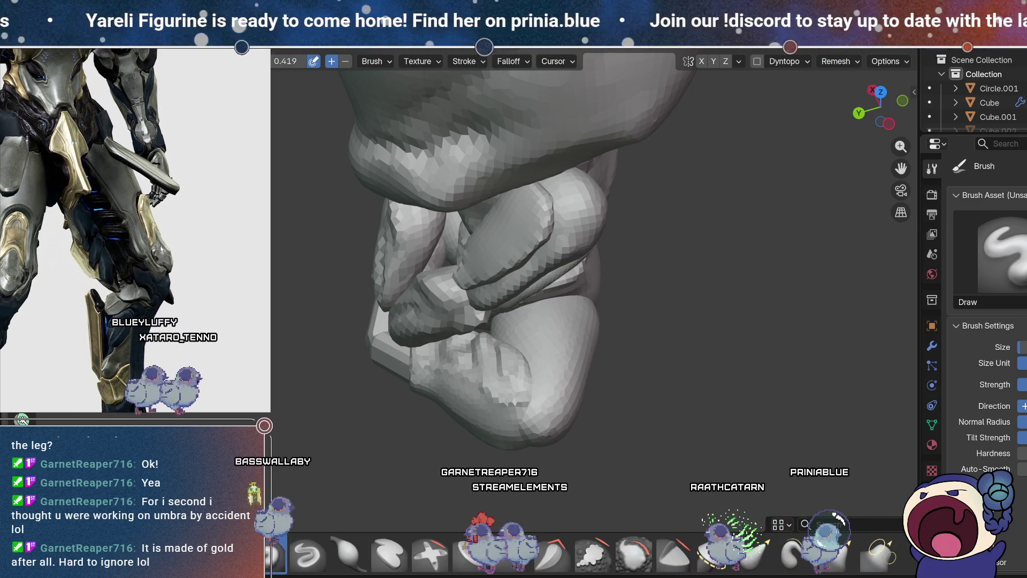
pyautogui.moveTo(183, 263); pyautogui.dragTo(168, 254)
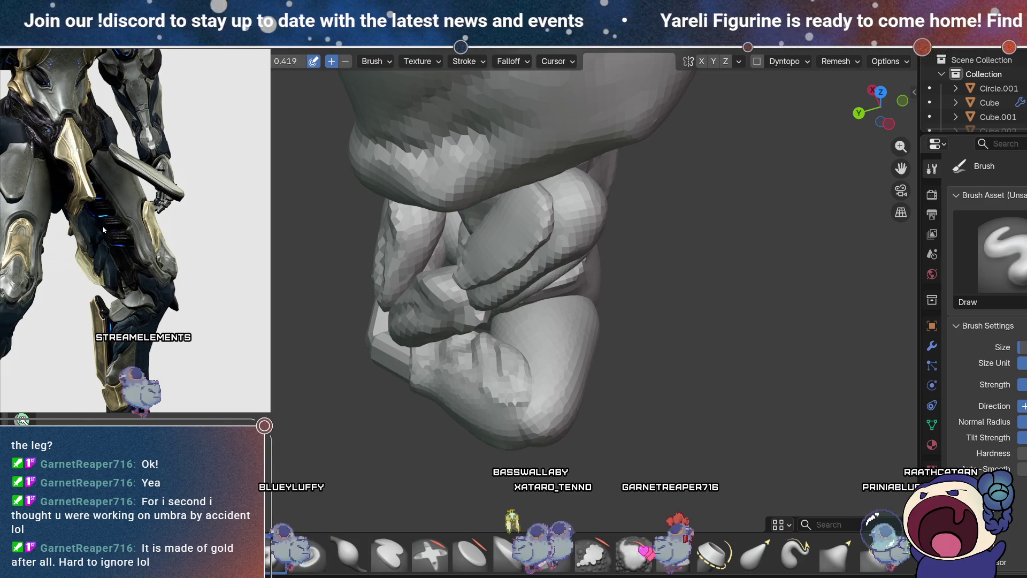
pyautogui.moveTo(710, 177); pyautogui.dragTo(689, 193, button='middle')
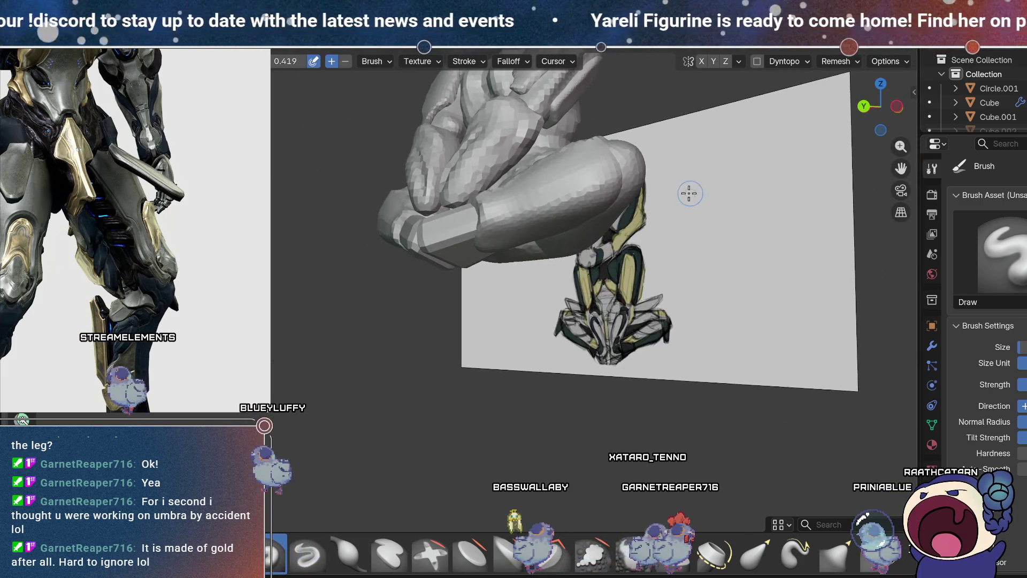
pyautogui.moveTo(555, 228); pyautogui.dragTo(535, 337, button='middle')
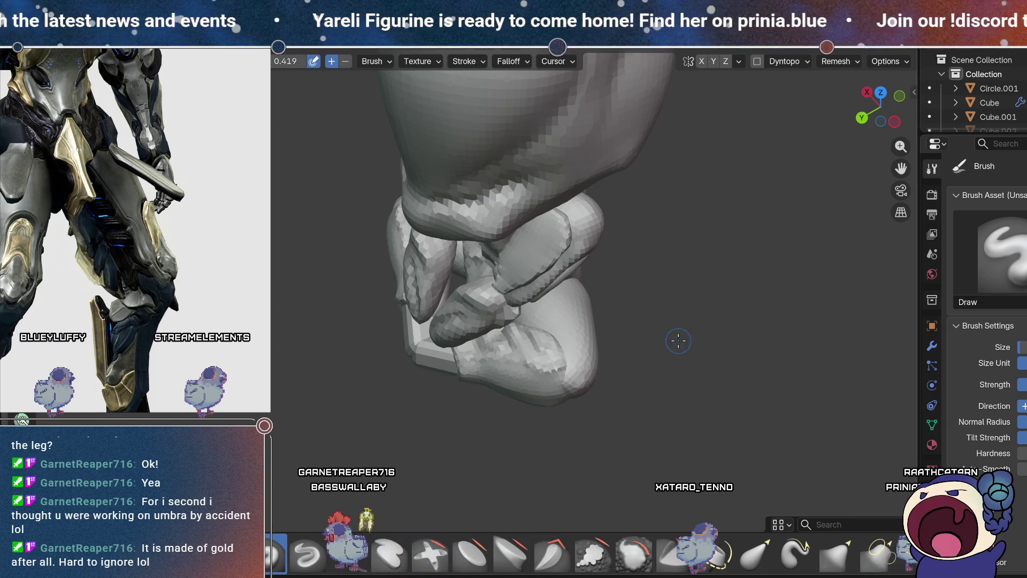
# Step: Frame the legs and raise the Draw brush strength to 0.488
pyautogui.moveTo(634, 397)
pyautogui.mouseDown(button='middle')
pyautogui.moveTo(612, 362)
pyautogui.moveTo(624, 382)
pyautogui.moveTo(619, 355)
pyautogui.moveTo(607, 360)
pyautogui.moveTo(624, 390)
pyautogui.moveTo(624, 367)
pyautogui.mouseUp(button='middle')
pyautogui.scroll(2, 630, 341)
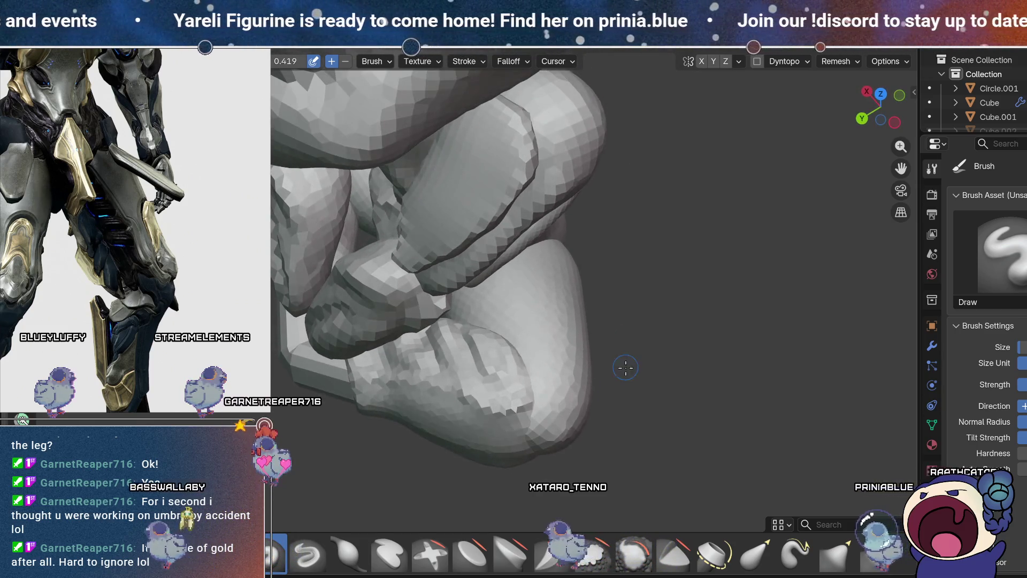
pyautogui.keyDown('shift'); pyautogui.moveTo(592, 244); pyautogui.dragTo(596, 264, button='middle'); pyautogui.keyUp('shift')
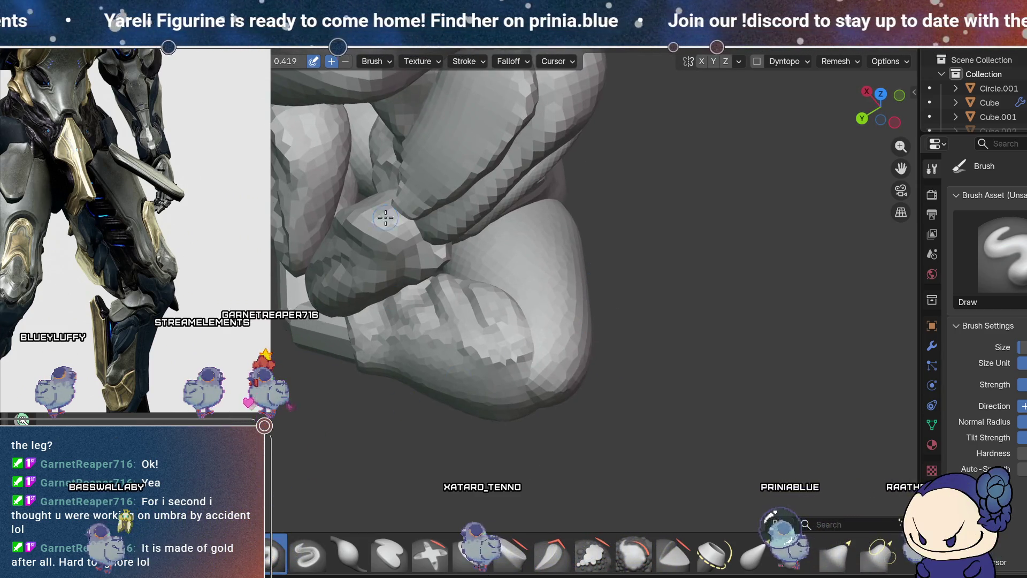
pyautogui.moveTo(285, 62); pyautogui.dragTo(299, 62)
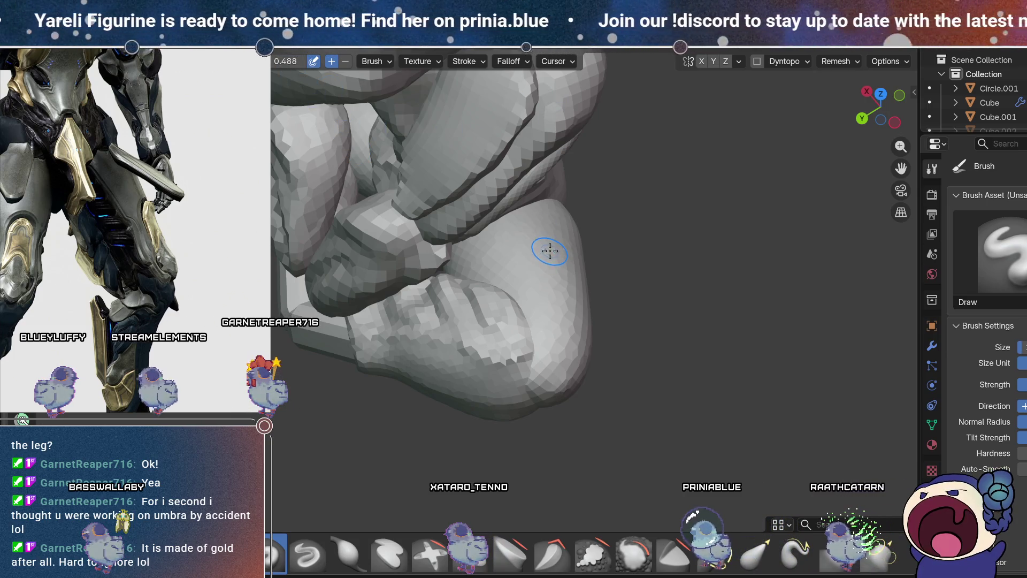
# Step: Voxel-remesh the Sphere.004 leg piece at 0.005 m from the Remesh popover
pyautogui.click(838, 61)
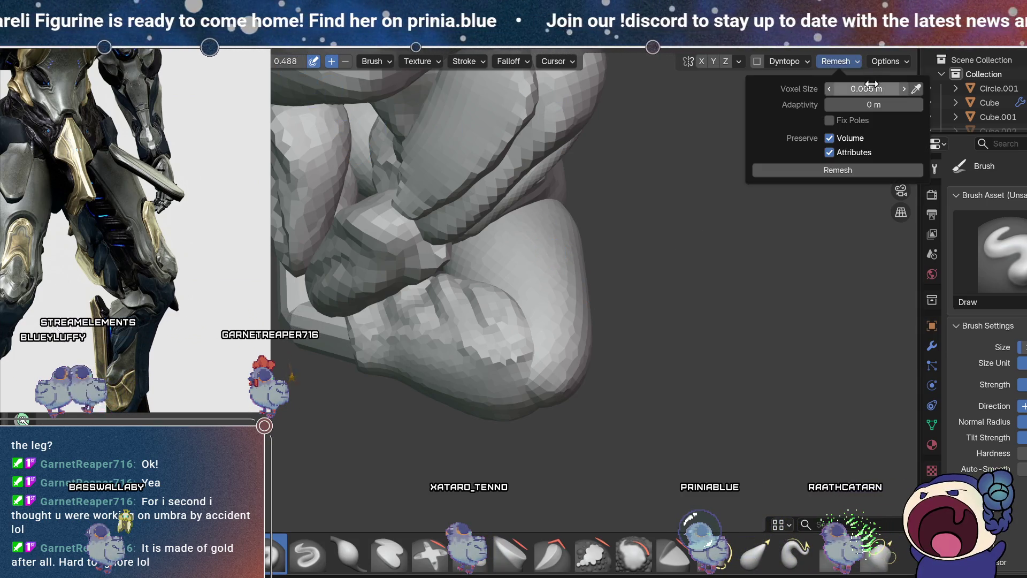
pyautogui.click(851, 171)
pyautogui.moveTo(662, 292)
pyautogui.mouseDown(button='middle')
pyautogui.moveTo(650, 263)
pyautogui.moveTo(658, 281)
pyautogui.mouseUp(button='middle')
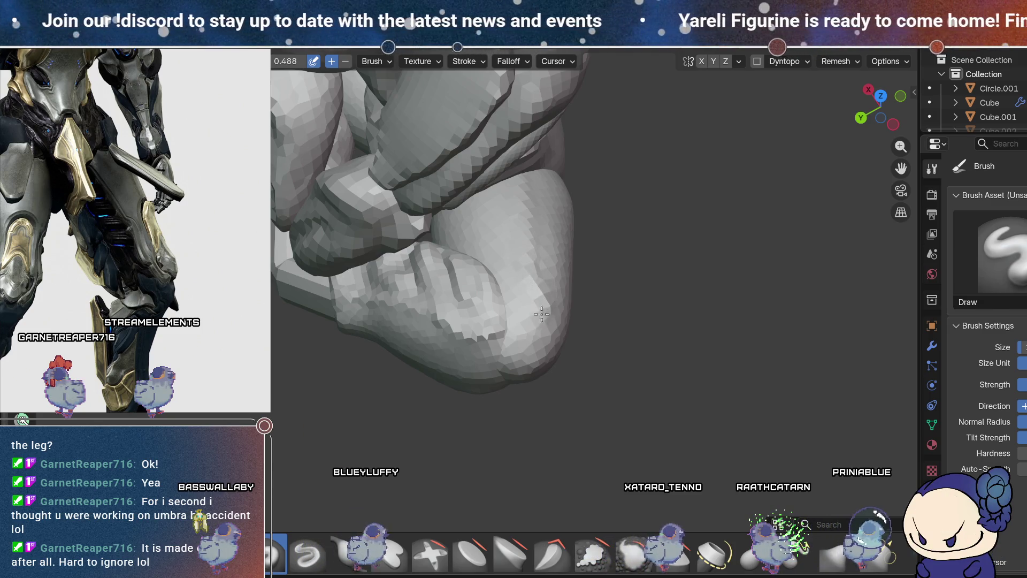
# Step: Carve creases into the foot with subtractive Draw Sharp, then return to the additive Draw brush
pyautogui.moveTo(502, 366)
pyautogui.mouseDown(button='middle')
pyautogui.moveTo(569, 220)
pyautogui.moveTo(557, 188)
pyautogui.mouseUp(button='middle')
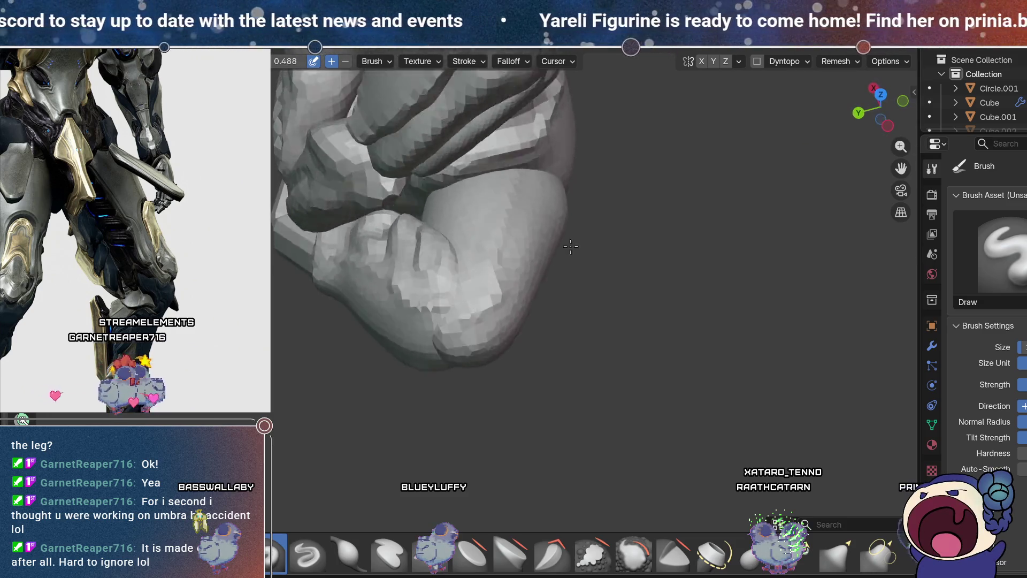
pyautogui.scroll(3, 569, 246)
pyautogui.moveTo(571, 257)
pyautogui.mouseDown(button='middle')
pyautogui.moveTo(551, 276)
pyautogui.moveTo(552, 309)
pyautogui.mouseUp(button='middle')
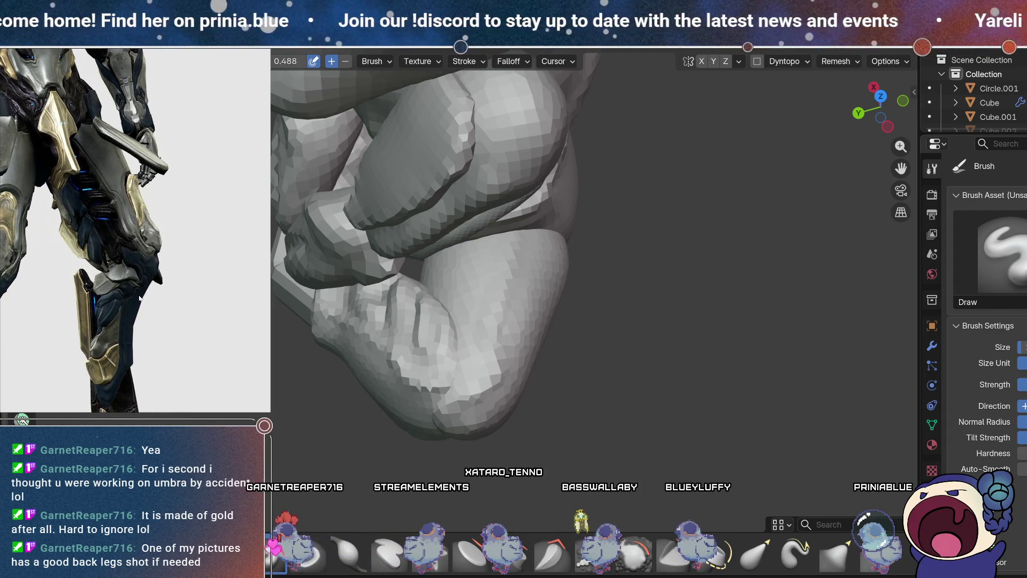
pyautogui.moveTo(619, 343)
pyautogui.keyDown('shift'); pyautogui.mouseDown(button='middle')
pyautogui.moveTo(626, 338)
pyautogui.moveTo(562, 369)
pyautogui.mouseUp(button='middle'); pyautogui.keyUp('shift')
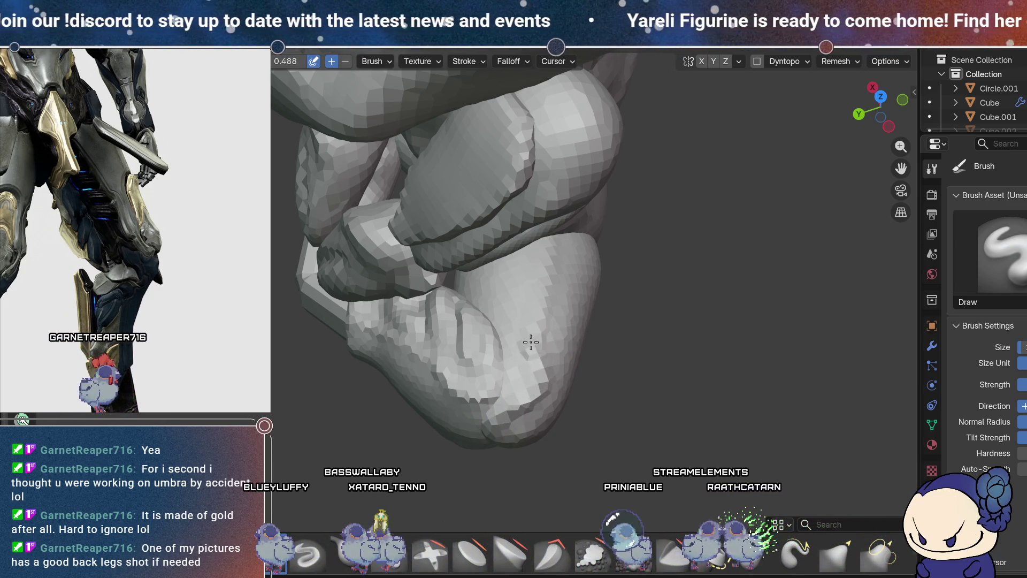
pyautogui.moveTo(581, 247)
pyautogui.mouseDown(button='middle')
pyautogui.moveTo(594, 234)
pyautogui.moveTo(539, 206)
pyautogui.mouseUp(button='middle')
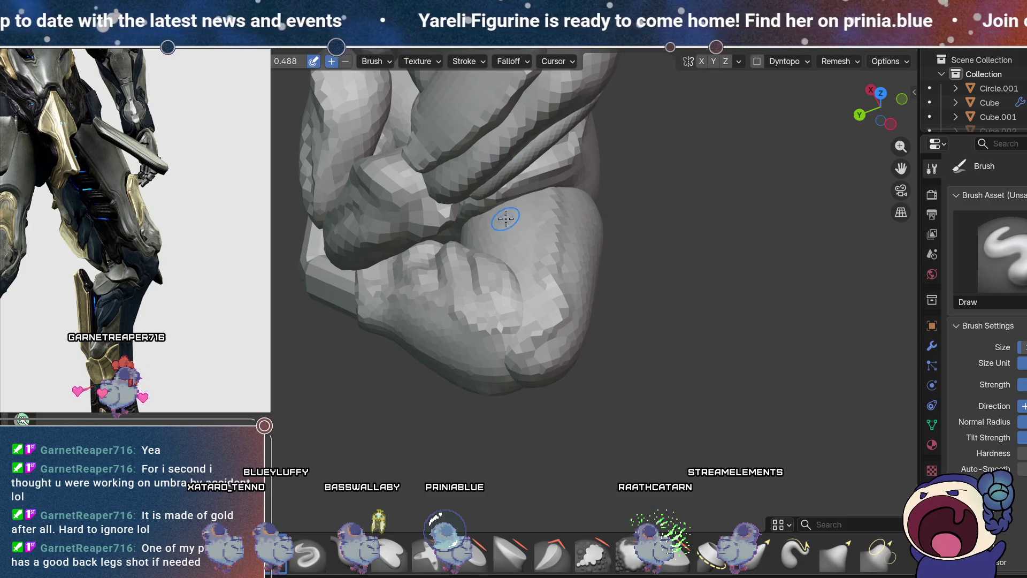
pyautogui.moveTo(513, 234); pyautogui.dragTo(514, 245, button='middle')
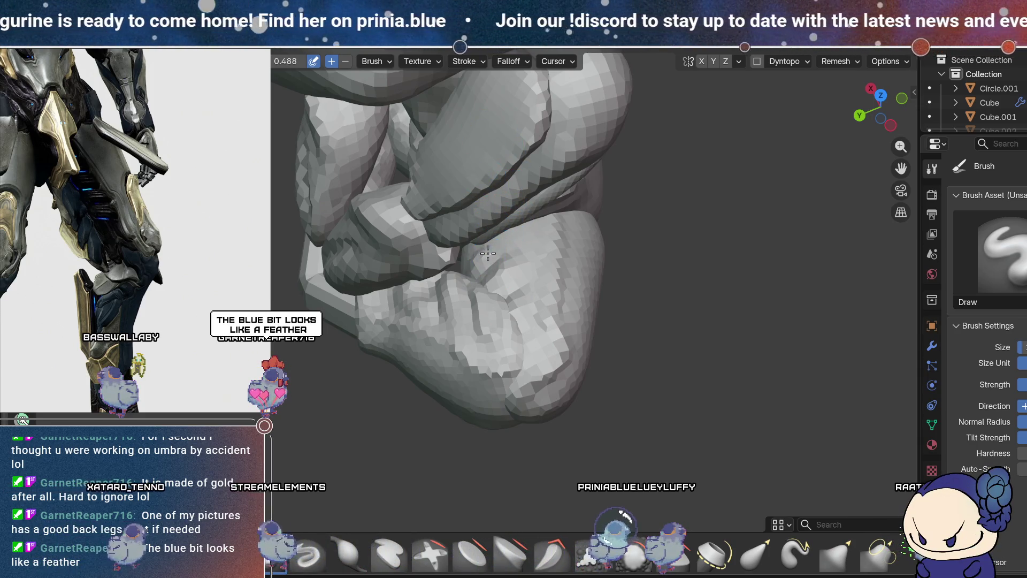
pyautogui.moveTo(528, 211)
pyautogui.mouseDown(button='middle')
pyautogui.moveTo(508, 225)
pyautogui.moveTo(574, 233)
pyautogui.mouseUp(button='middle')
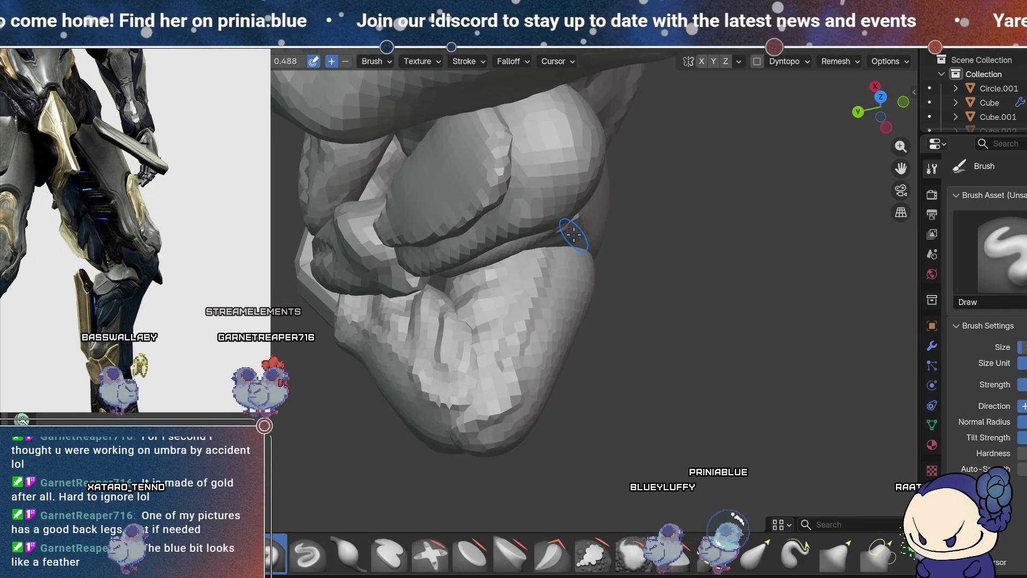
pyautogui.moveTo(507, 335); pyautogui.dragTo(516, 356, button='middle')
pyautogui.moveTo(517, 313); pyautogui.dragTo(512, 301, button='middle')
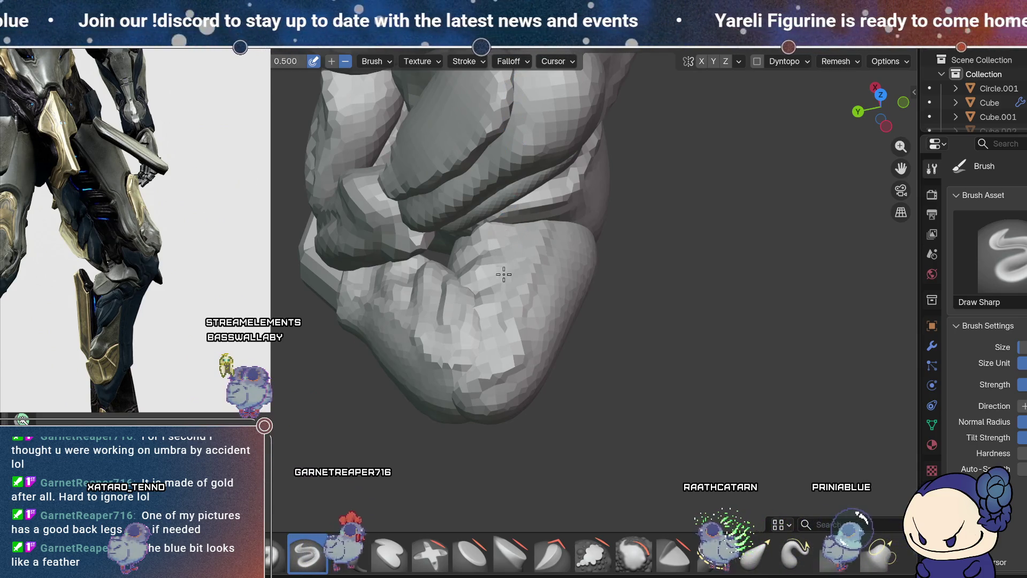
pyautogui.moveTo(550, 298); pyautogui.dragTo(536, 257, button='middle')
pyautogui.press('x')
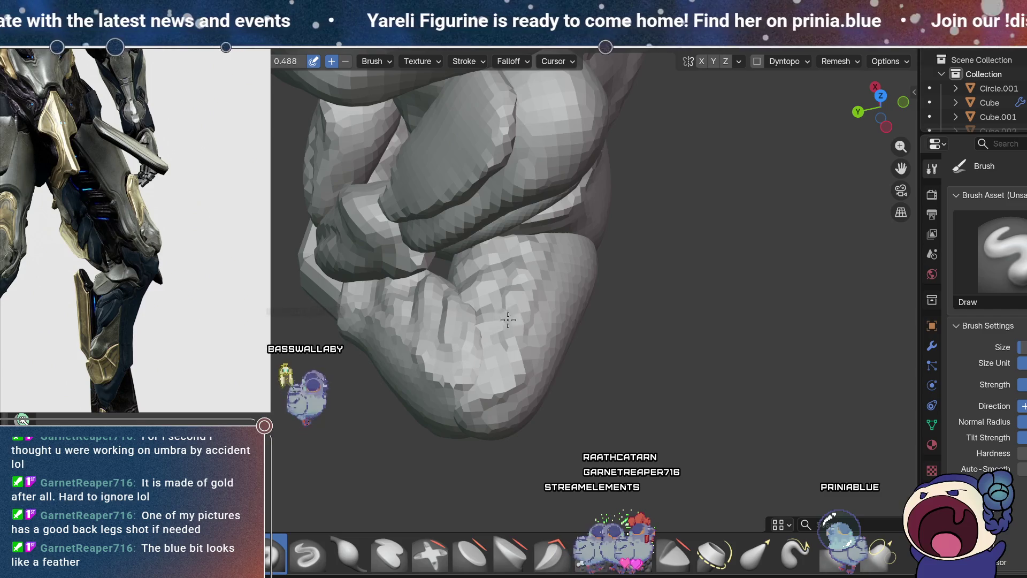
# Step: Check the Remesh settings without applying and review the legs and foot from several angles
pyautogui.moveTo(517, 296)
pyautogui.mouseDown(button='middle')
pyautogui.moveTo(578, 247)
pyautogui.moveTo(548, 208)
pyautogui.mouseUp(button='middle')
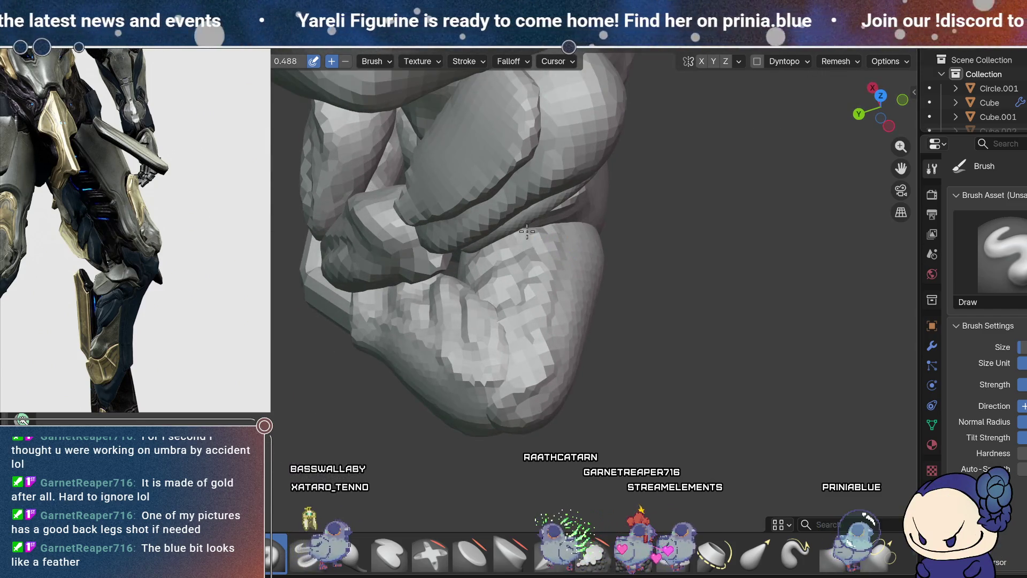
pyautogui.moveTo(547, 208)
pyautogui.mouseDown(button='middle')
pyautogui.moveTo(426, 285)
pyautogui.moveTo(615, 219)
pyautogui.mouseUp(button='middle')
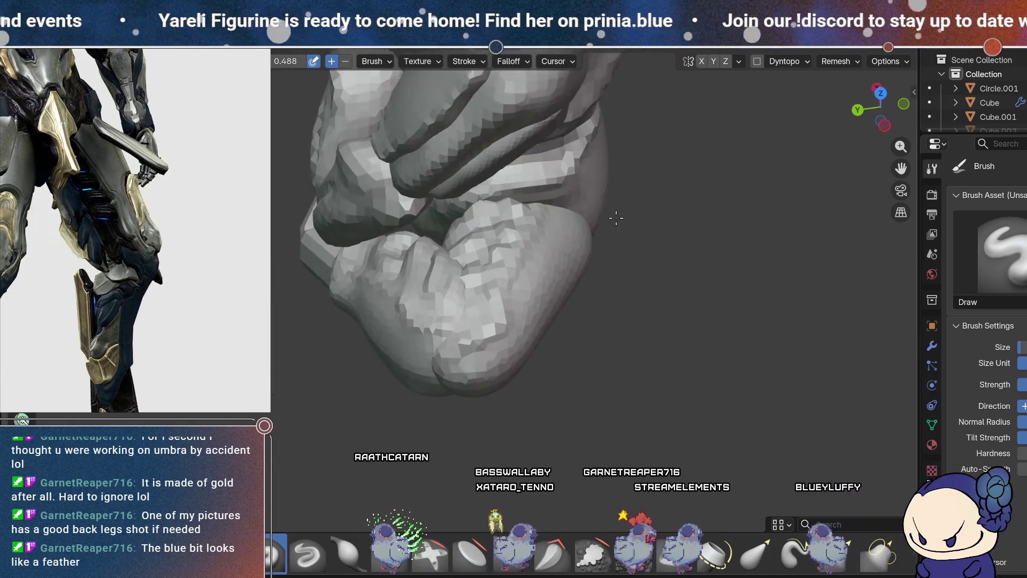
pyautogui.click(839, 61)
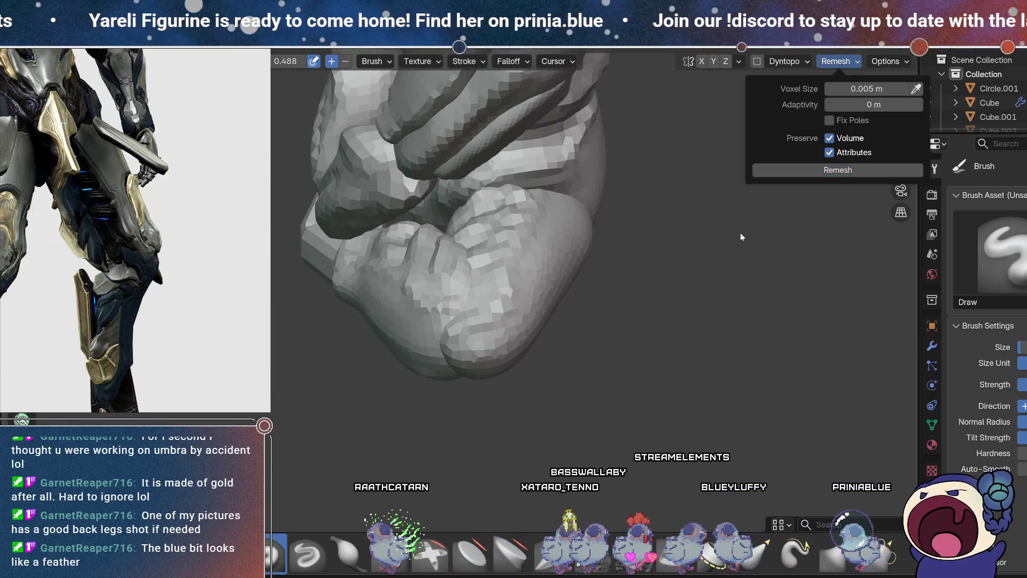
pyautogui.moveTo(740, 303)
pyautogui.mouseDown(button='middle')
pyautogui.moveTo(617, 251)
pyautogui.moveTo(773, 268)
pyautogui.moveTo(759, 280)
pyautogui.mouseUp(button='middle')
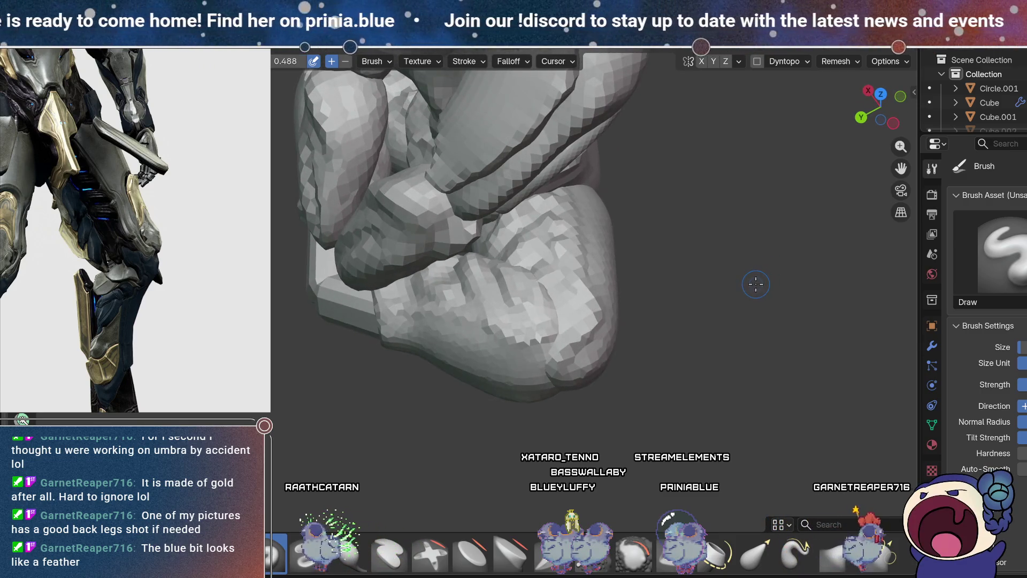
pyautogui.click(835, 61)
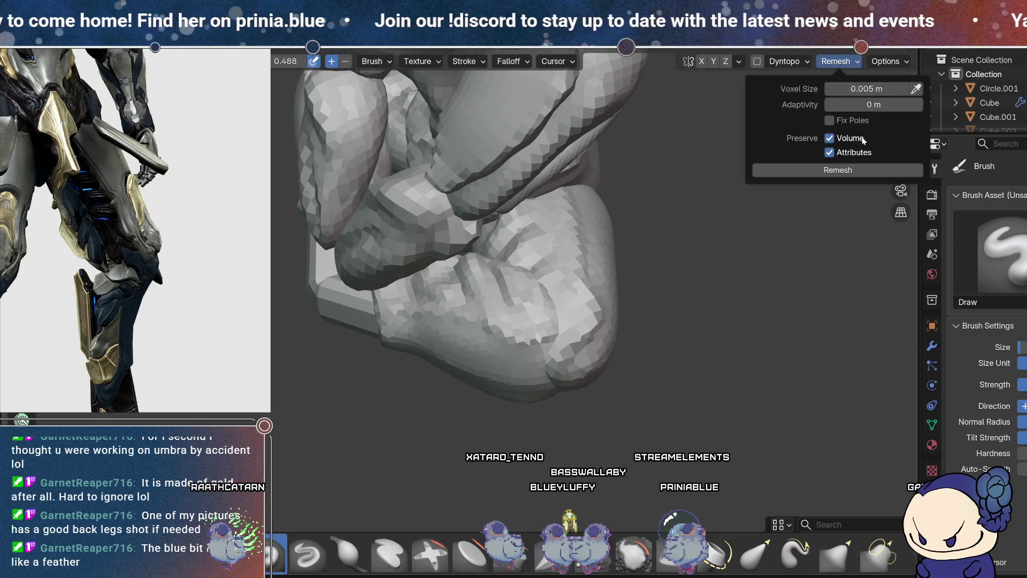
pyautogui.moveTo(757, 289)
pyautogui.mouseDown(button='middle')
pyautogui.moveTo(632, 252)
pyautogui.moveTo(591, 213)
pyautogui.moveTo(649, 268)
pyautogui.moveTo(697, 261)
pyautogui.moveTo(663, 267)
pyautogui.mouseUp(button='middle')
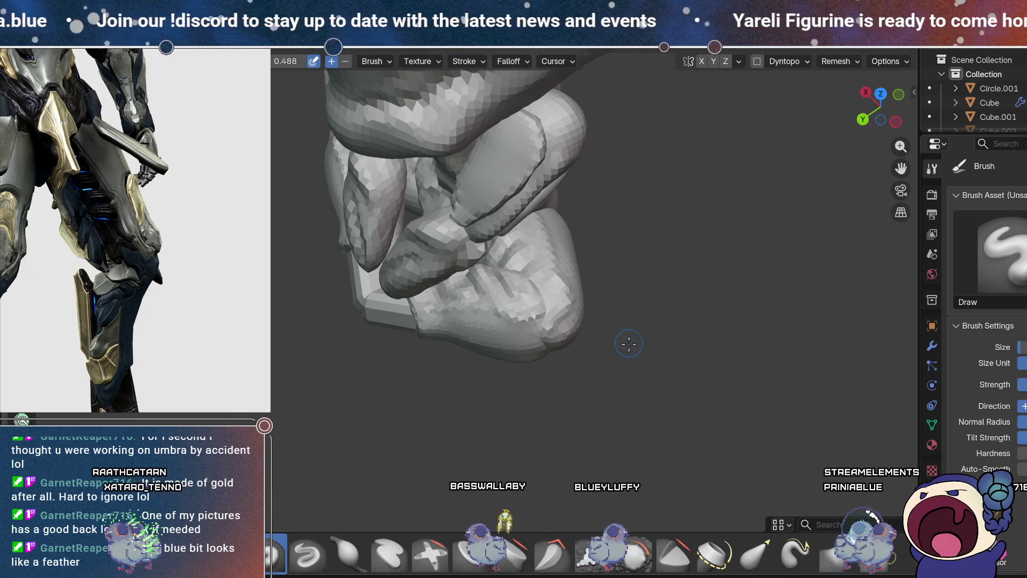
pyautogui.moveTo(642, 331)
pyautogui.mouseDown(button='middle')
pyautogui.moveTo(637, 339)
pyautogui.moveTo(557, 300)
pyautogui.moveTo(631, 232)
pyautogui.moveTo(620, 282)
pyautogui.moveTo(745, 322)
pyautogui.moveTo(672, 314)
pyautogui.moveTo(688, 321)
pyautogui.moveTo(691, 276)
pyautogui.mouseUp(button='middle')
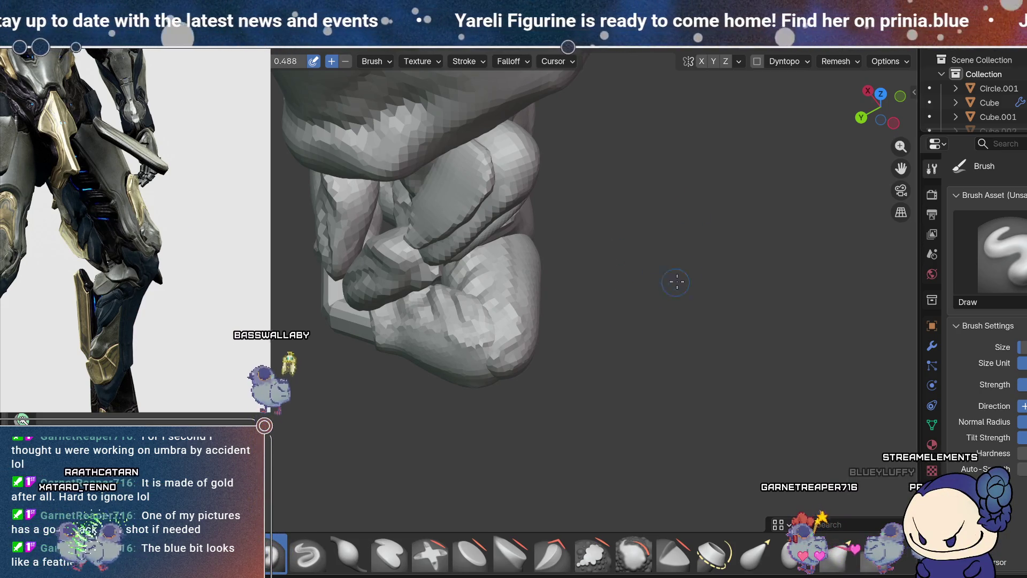
pyautogui.scroll(1, 625, 313)
pyautogui.scroll(1, 648, 320)
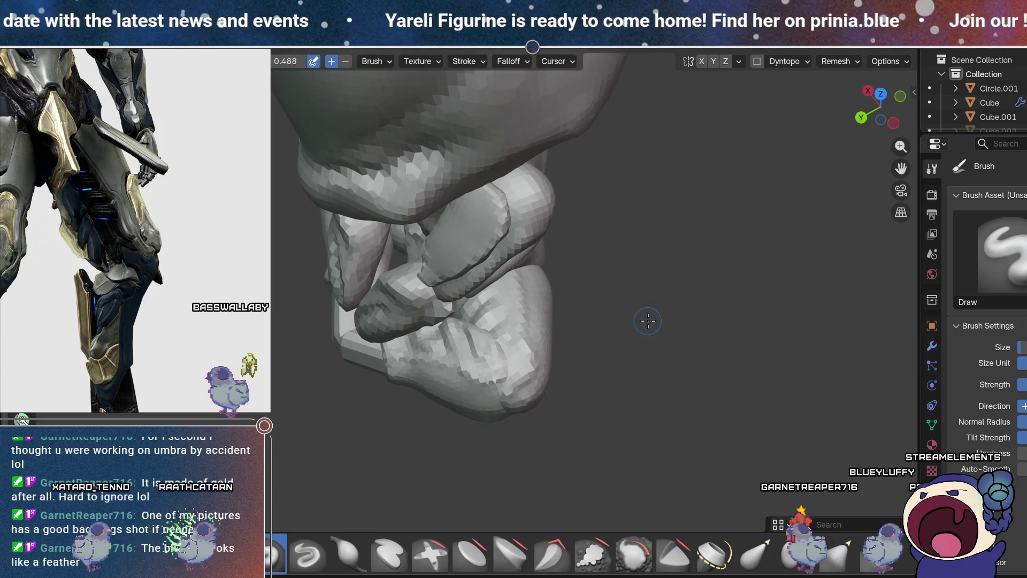
pyautogui.moveTo(679, 295)
pyautogui.mouseDown(button='middle')
pyautogui.moveTo(570, 298)
pyautogui.moveTo(548, 255)
pyautogui.moveTo(621, 281)
pyautogui.mouseUp(button='middle')
pyautogui.moveTo(579, 314)
pyautogui.mouseDown(button='middle')
pyautogui.moveTo(601, 317)
pyautogui.moveTo(566, 284)
pyautogui.moveTo(735, 100)
pyautogui.mouseUp(button='middle')
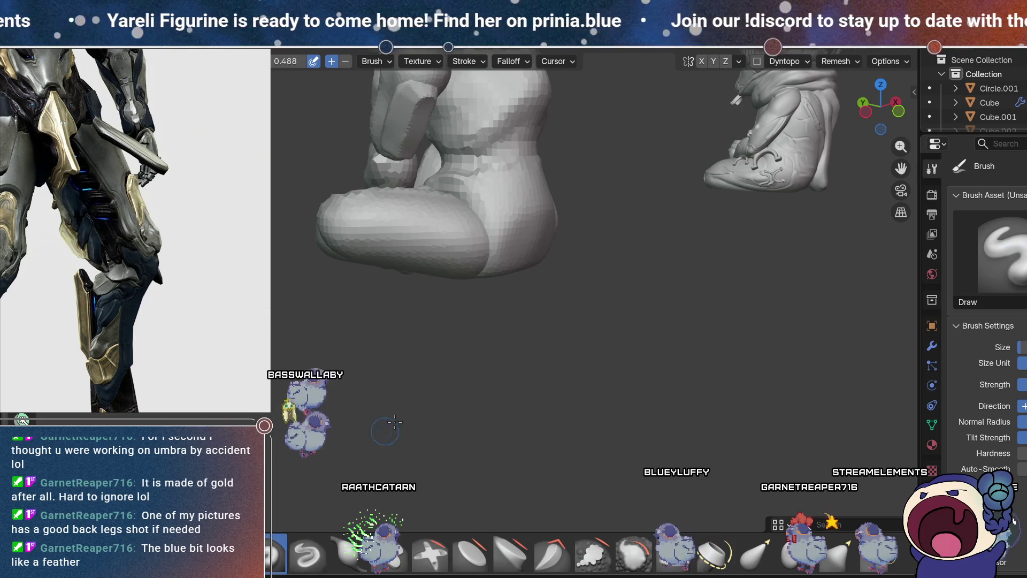
# Step: Switch to the Elastic Grab brush and view the crossed foot's underside from below
pyautogui.moveTo(527, 257)
pyautogui.mouseDown(button='middle')
pyautogui.moveTo(550, 355)
pyautogui.moveTo(518, 332)
pyautogui.moveTo(557, 298)
pyautogui.moveTo(669, 312)
pyautogui.moveTo(634, 279)
pyautogui.mouseUp(button='middle')
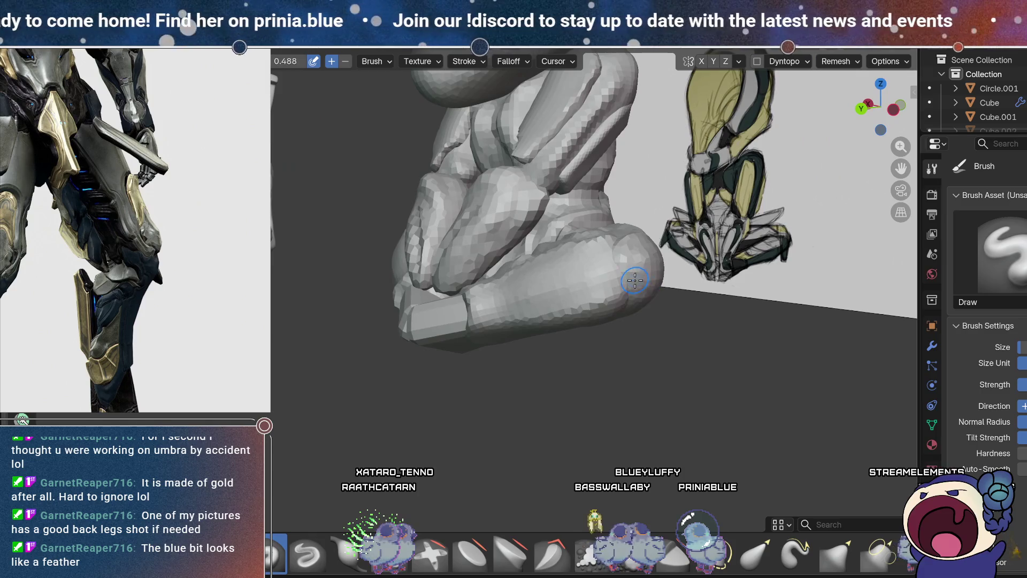
pyautogui.moveTo(690, 319)
pyautogui.mouseDown(button='middle')
pyautogui.moveTo(649, 324)
pyautogui.moveTo(526, 164)
pyautogui.mouseUp(button='middle')
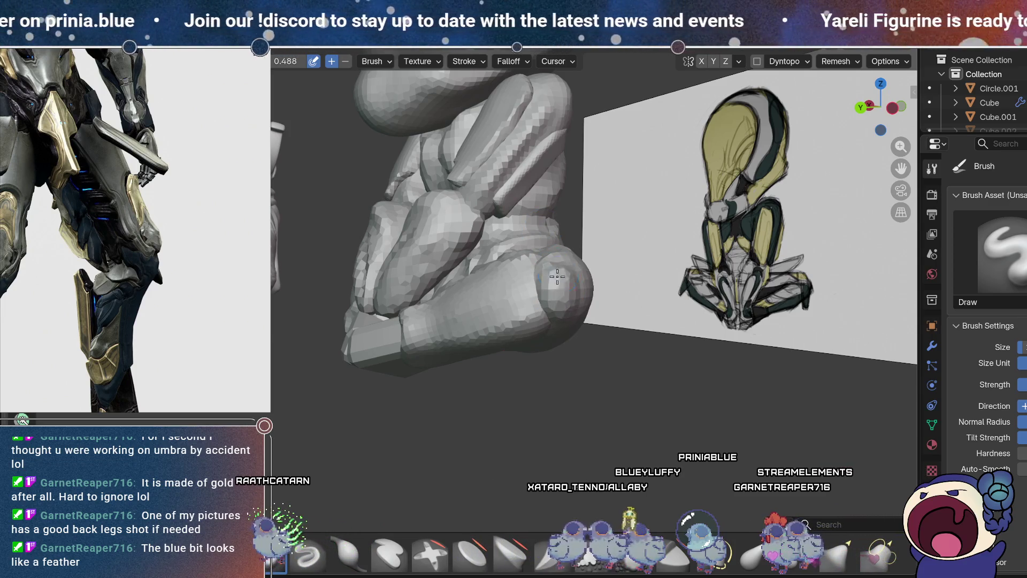
pyautogui.moveTo(587, 290)
pyautogui.mouseDown(button='middle')
pyautogui.moveTo(649, 436)
pyautogui.moveTo(662, 351)
pyautogui.moveTo(647, 338)
pyautogui.moveTo(638, 354)
pyautogui.moveTo(666, 372)
pyautogui.mouseUp(button='middle')
pyautogui.press('g')
pyautogui.moveTo(542, 353); pyautogui.dragTo(538, 376, button='middle')
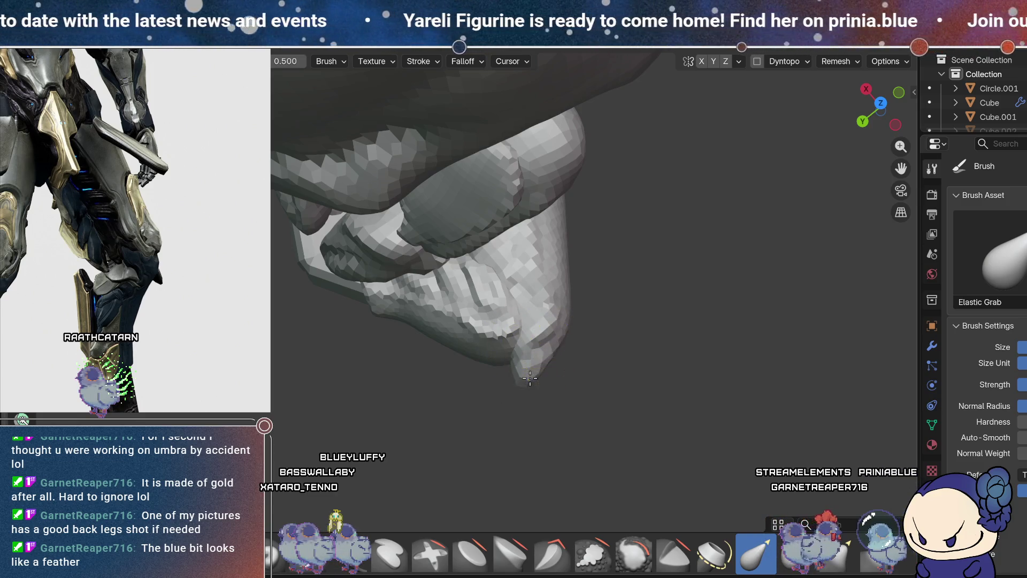
# Step: Check the Remesh popover, return to the Draw brush and sculpt toes onto the crossed foot
pyautogui.moveTo(583, 386)
pyautogui.mouseDown(button='middle')
pyautogui.moveTo(578, 334)
pyautogui.moveTo(584, 508)
pyautogui.mouseUp(button='middle')
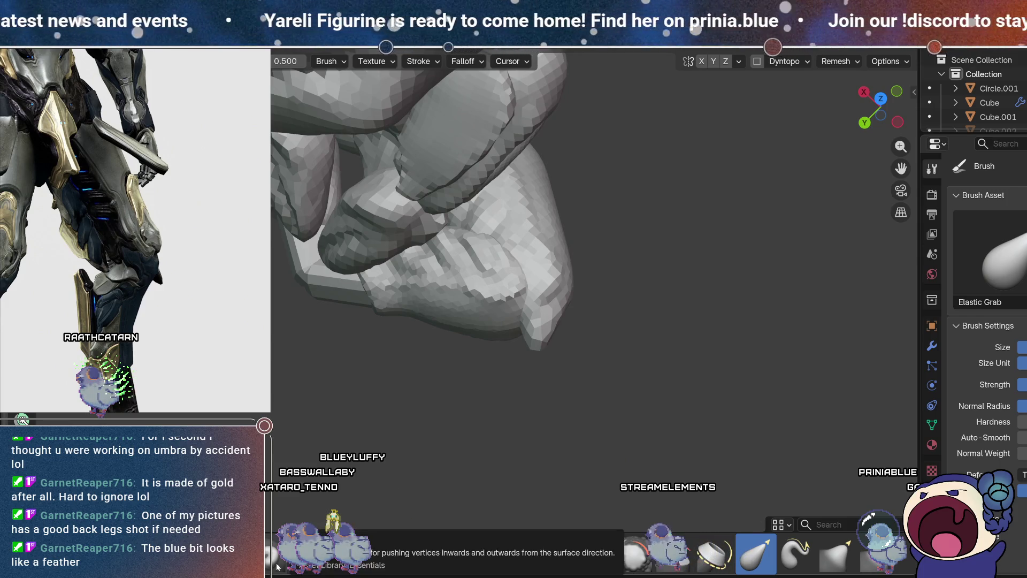
pyautogui.click(849, 63)
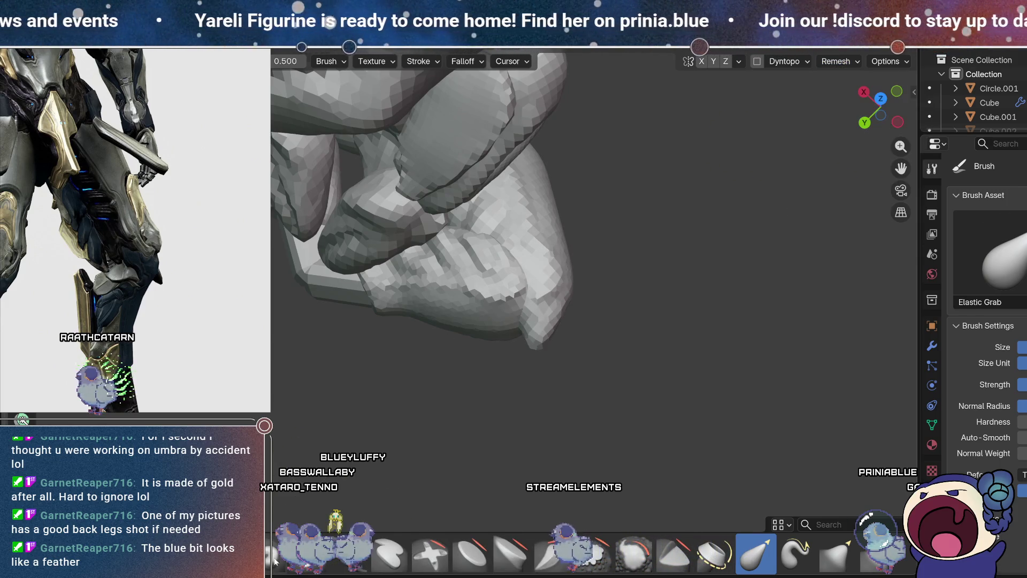
pyautogui.press('x')
pyautogui.moveTo(367, 390)
pyautogui.mouseDown(button='middle')
pyautogui.moveTo(541, 317)
pyautogui.moveTo(541, 301)
pyautogui.moveTo(524, 295)
pyautogui.moveTo(623, 280)
pyautogui.moveTo(530, 284)
pyautogui.mouseUp(button='middle')
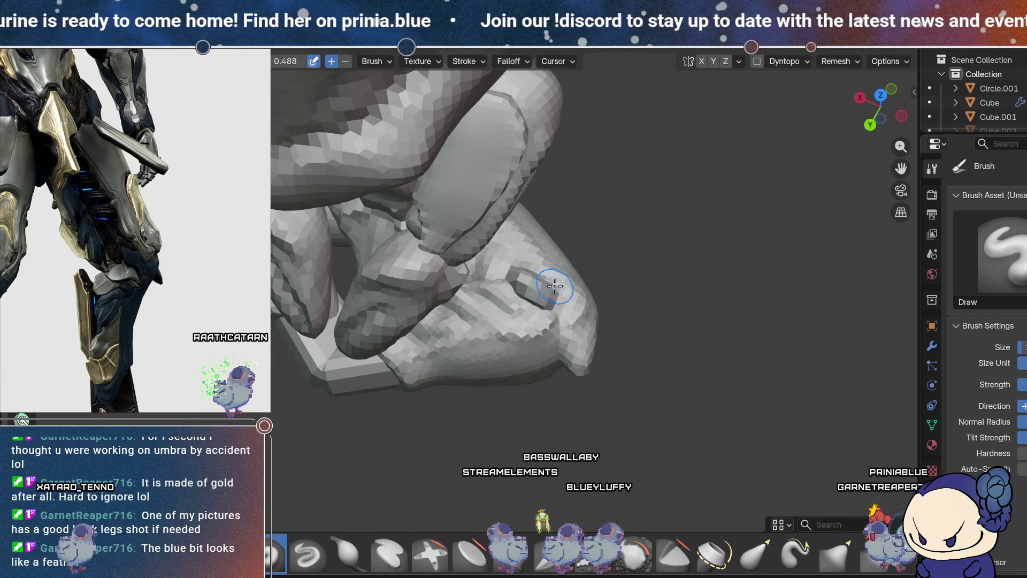
pyautogui.moveTo(554, 286); pyautogui.dragTo(492, 257, button='middle')
pyautogui.scroll(-3, 610, 432)
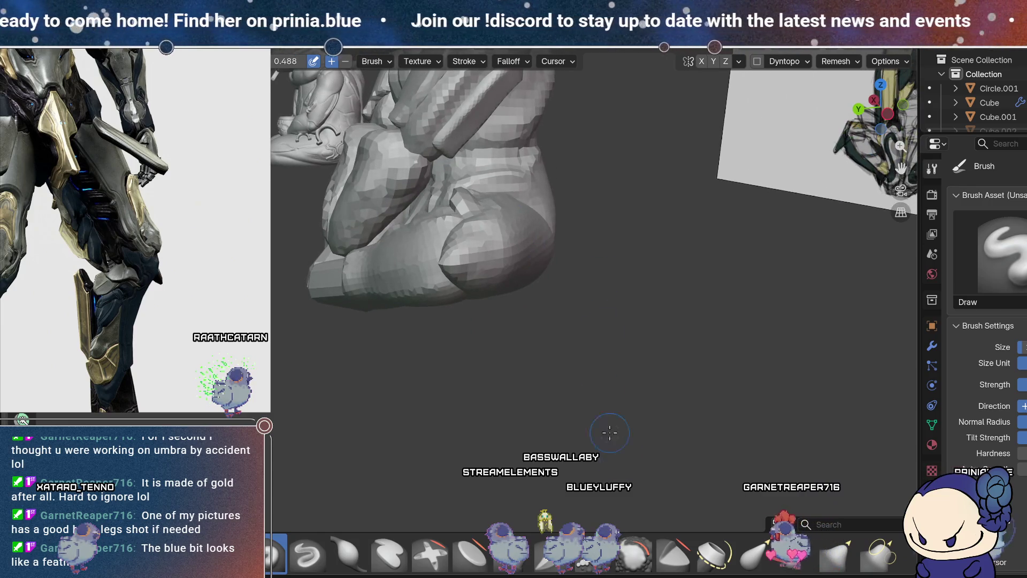
pyautogui.moveTo(527, 188)
pyautogui.mouseDown(button='middle')
pyautogui.moveTo(508, 279)
pyautogui.moveTo(435, 323)
pyautogui.mouseUp(button='middle')
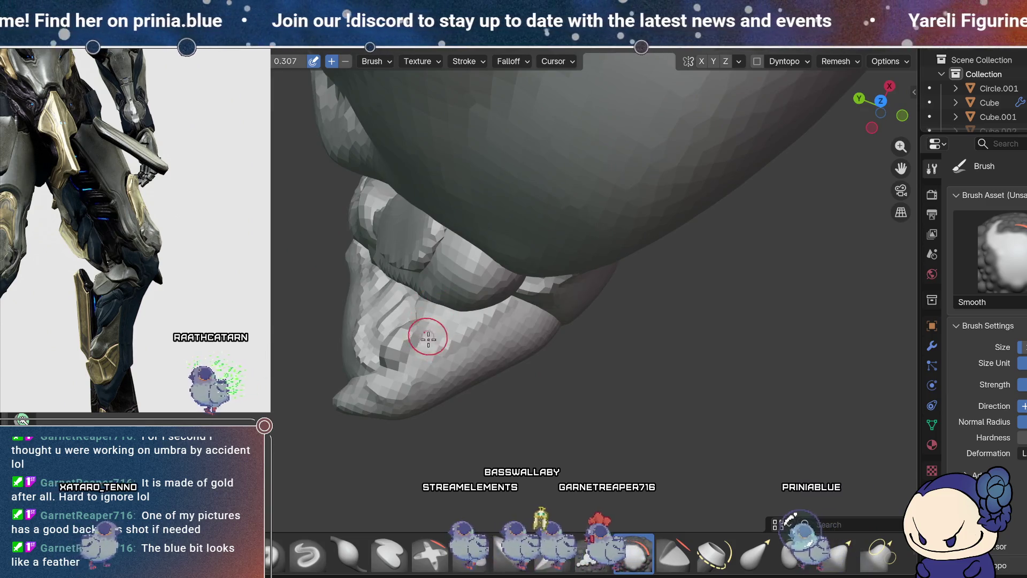
# Step: Recheck Remesh and smooth the surface around the new toes while reviewing the foot
pyautogui.click(838, 61)
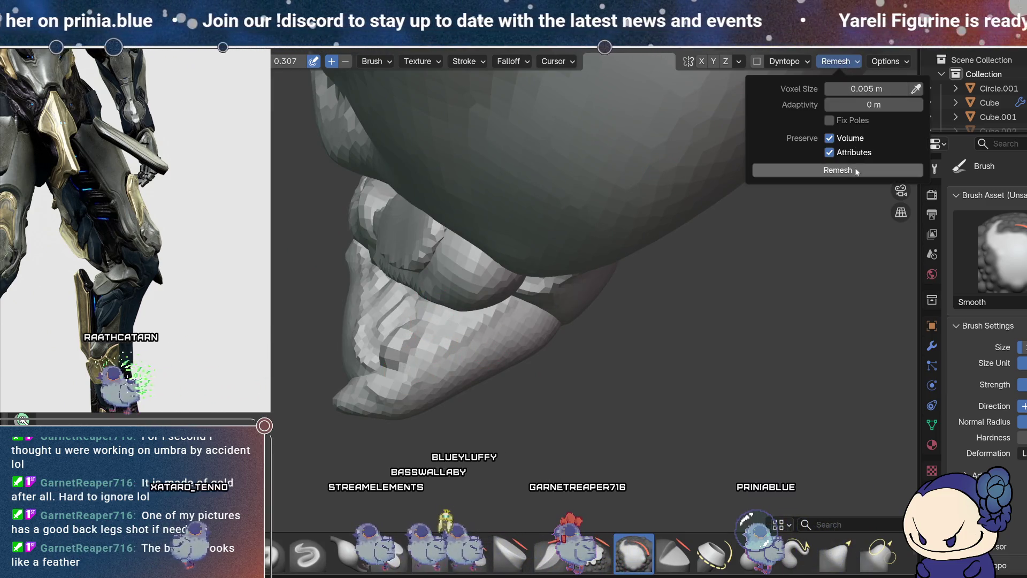
pyautogui.scroll(-3, 500, 372)
pyautogui.moveTo(500, 372)
pyautogui.mouseDown(button='middle')
pyautogui.moveTo(647, 297)
pyautogui.moveTo(582, 293)
pyautogui.moveTo(619, 340)
pyautogui.moveTo(591, 316)
pyautogui.moveTo(561, 470)
pyautogui.mouseUp(button='middle')
pyautogui.scroll(2, 583, 293)
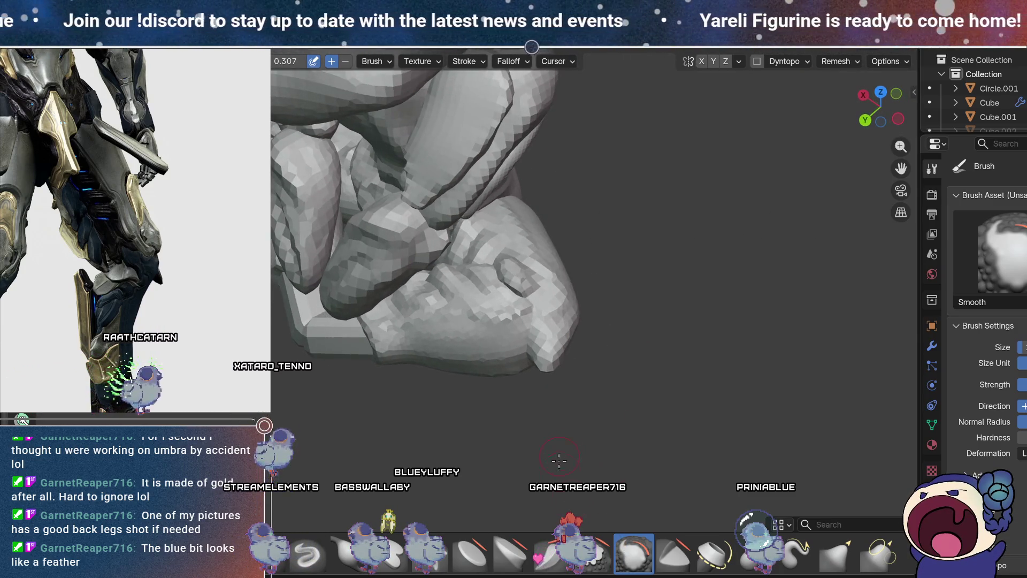
pyautogui.moveTo(321, 506)
pyautogui.mouseDown(button='middle')
pyautogui.moveTo(650, 360)
pyautogui.moveTo(596, 296)
pyautogui.mouseUp(button='middle')
pyautogui.moveTo(537, 317); pyautogui.dragTo(518, 284, button='middle')
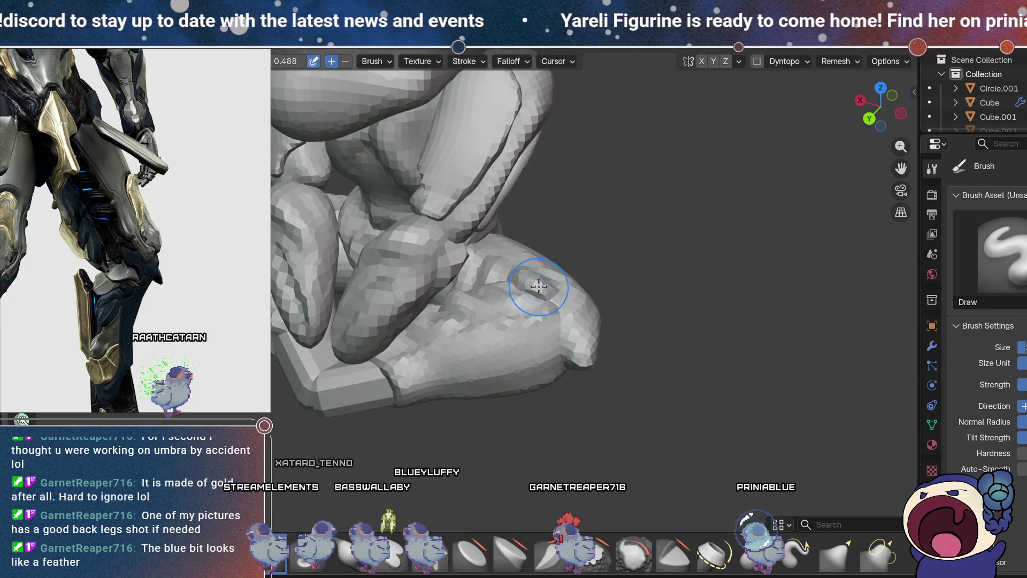
pyautogui.moveTo(556, 294)
pyautogui.mouseDown(button='middle')
pyautogui.moveTo(612, 286)
pyautogui.moveTo(486, 356)
pyautogui.moveTo(443, 292)
pyautogui.mouseUp(button='middle')
pyautogui.moveTo(368, 292)
pyautogui.mouseDown(button='middle')
pyautogui.moveTo(585, 291)
pyautogui.moveTo(618, 241)
pyautogui.moveTo(653, 241)
pyautogui.moveTo(652, 256)
pyautogui.mouseUp(button='middle')
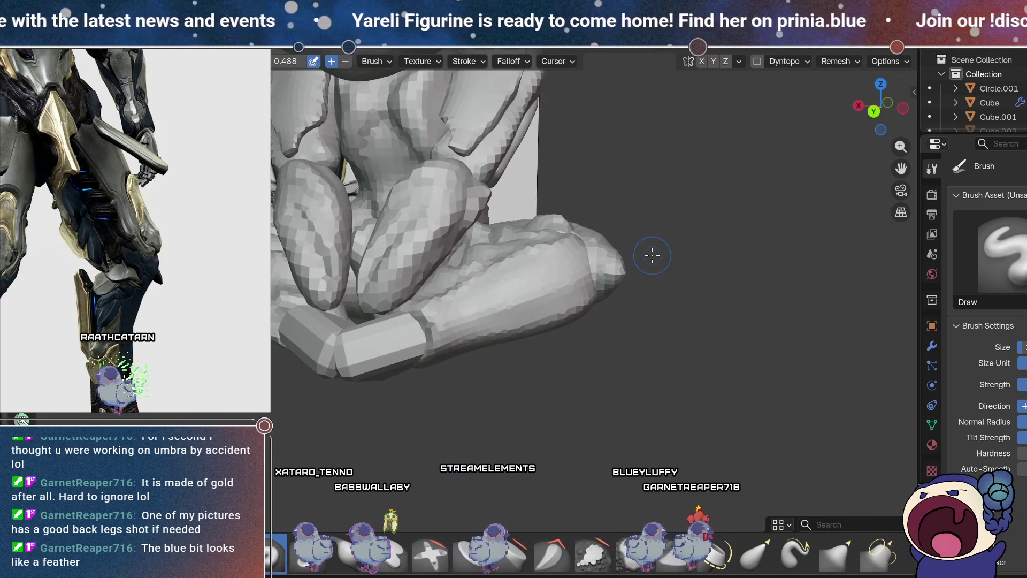
pyautogui.moveTo(633, 298)
pyautogui.mouseDown(button='middle')
pyautogui.moveTo(693, 227)
pyautogui.moveTo(596, 284)
pyautogui.moveTo(567, 348)
pyautogui.moveTo(612, 417)
pyautogui.moveTo(644, 310)
pyautogui.moveTo(764, 318)
pyautogui.moveTo(552, 327)
pyautogui.moveTo(591, 362)
pyautogui.moveTo(628, 282)
pyautogui.moveTo(674, 301)
pyautogui.mouseUp(button='middle')
pyautogui.scroll(-2, 552, 327)
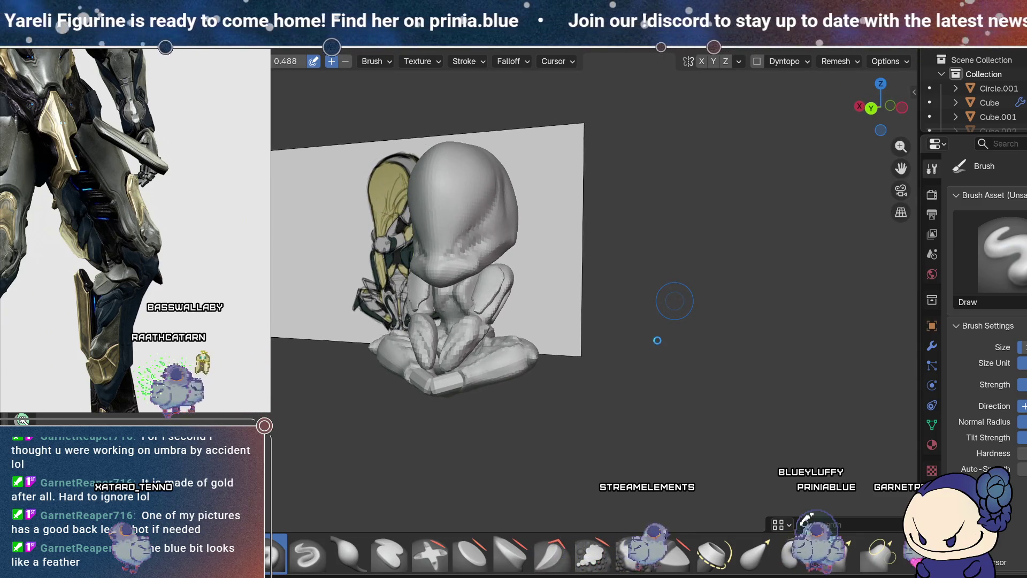
# Step: Inspect the figure front and back, then leave Sculpt Mode for Object Mode
pyautogui.moveTo(656, 341)
pyautogui.mouseDown(button='middle')
pyautogui.moveTo(633, 334)
pyautogui.moveTo(650, 339)
pyautogui.moveTo(826, 237)
pyautogui.moveTo(576, 359)
pyautogui.mouseUp(button='middle')
pyautogui.moveTo(865, 129)
pyautogui.mouseDown(button='middle')
pyautogui.moveTo(853, 156)
pyautogui.moveTo(672, 344)
pyautogui.moveTo(676, 316)
pyautogui.mouseUp(button='middle')
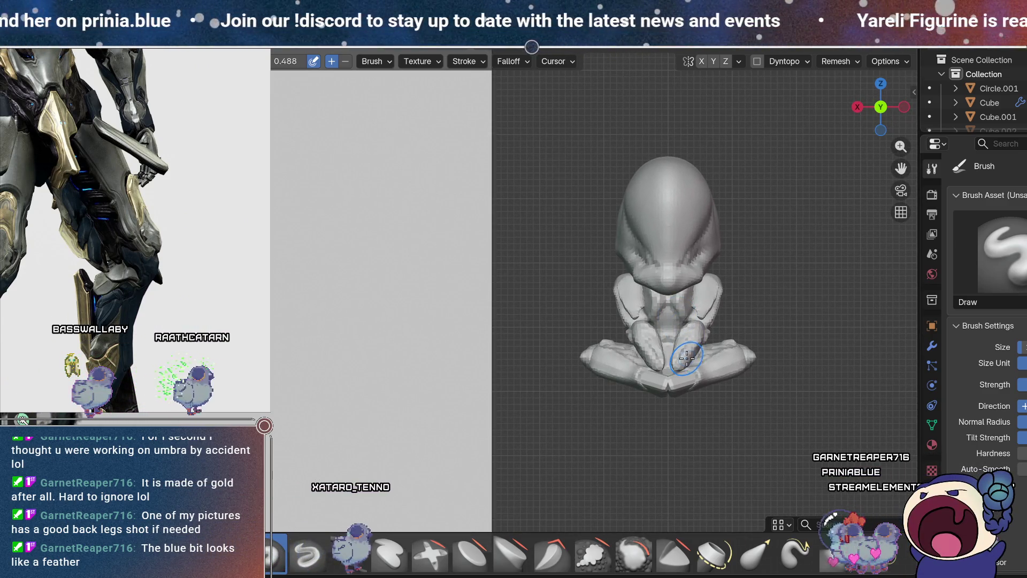
pyautogui.keyDown('shift'); pyautogui.moveTo(738, 306); pyautogui.dragTo(562, 279, button='middle'); pyautogui.keyUp('shift')
pyautogui.hotkey('ctrl', 'pageup')
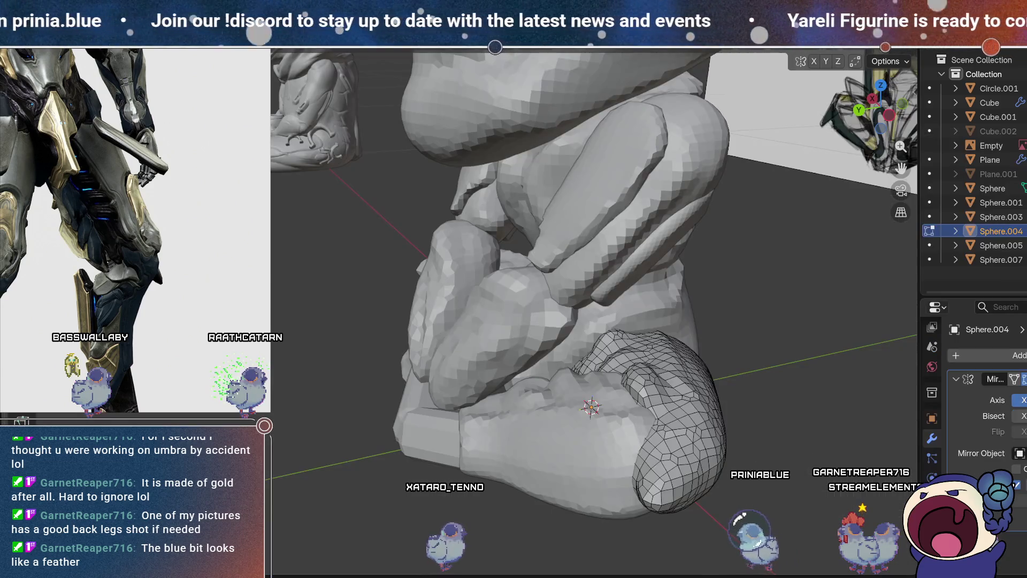
# Step: In front orthographic view, move the second figurine Circle.001 left along X
pyautogui.click(558, 115)
pyautogui.press('ctrl+KP_1')
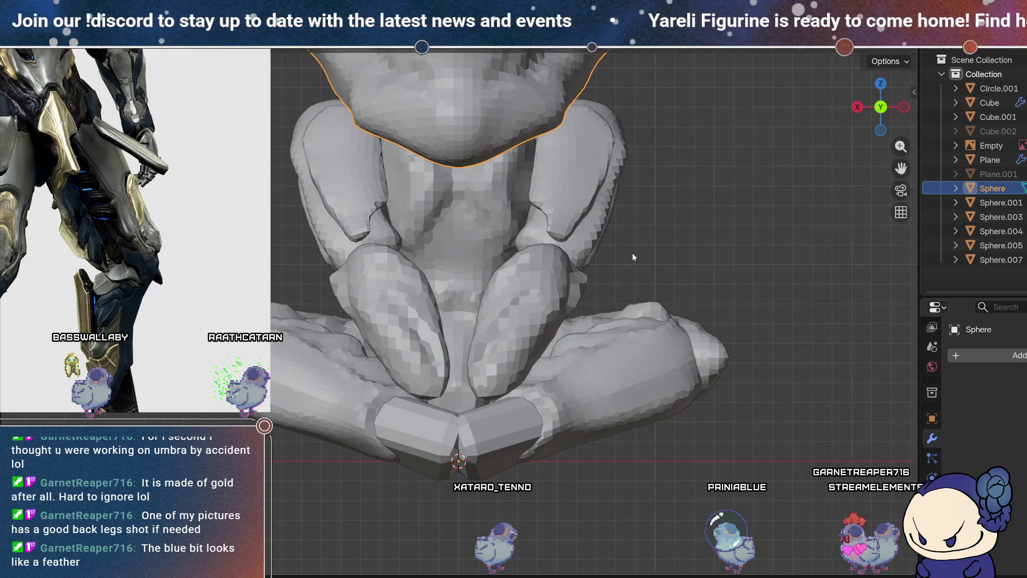
pyautogui.scroll(-3, 632, 258)
pyautogui.scroll(-3, 618, 309)
pyautogui.scroll(-1, 587, 488)
pyautogui.scroll(-1, 549, 432)
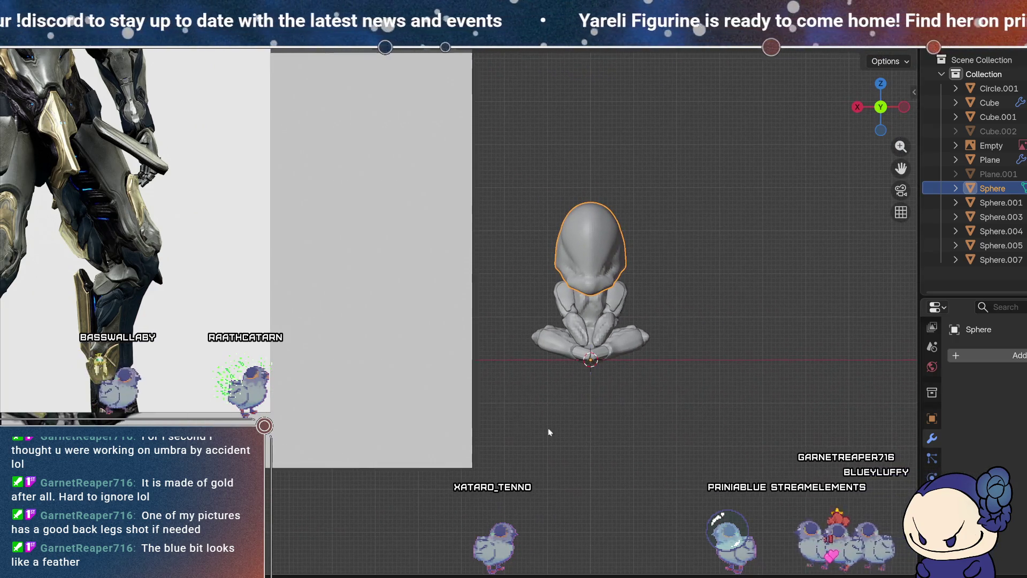
pyautogui.click(589, 321)
pyautogui.press('g')
pyautogui.press('x')
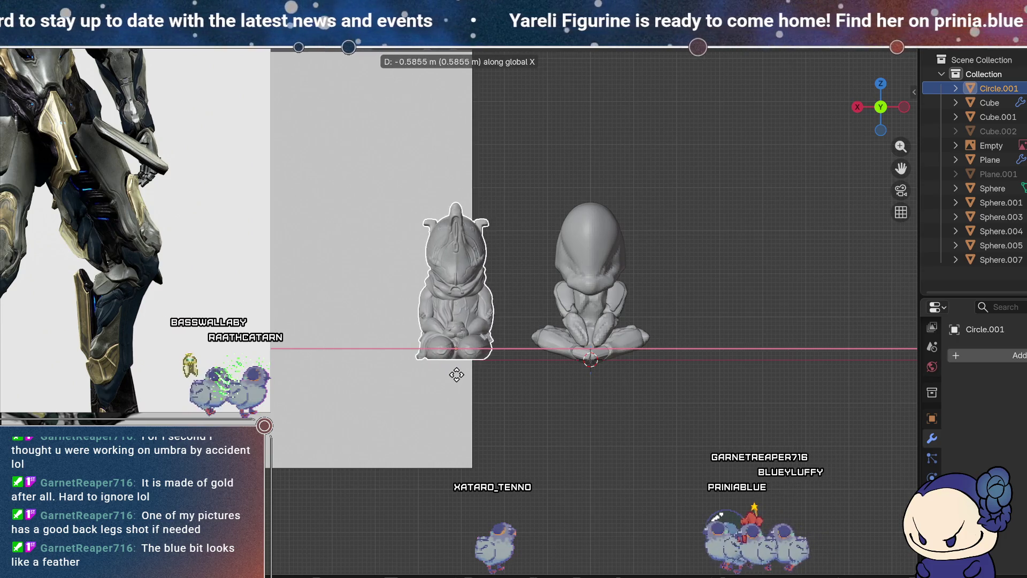
pyautogui.click(473, 428)
# Step: Select the Sphere head piece and enter Edit Mode on it
pyautogui.moveTo(649, 411); pyautogui.dragTo(734, 320, button='middle')
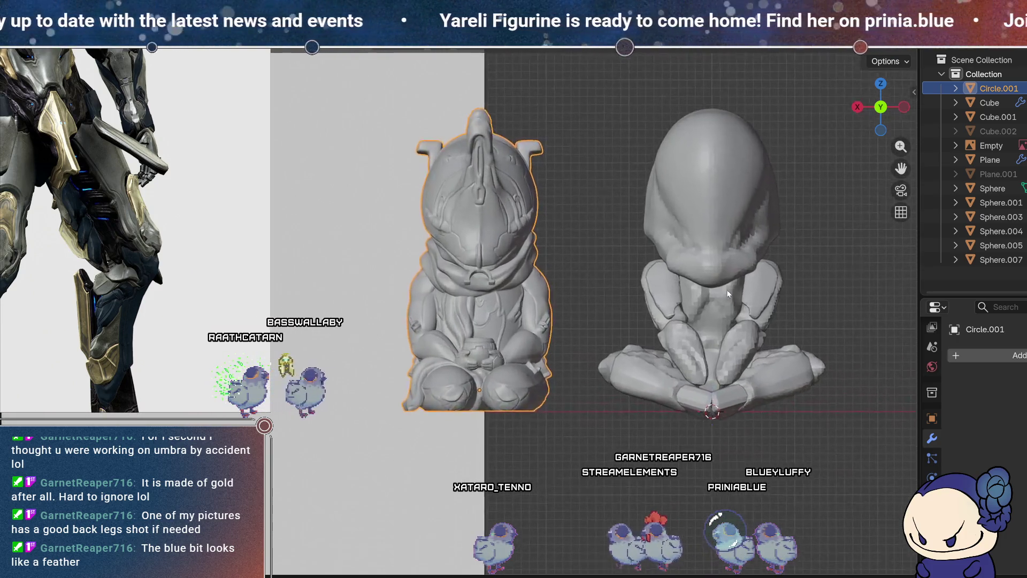
pyautogui.press('KP_1')
pyautogui.scroll(3, 581, 393)
pyautogui.click(586, 294)
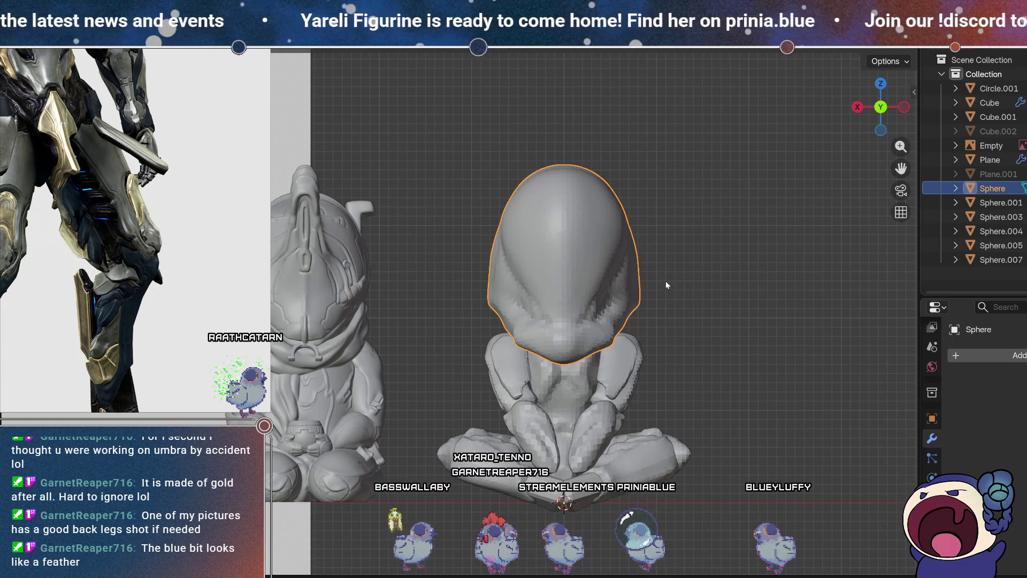
pyautogui.press('Tab')
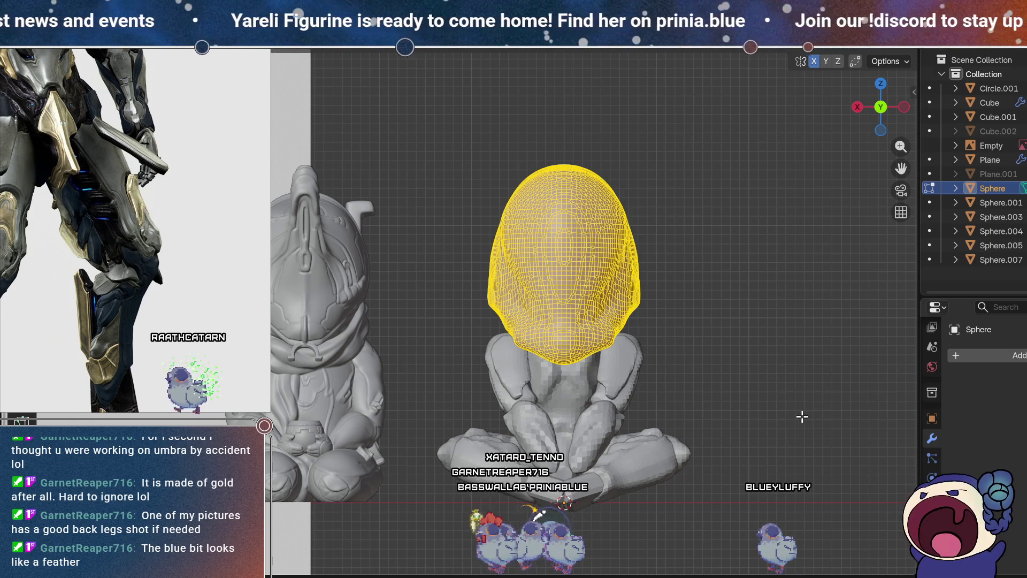
# Step: Scale the head mesh down to about 0.8648 and return to Object Mode
pyautogui.press('s')
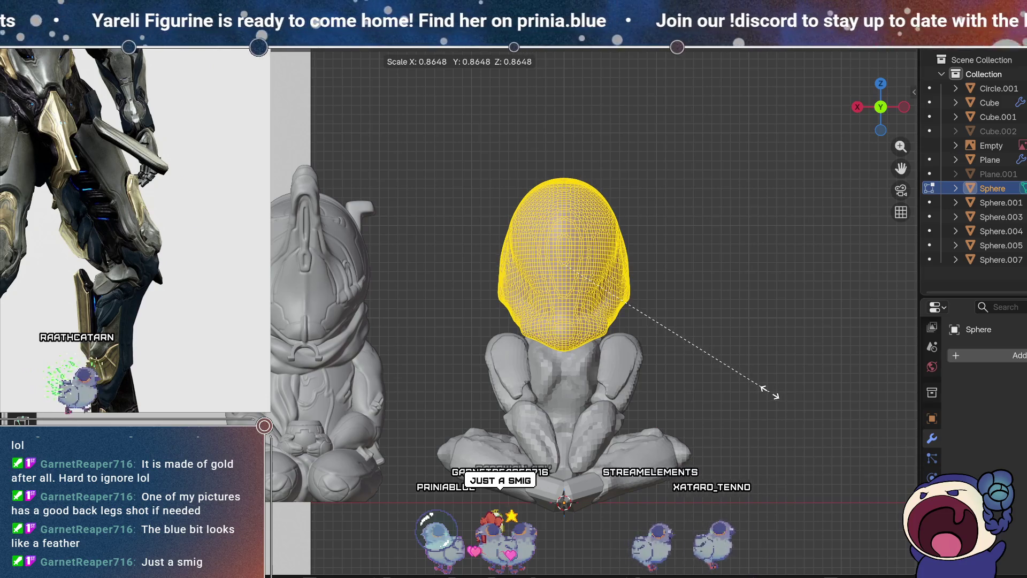
pyautogui.click(766, 391)
pyautogui.press('Tab')
pyautogui.moveTo(707, 375)
pyautogui.mouseDown(button='middle')
pyautogui.moveTo(657, 409)
pyautogui.moveTo(543, 383)
pyautogui.mouseUp(button='middle')
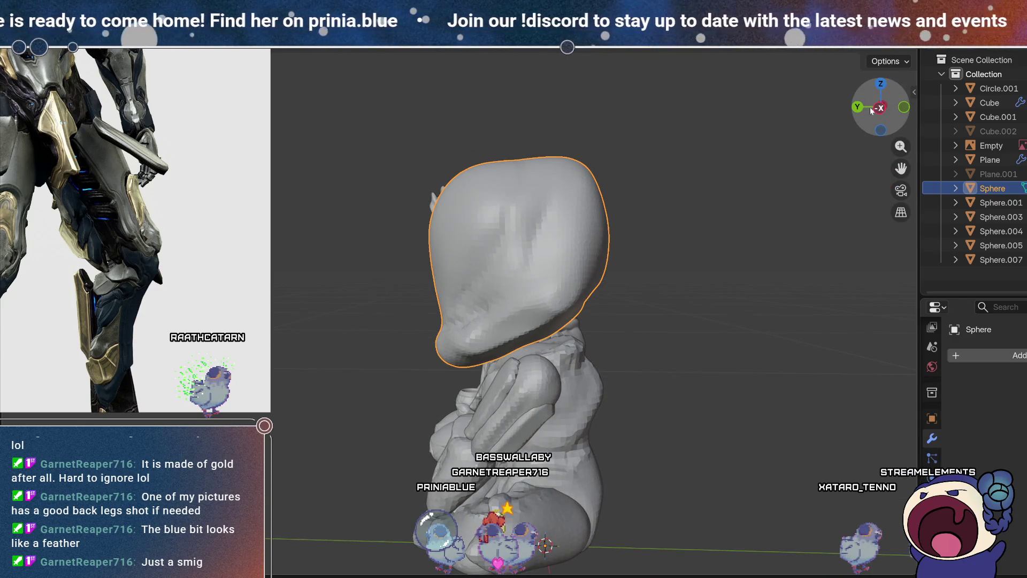
# Step: From the side view, nudge the head slightly backward to sit better on the body
pyautogui.click(879, 108)
pyautogui.keyDown('shift'); pyautogui.moveTo(575, 366); pyautogui.dragTo(499, 371, button='middle'); pyautogui.keyUp('shift')
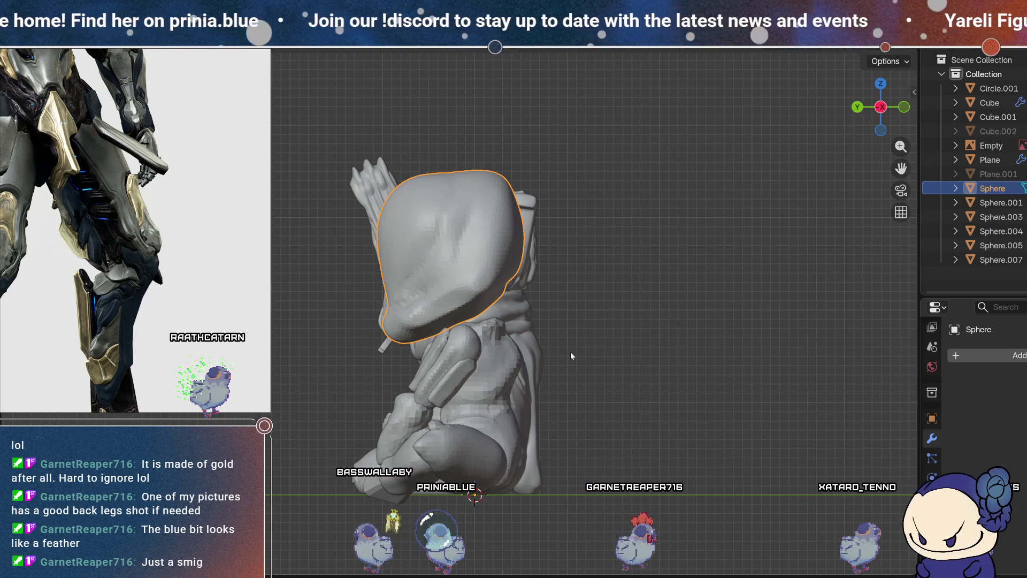
pyautogui.press('g')
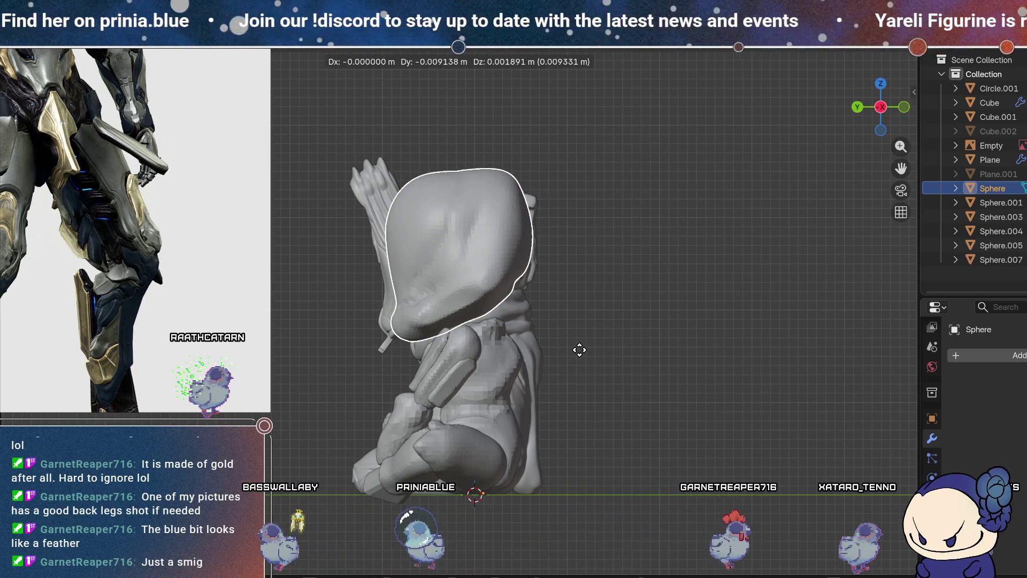
pyautogui.click(578, 350)
pyautogui.moveTo(578, 351)
pyautogui.mouseDown(button='middle')
pyautogui.moveTo(638, 406)
pyautogui.moveTo(313, 345)
pyautogui.mouseUp(button='middle')
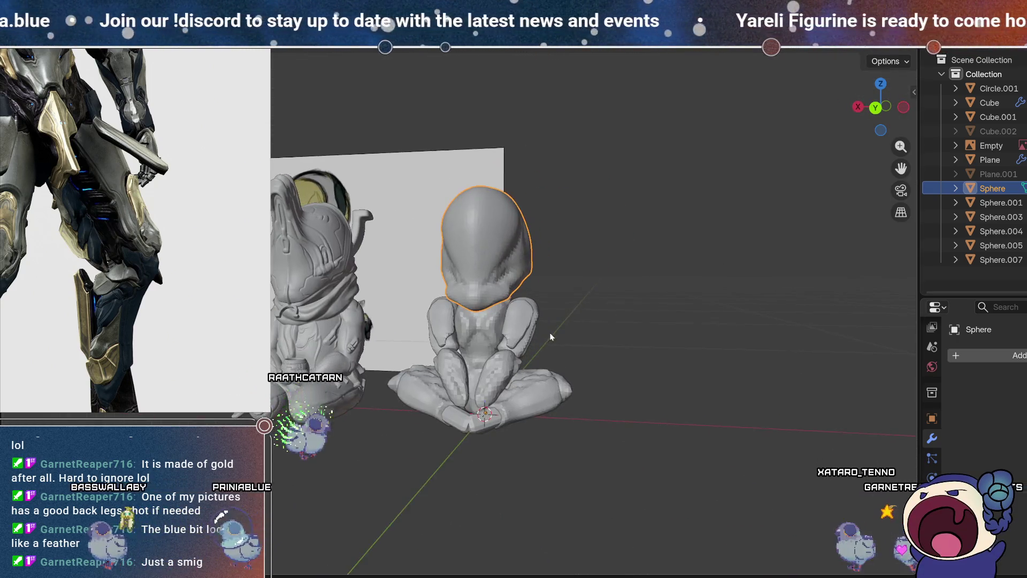
# Step: Move Circle.001 about +0.66 m along X to clear space beside the sculpt
pyautogui.click(312, 345)
pyautogui.press('g')
pyautogui.press('x')
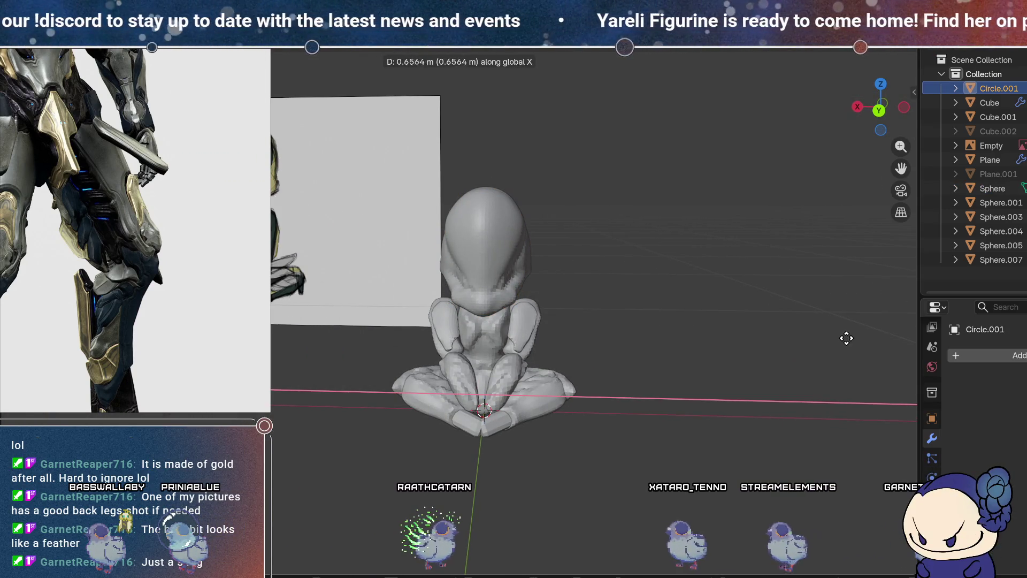
pyautogui.click(801, 338)
pyautogui.moveTo(661, 329); pyautogui.dragTo(643, 353, button='middle')
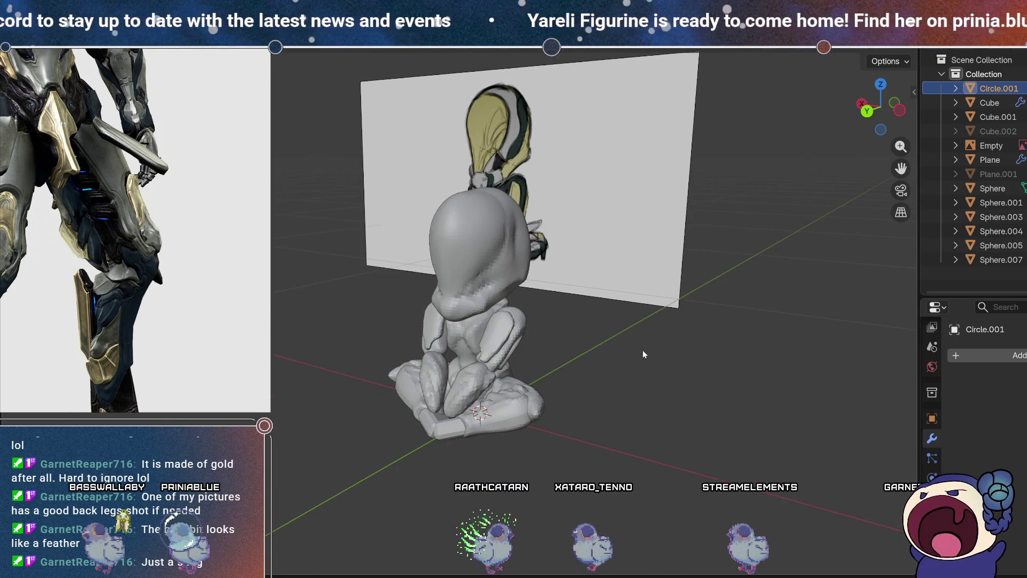
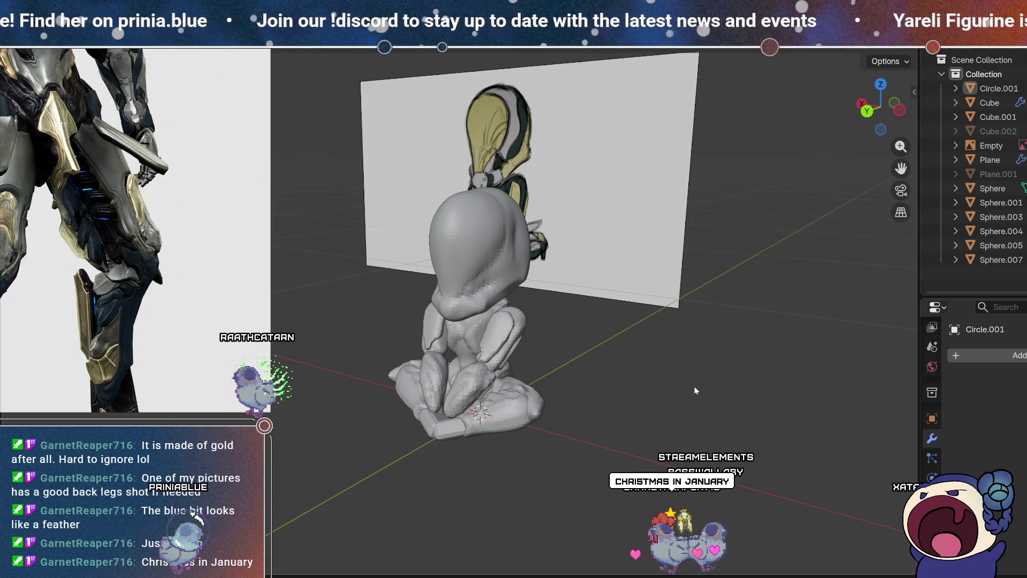
# Step: Select the figurine's arm pieces (Cube.001) and enter sculpt mode on them
pyautogui.moveTo(678, 408)
pyautogui.mouseDown(button='middle')
pyautogui.moveTo(721, 363)
pyautogui.moveTo(774, 344)
pyautogui.moveTo(799, 312)
pyautogui.moveTo(743, 331)
pyautogui.moveTo(643, 336)
pyautogui.moveTo(646, 363)
pyautogui.moveTo(702, 282)
pyautogui.moveTo(662, 376)
pyautogui.moveTo(807, 345)
pyautogui.moveTo(853, 211)
pyautogui.moveTo(794, 317)
pyautogui.moveTo(627, 396)
pyautogui.moveTo(715, 344)
pyautogui.moveTo(699, 461)
pyautogui.moveTo(710, 335)
pyautogui.moveTo(704, 350)
pyautogui.moveTo(718, 311)
pyautogui.moveTo(711, 352)
pyautogui.moveTo(680, 365)
pyautogui.moveTo(671, 418)
pyautogui.moveTo(709, 389)
pyautogui.moveTo(624, 398)
pyautogui.moveTo(747, 351)
pyautogui.moveTo(829, 363)
pyautogui.mouseUp(button='middle')
pyautogui.scroll(1, 708, 374)
pyautogui.scroll(1, 706, 423)
pyautogui.scroll(1, 743, 378)
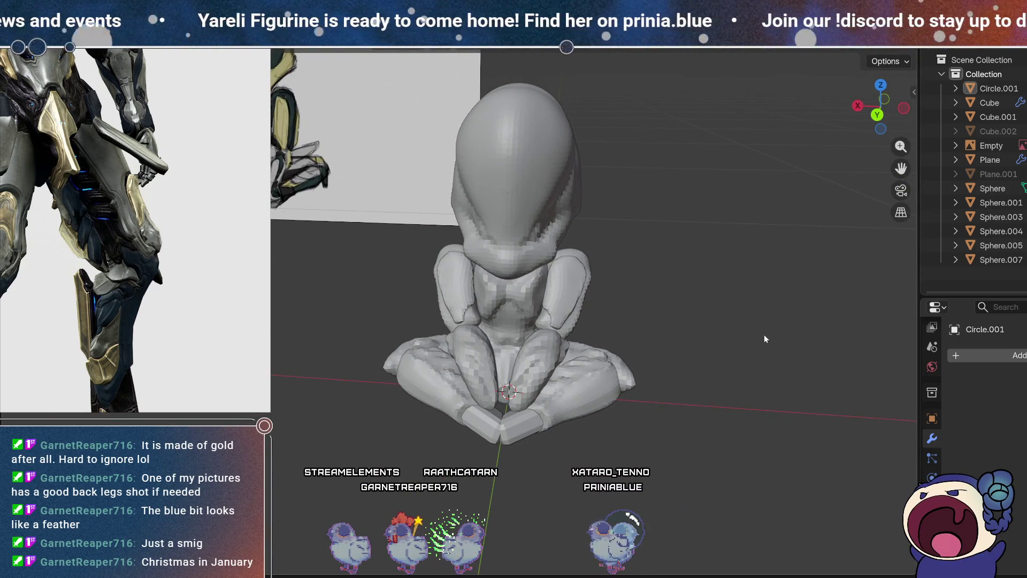
pyautogui.moveTo(758, 335)
pyautogui.mouseDown(button='middle')
pyautogui.moveTo(768, 353)
pyautogui.moveTo(746, 297)
pyautogui.moveTo(760, 249)
pyautogui.moveTo(739, 322)
pyautogui.moveTo(679, 388)
pyautogui.mouseUp(button='middle')
pyautogui.scroll(3, 753, 289)
pyautogui.scroll(2, 709, 326)
pyautogui.moveTo(709, 326)
pyautogui.mouseDown(button='middle')
pyautogui.moveTo(626, 303)
pyautogui.moveTo(660, 323)
pyautogui.mouseUp(button='middle')
pyautogui.click(626, 303)
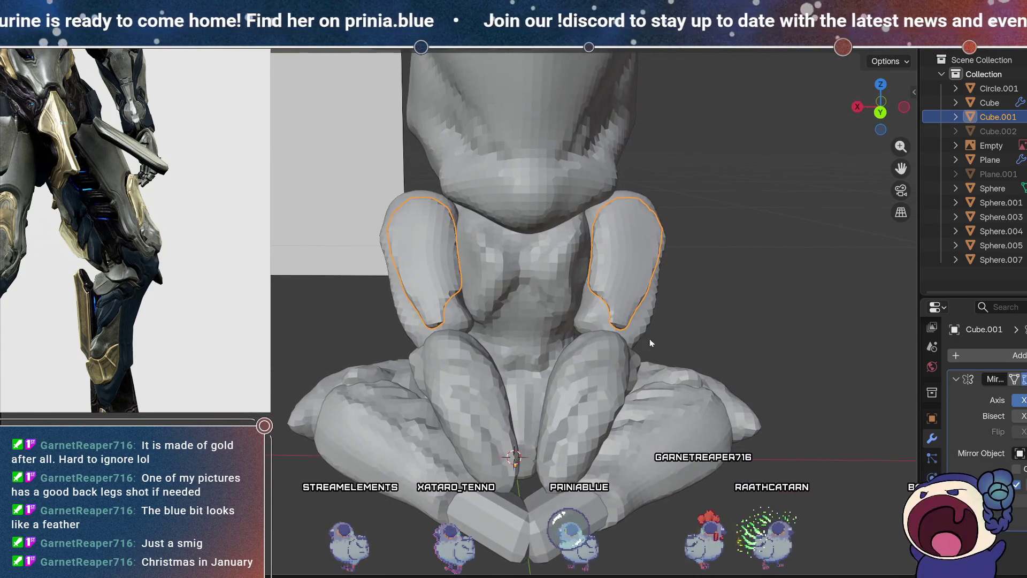
pyautogui.hotkey('ctrl', 'pageup')
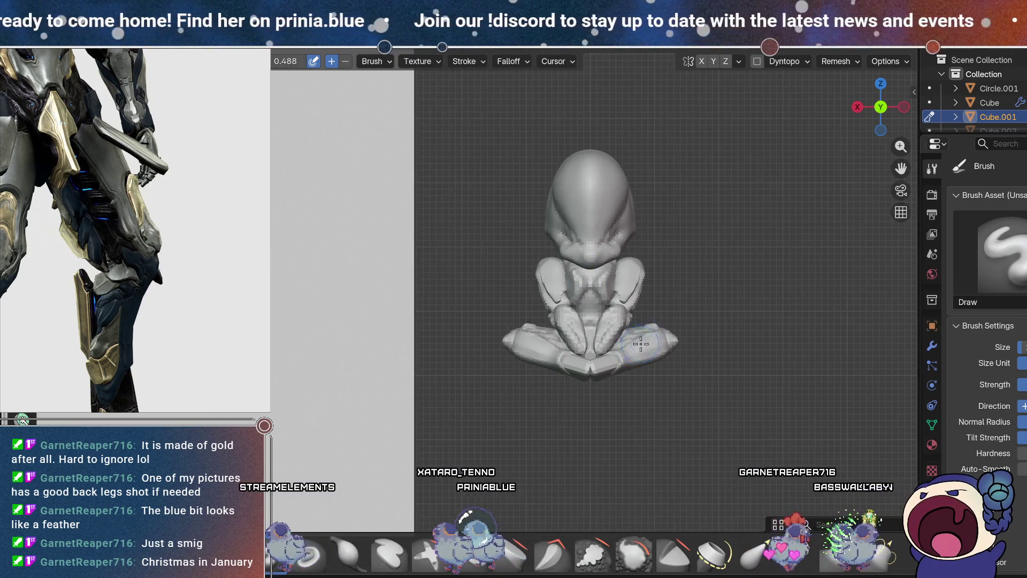
pyautogui.scroll(4, 640, 343)
# Step: Work the arm with the Elastic Grab brush, leave editing, and select the reference image object
pyautogui.moveTo(640, 344); pyautogui.dragTo(495, 328, button='middle')
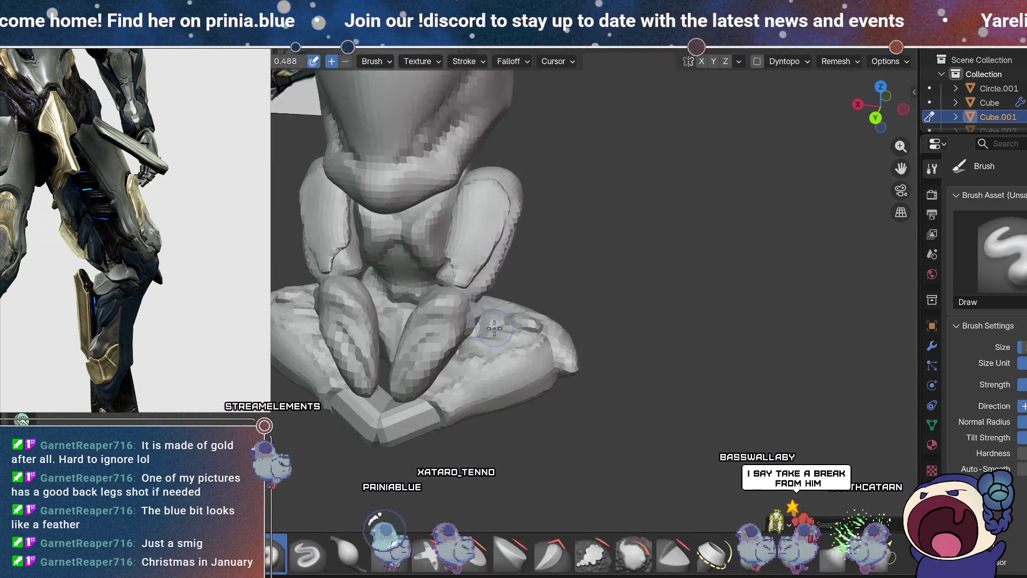
pyautogui.scroll(5, 494, 328)
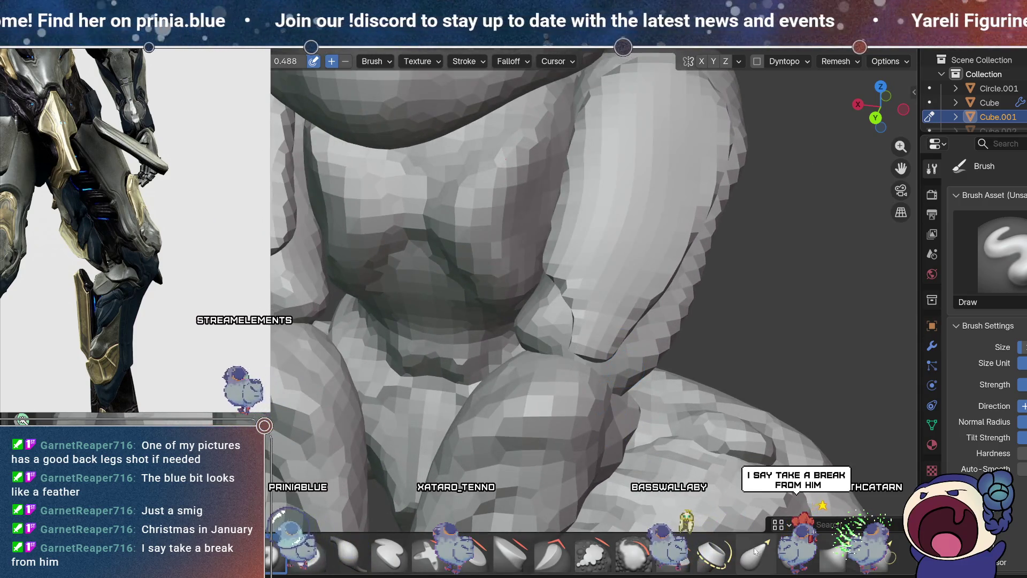
pyautogui.click(755, 553)
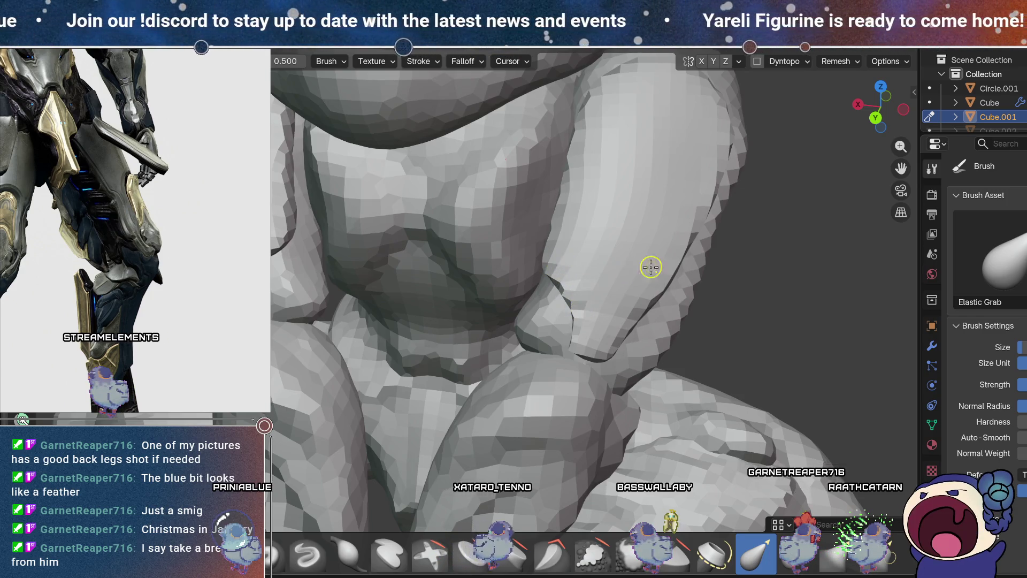
pyautogui.moveTo(651, 267); pyautogui.dragTo(571, 240, button='middle')
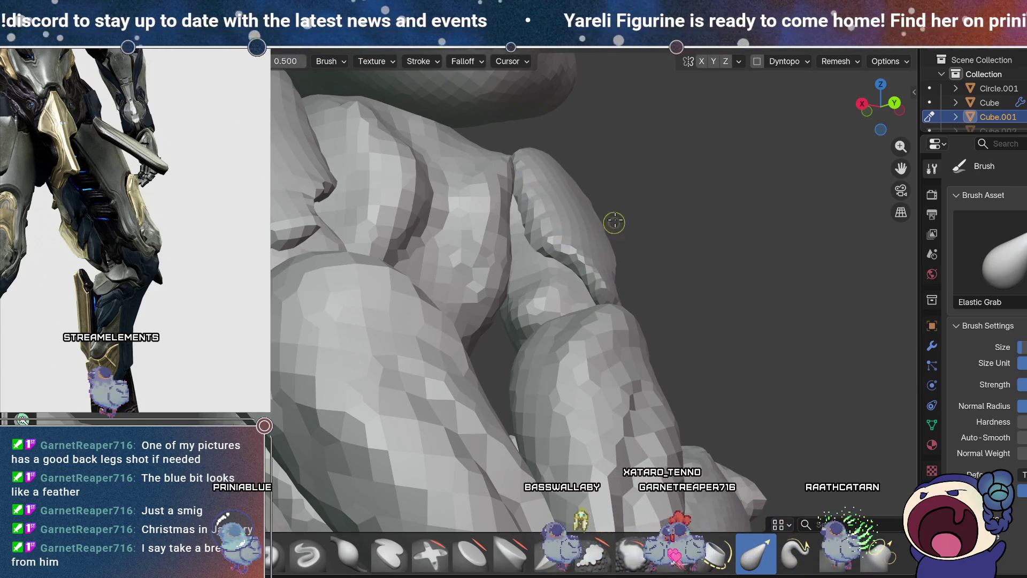
pyautogui.moveTo(673, 276)
pyautogui.mouseDown(button='middle')
pyautogui.moveTo(635, 214)
pyautogui.moveTo(628, 333)
pyautogui.mouseUp(button='middle')
pyautogui.scroll(-3, 635, 213)
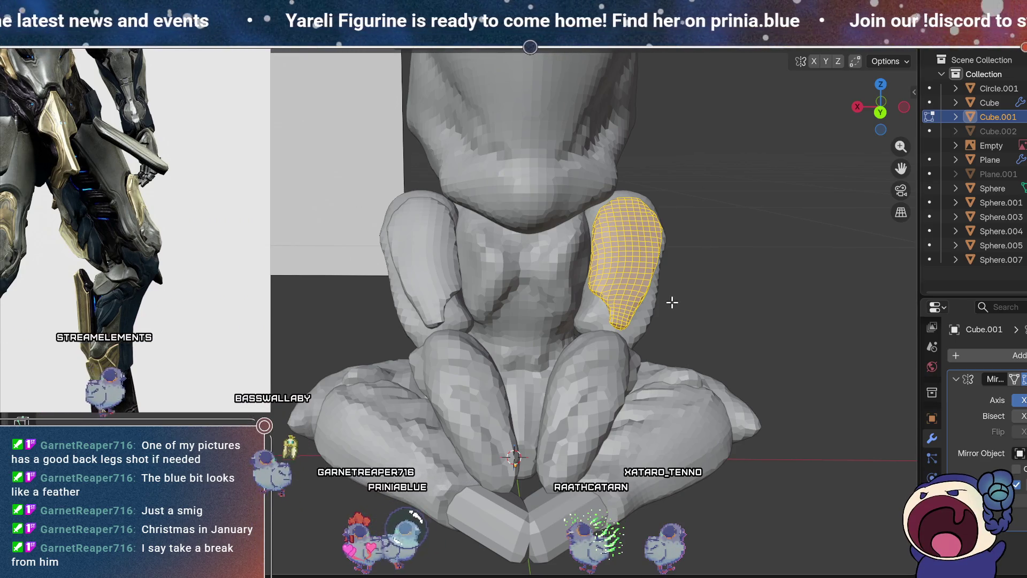
pyautogui.press('Tab')
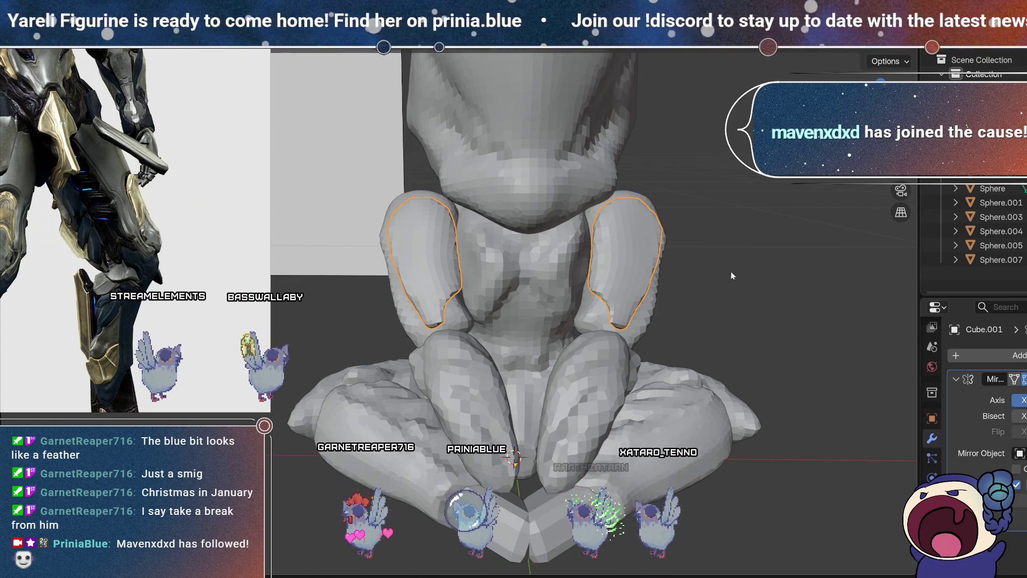
pyautogui.moveTo(687, 324); pyautogui.dragTo(745, 292, button='middle')
pyautogui.moveTo(762, 257)
pyautogui.mouseDown(button='middle')
pyautogui.moveTo(732, 280)
pyautogui.moveTo(689, 252)
pyautogui.moveTo(688, 291)
pyautogui.moveTo(707, 311)
pyautogui.mouseUp(button='middle')
pyautogui.click(667, 313)
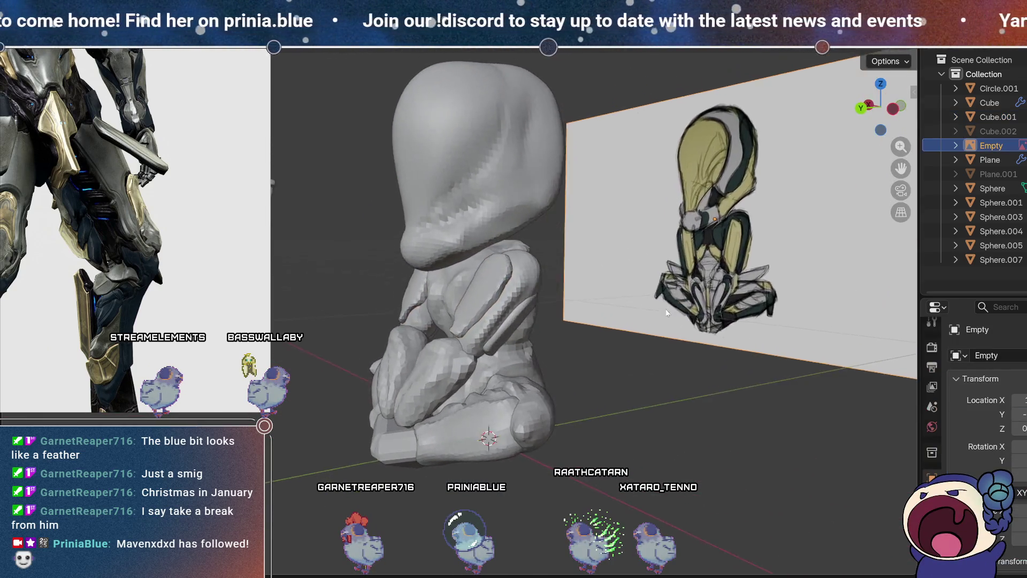
pyautogui.scroll(2, 665, 310)
pyautogui.scroll(3, 658, 272)
pyautogui.scroll(2, 664, 324)
# Step: Reselect the arm piece, return to sculpting and switch to the Scrape/Fill brush while inspecting from several angles
pyautogui.moveTo(678, 328); pyautogui.dragTo(658, 315, button='middle')
pyautogui.click(450, 242)
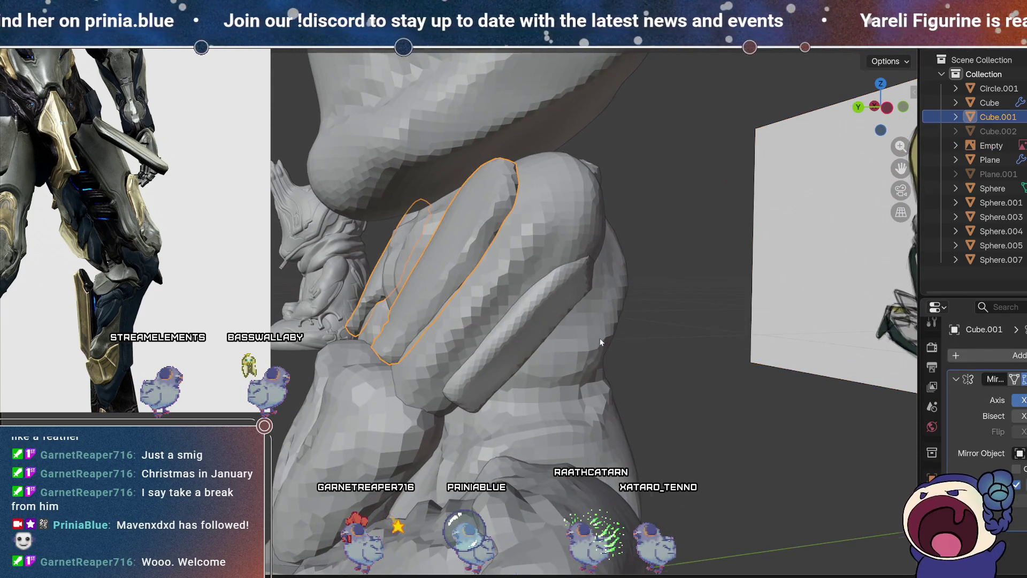
pyautogui.moveTo(482, 233); pyautogui.dragTo(859, 115, button='middle')
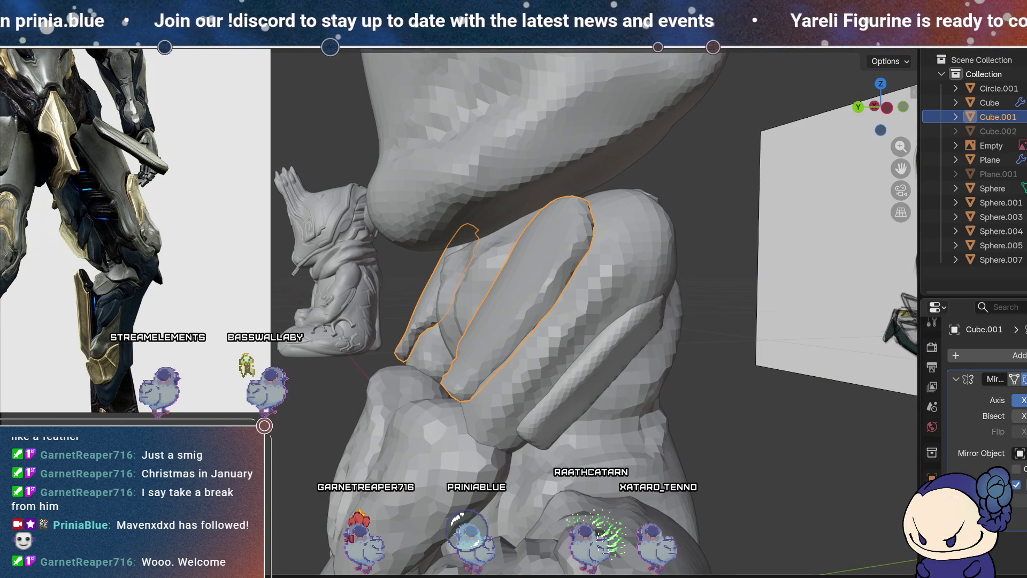
pyautogui.hotkey('ctrl', 'Tab')
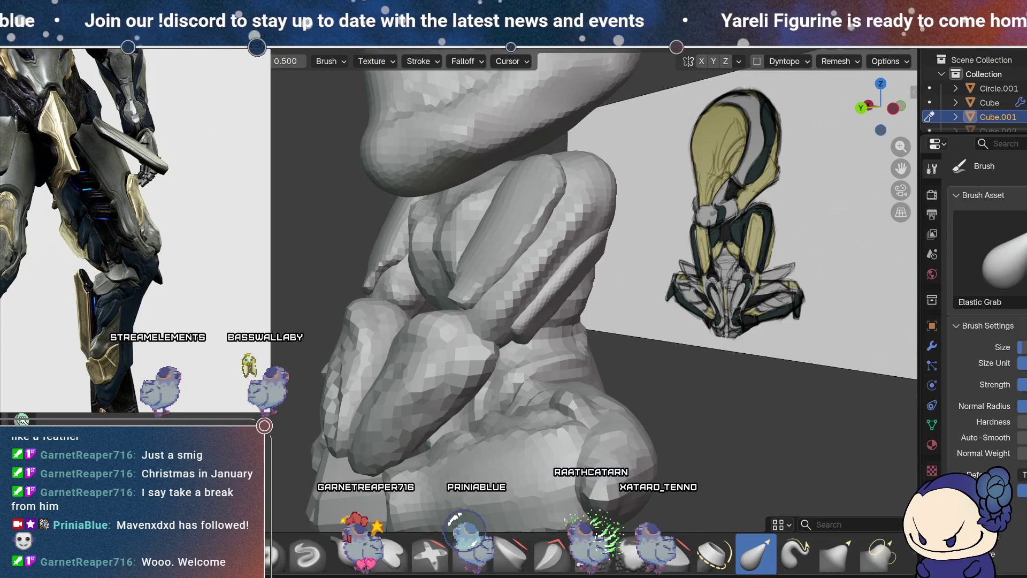
pyautogui.moveTo(725, 362); pyautogui.dragTo(671, 320, button='middle')
pyautogui.click(593, 553)
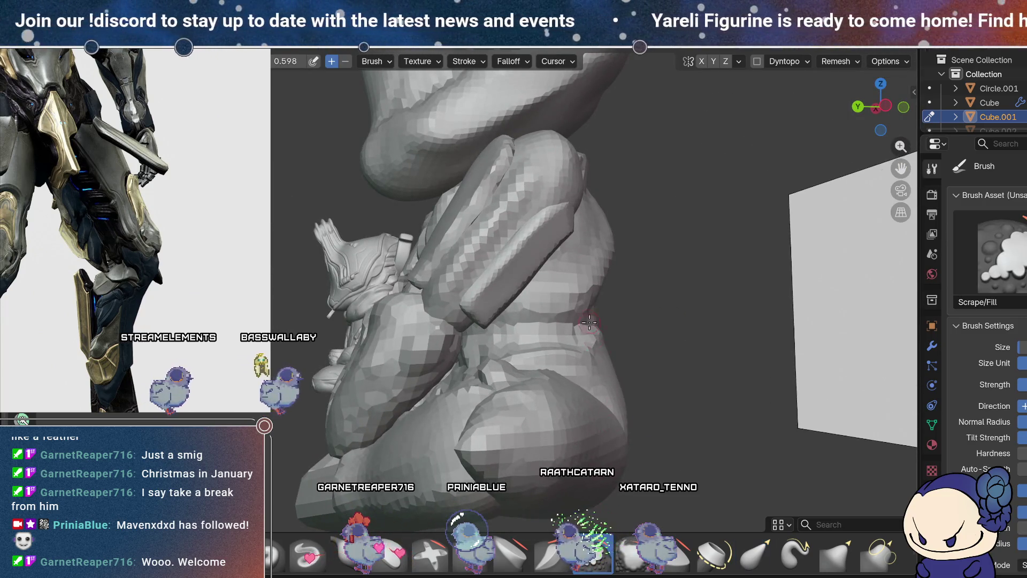
pyautogui.moveTo(562, 321)
pyautogui.mouseDown(button='middle')
pyautogui.moveTo(547, 270)
pyautogui.moveTo(561, 255)
pyautogui.mouseUp(button='middle')
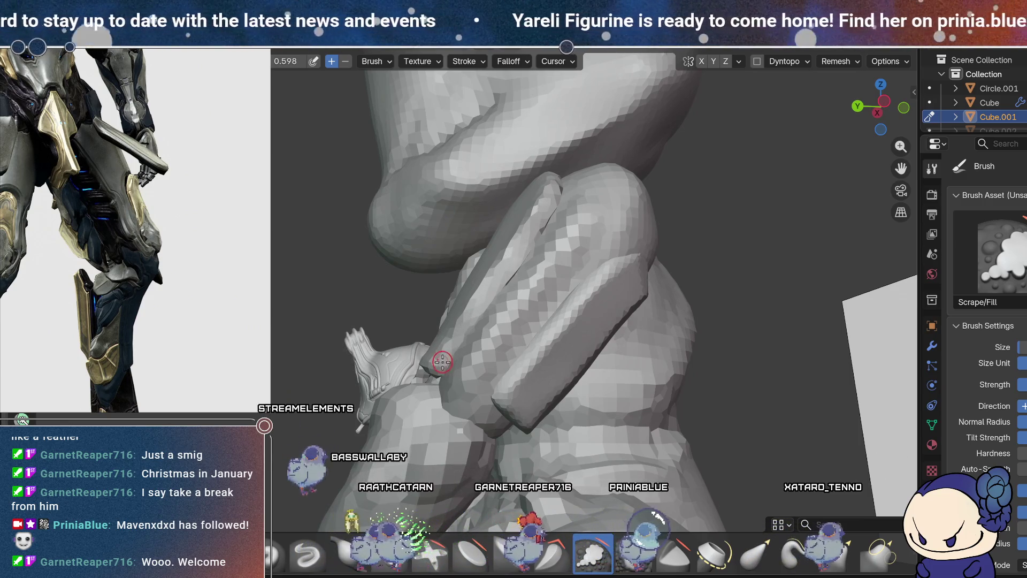
pyautogui.moveTo(469, 320)
pyautogui.mouseDown(button='middle')
pyautogui.moveTo(722, 194)
pyautogui.moveTo(687, 310)
pyautogui.mouseUp(button='middle')
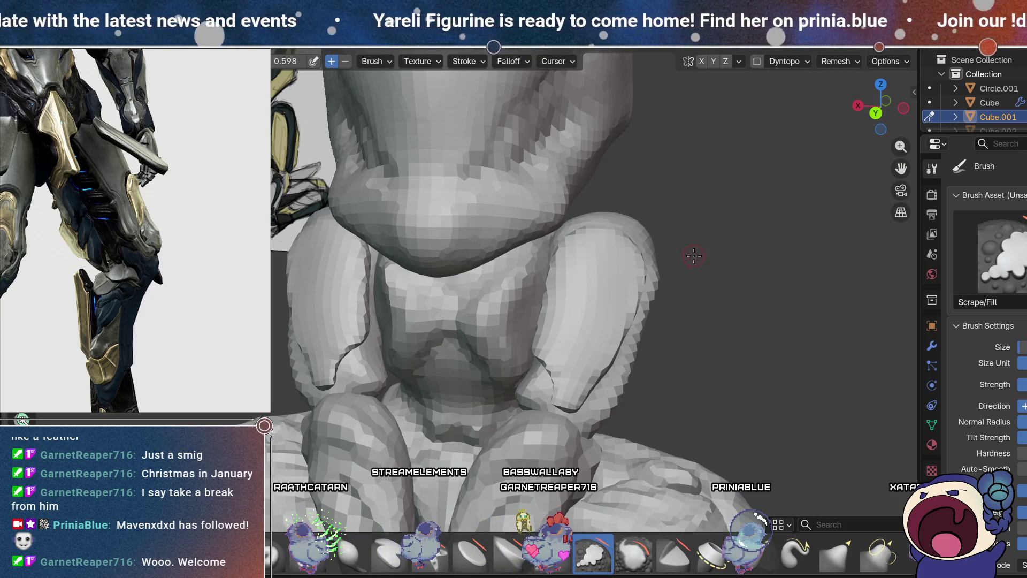
pyautogui.scroll(-3, 693, 256)
pyautogui.scroll(-2, 671, 332)
pyautogui.moveTo(651, 351)
pyautogui.mouseDown(button='middle')
pyautogui.moveTo(626, 318)
pyautogui.moveTo(642, 252)
pyautogui.moveTo(647, 281)
pyautogui.moveTo(671, 222)
pyautogui.moveTo(660, 291)
pyautogui.moveTo(671, 282)
pyautogui.moveTo(741, 283)
pyautogui.moveTo(699, 268)
pyautogui.moveTo(693, 250)
pyautogui.mouseUp(button='middle')
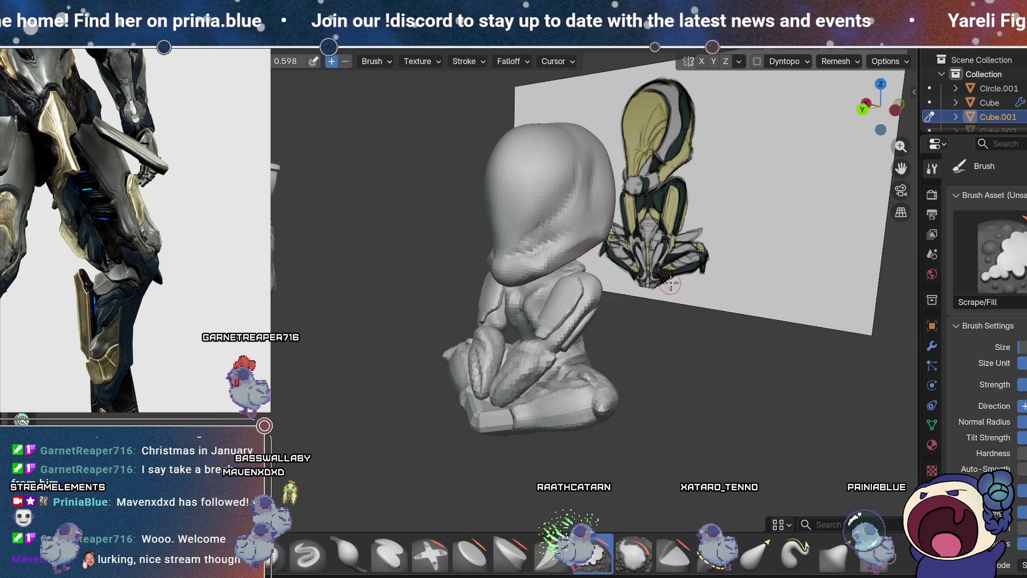
pyautogui.moveTo(636, 364); pyautogui.dragTo(338, 264, button='middle')
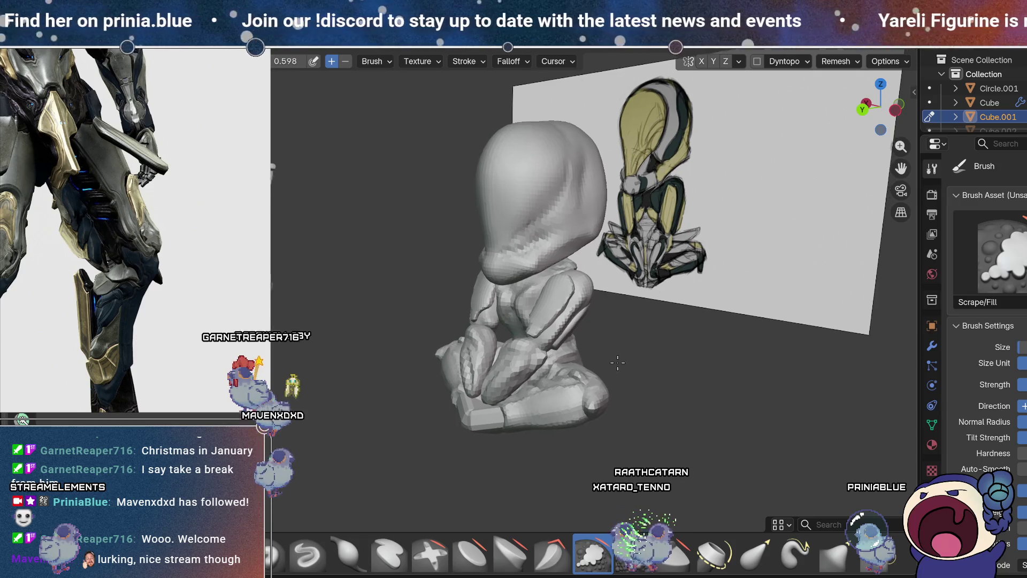
# Step: Leave sculpting of the arm and select the rounded Sphere.003 pieces on the figurine's back
pyautogui.hotkey('ctrl', 'pageup')
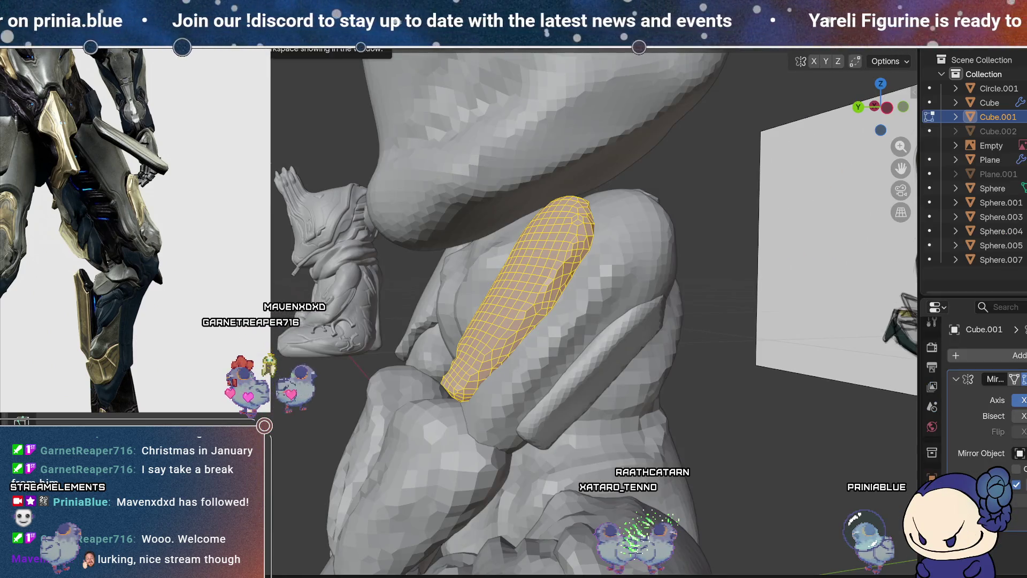
pyautogui.press('Tab')
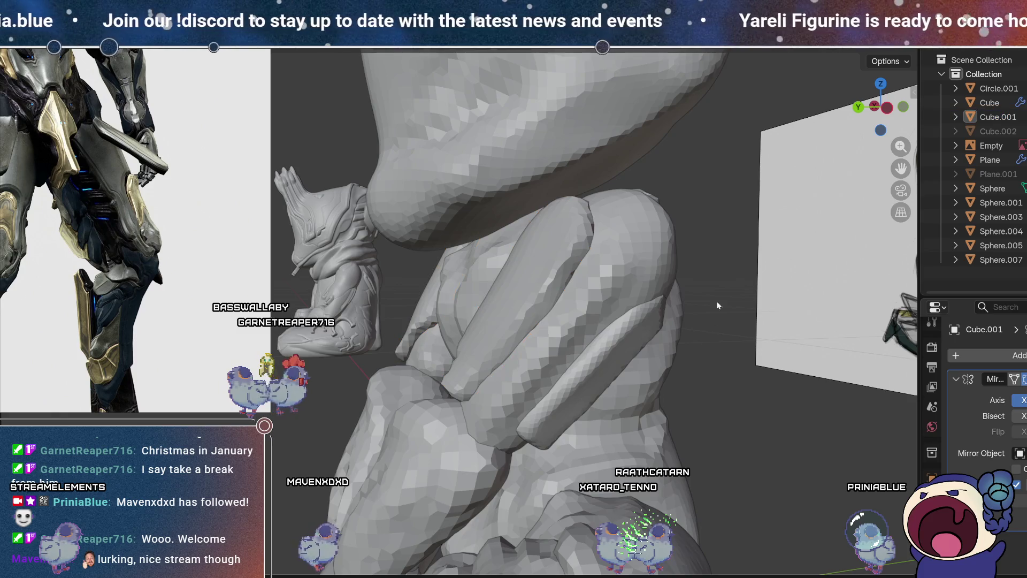
pyautogui.scroll(-2, 717, 305)
pyautogui.scroll(-2, 680, 275)
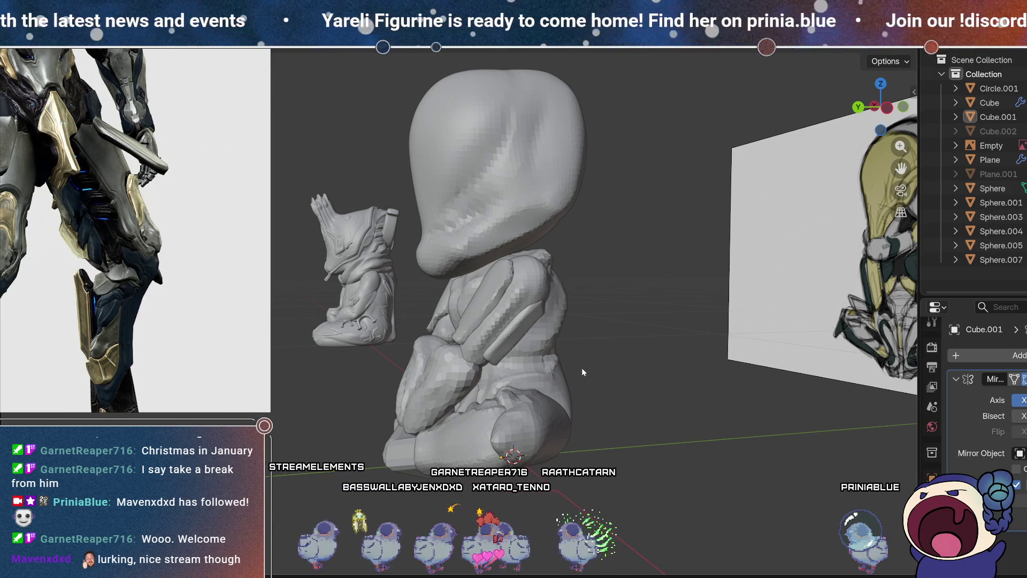
pyautogui.moveTo(598, 382)
pyautogui.mouseDown(button='middle')
pyautogui.moveTo(673, 328)
pyautogui.moveTo(503, 341)
pyautogui.moveTo(675, 303)
pyautogui.moveTo(545, 267)
pyautogui.moveTo(505, 277)
pyautogui.moveTo(508, 318)
pyautogui.moveTo(487, 293)
pyautogui.moveTo(515, 307)
pyautogui.mouseUp(button='middle')
pyautogui.click(506, 276)
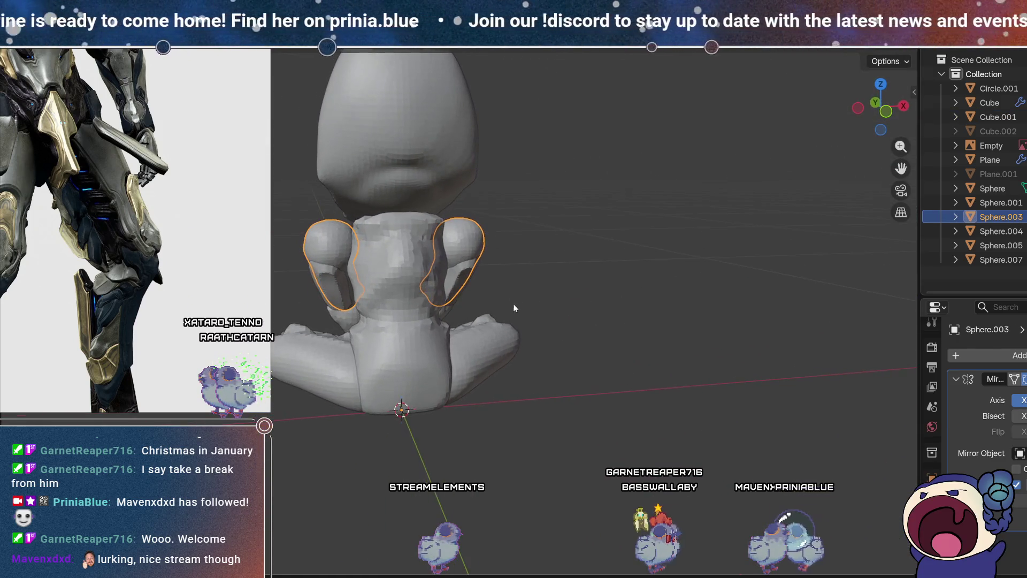
# Step: Sculpt the back pieces, switching through Elastic Grab and Draw brushes around the torso
pyautogui.click(296, 36)
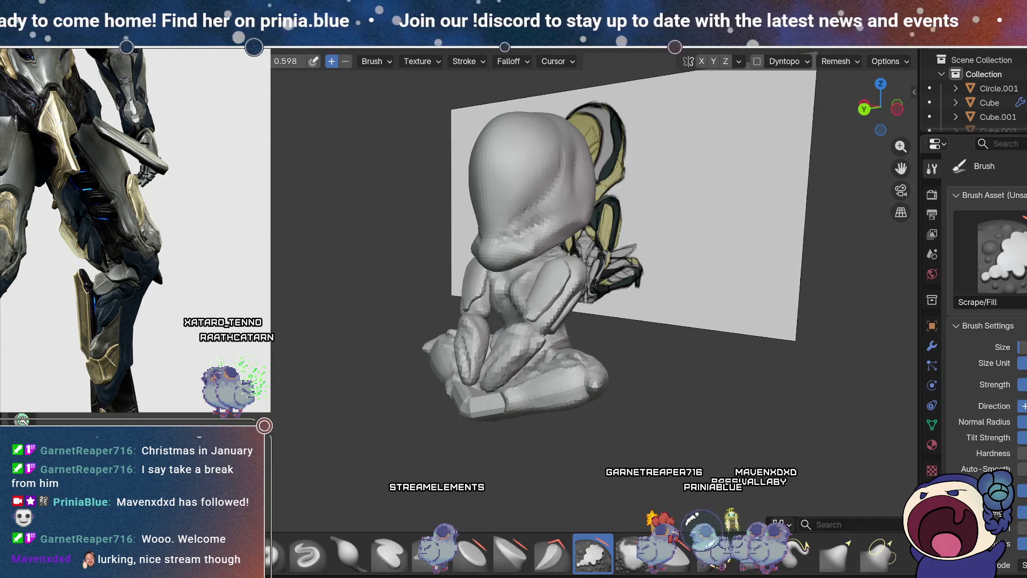
pyautogui.moveTo(550, 307); pyautogui.dragTo(380, 340, button='middle')
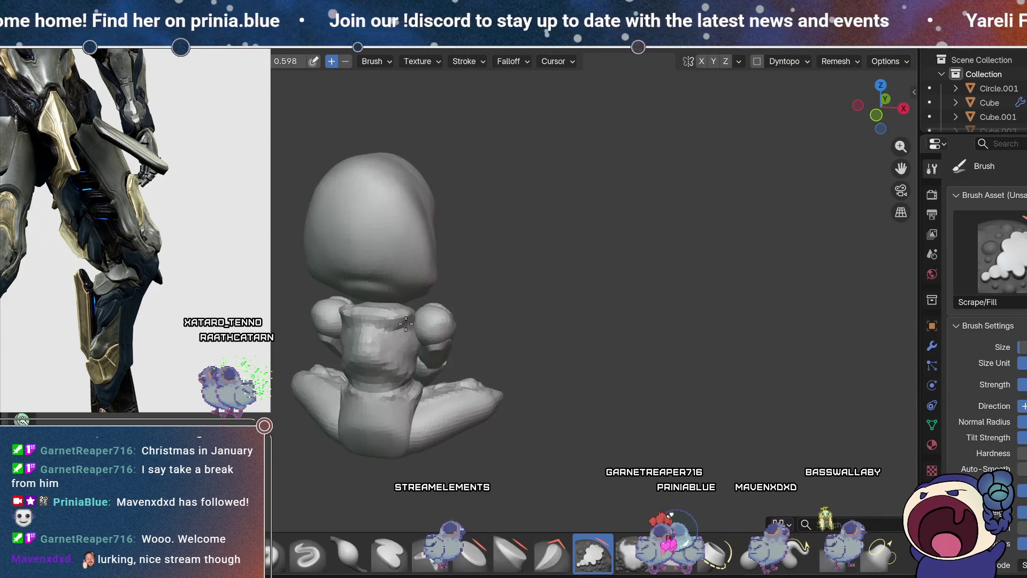
pyautogui.scroll(5, 420, 241)
pyautogui.scroll(-2, 499, 302)
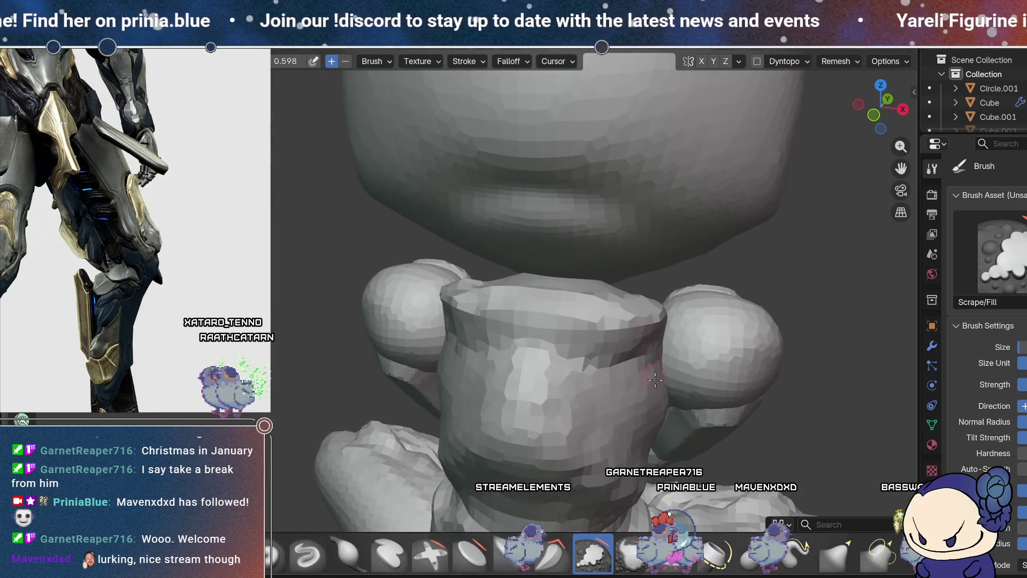
pyautogui.click(755, 534)
pyautogui.press('x')
pyautogui.moveTo(482, 321)
pyautogui.mouseDown(button='middle')
pyautogui.moveTo(398, 288)
pyautogui.moveTo(578, 271)
pyautogui.mouseUp(button='middle')
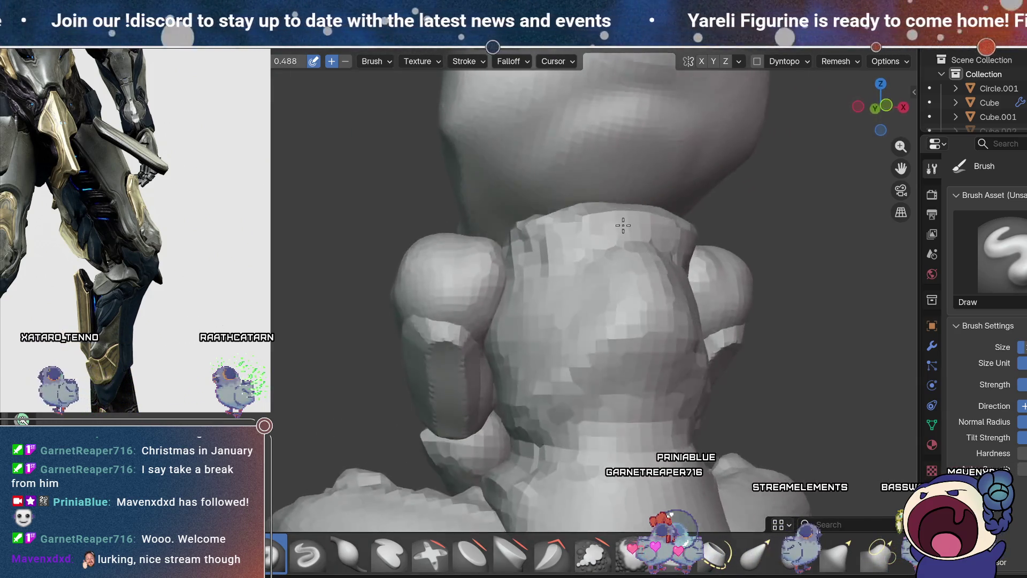
pyautogui.moveTo(465, 287); pyautogui.dragTo(426, 316, button='middle')
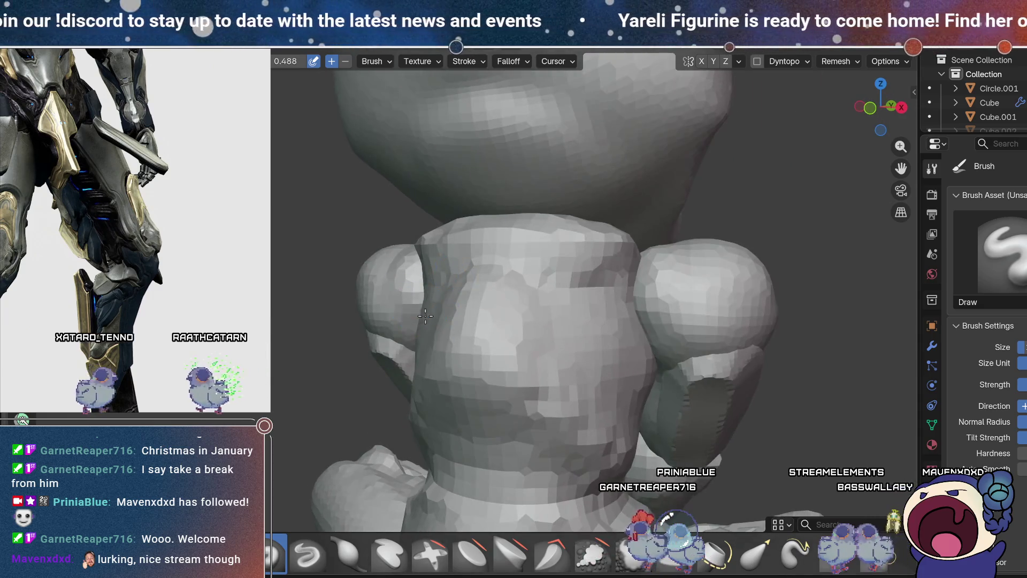
# Step: Smooth the torso with the Smooth brush, inspect the whole seated figurine, and return to object mode
pyautogui.hotkey('shift', 's')
pyautogui.moveTo(532, 371)
pyautogui.mouseDown(button='middle')
pyautogui.moveTo(390, 252)
pyautogui.moveTo(434, 345)
pyautogui.mouseUp(button='middle')
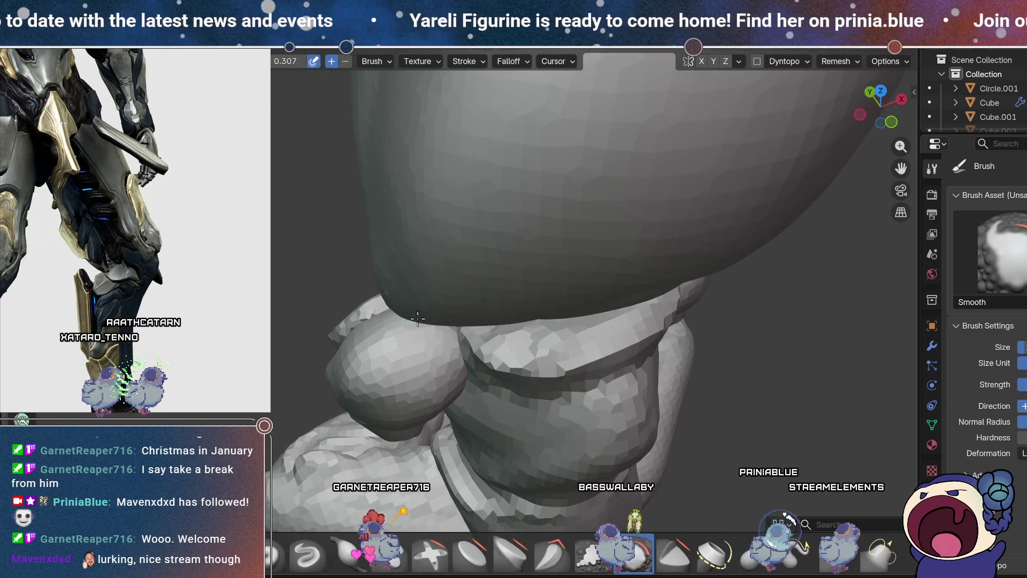
pyautogui.scroll(-4, 427, 391)
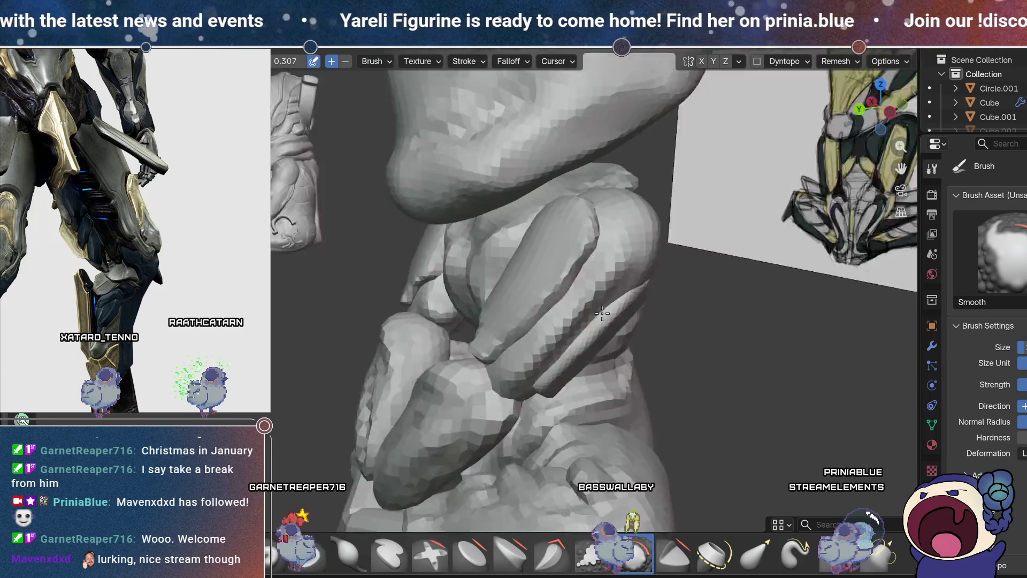
pyautogui.moveTo(667, 284); pyautogui.dragTo(648, 305, button='middle')
pyautogui.scroll(-2, 612, 356)
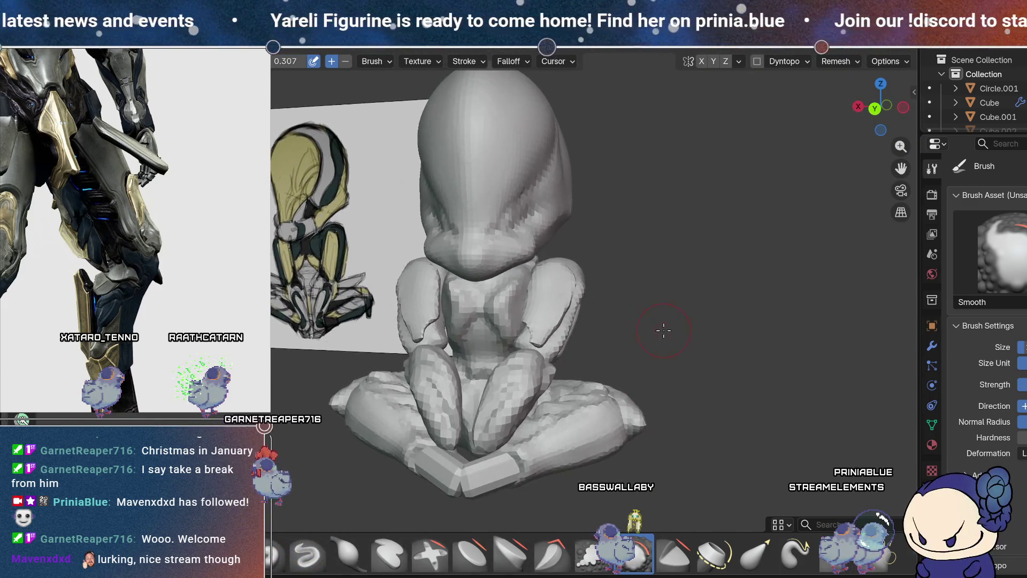
pyautogui.moveTo(613, 355); pyautogui.dragTo(592, 292, button='middle')
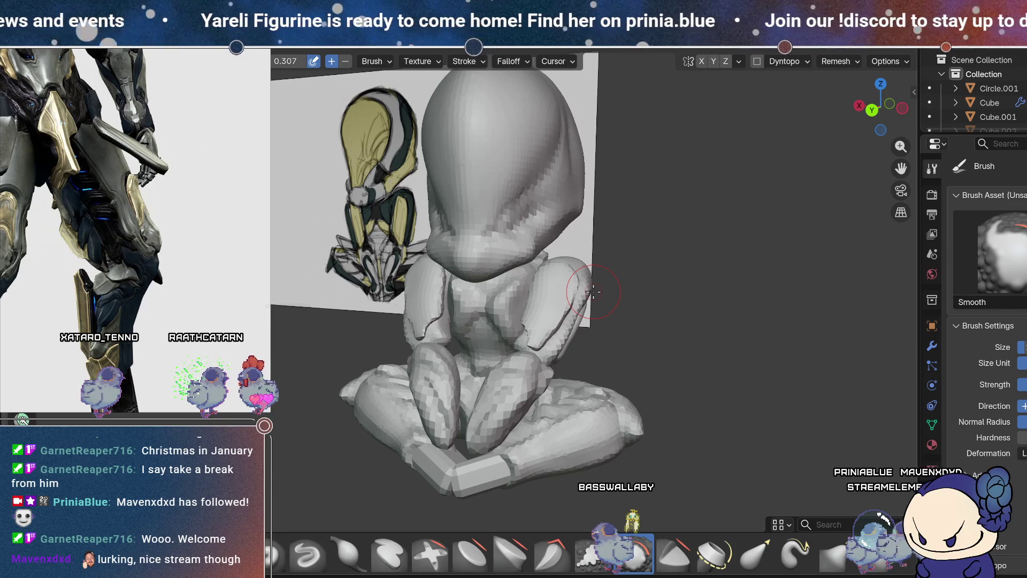
pyautogui.moveTo(602, 349)
pyautogui.mouseDown(button='middle')
pyautogui.moveTo(674, 291)
pyautogui.moveTo(311, 232)
pyautogui.mouseUp(button='middle')
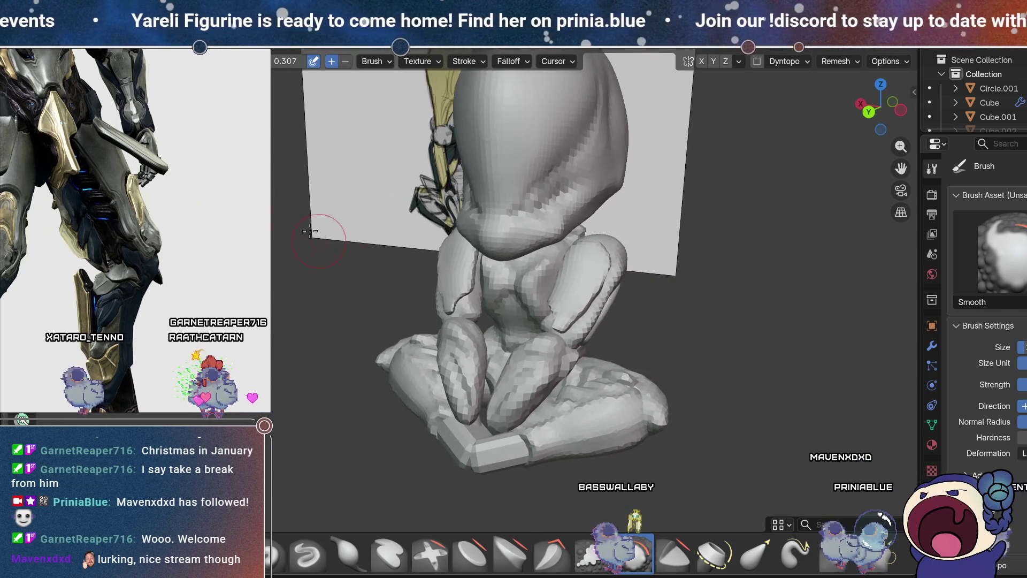
pyautogui.hotkey('ctrl', 'pageup')
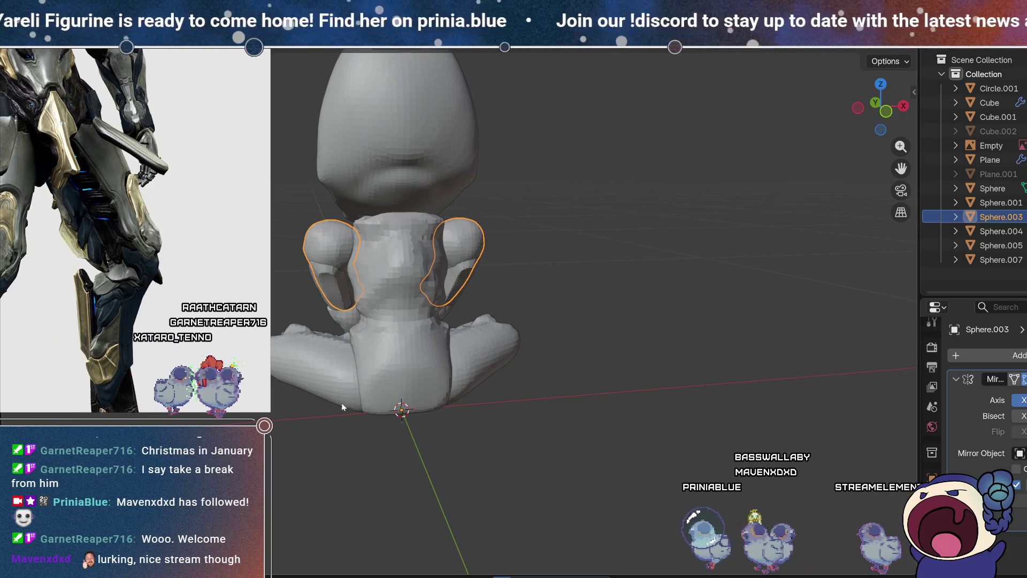
# Step: Select the figurine's shin piece and start sculpting it
pyautogui.moveTo(342, 407)
pyautogui.mouseDown(button='middle')
pyautogui.moveTo(614, 416)
pyautogui.moveTo(620, 299)
pyautogui.moveTo(587, 330)
pyautogui.moveTo(623, 266)
pyautogui.moveTo(560, 307)
pyautogui.moveTo(646, 277)
pyautogui.moveTo(756, 311)
pyautogui.moveTo(700, 344)
pyautogui.moveTo(686, 315)
pyautogui.moveTo(694, 332)
pyautogui.moveTo(715, 306)
pyautogui.moveTo(674, 344)
pyautogui.moveTo(576, 382)
pyautogui.moveTo(601, 256)
pyautogui.moveTo(586, 354)
pyautogui.moveTo(683, 350)
pyautogui.moveTo(608, 360)
pyautogui.moveTo(605, 348)
pyautogui.moveTo(675, 299)
pyautogui.moveTo(572, 331)
pyautogui.mouseUp(button='middle')
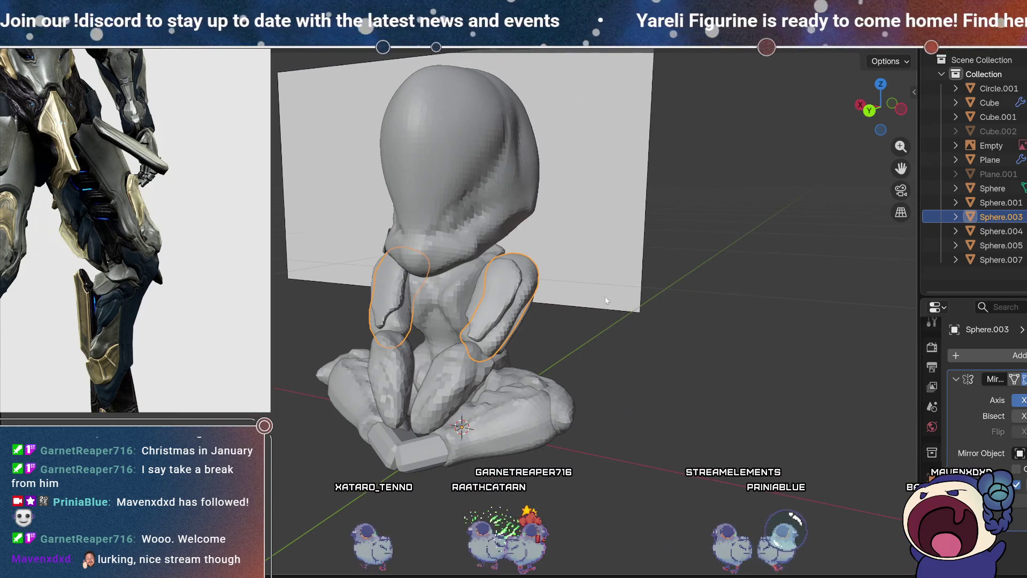
pyautogui.moveTo(611, 298)
pyautogui.mouseDown(button='middle')
pyautogui.moveTo(643, 329)
pyautogui.moveTo(555, 369)
pyautogui.mouseUp(button='middle')
pyautogui.moveTo(632, 341)
pyautogui.mouseDown(button='middle')
pyautogui.moveTo(657, 229)
pyautogui.moveTo(617, 295)
pyautogui.moveTo(521, 309)
pyautogui.moveTo(537, 299)
pyautogui.moveTo(574, 337)
pyautogui.moveTo(752, 341)
pyautogui.moveTo(740, 318)
pyautogui.moveTo(710, 327)
pyautogui.moveTo(764, 308)
pyautogui.moveTo(730, 316)
pyautogui.moveTo(716, 330)
pyautogui.moveTo(728, 341)
pyautogui.moveTo(578, 317)
pyautogui.moveTo(564, 288)
pyautogui.moveTo(745, 341)
pyautogui.moveTo(662, 305)
pyautogui.moveTo(693, 323)
pyautogui.moveTo(587, 337)
pyautogui.mouseUp(button='middle')
pyautogui.click(586, 337)
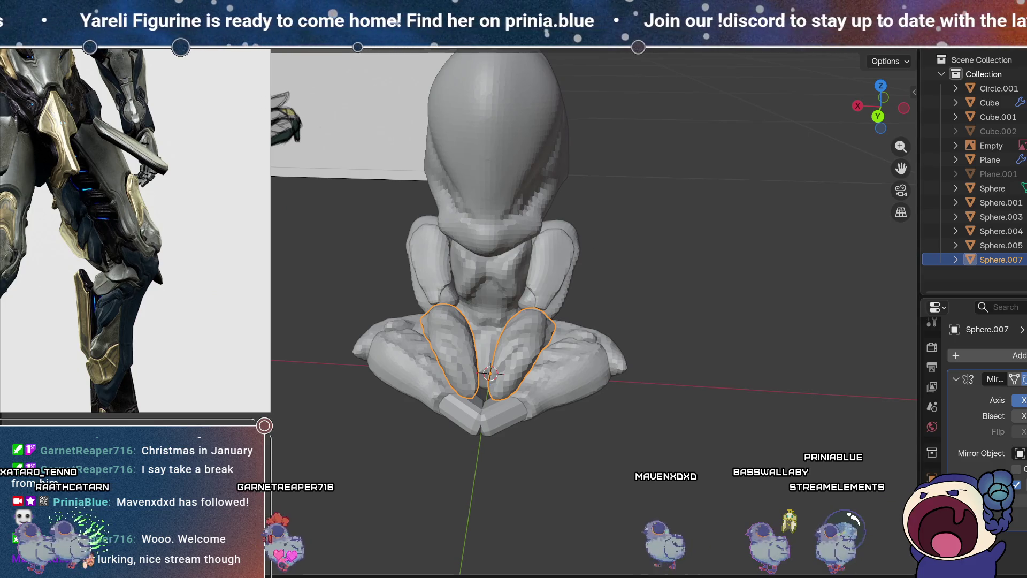
pyautogui.hotkey('ctrl', 'pagedown')
# Step: Work the shins with the Elastic Grab brush from several angles, then return to object mode
pyautogui.moveTo(627, 321)
pyautogui.mouseDown(button='middle')
pyautogui.moveTo(647, 329)
pyautogui.moveTo(633, 362)
pyautogui.moveTo(562, 346)
pyautogui.mouseUp(button='middle')
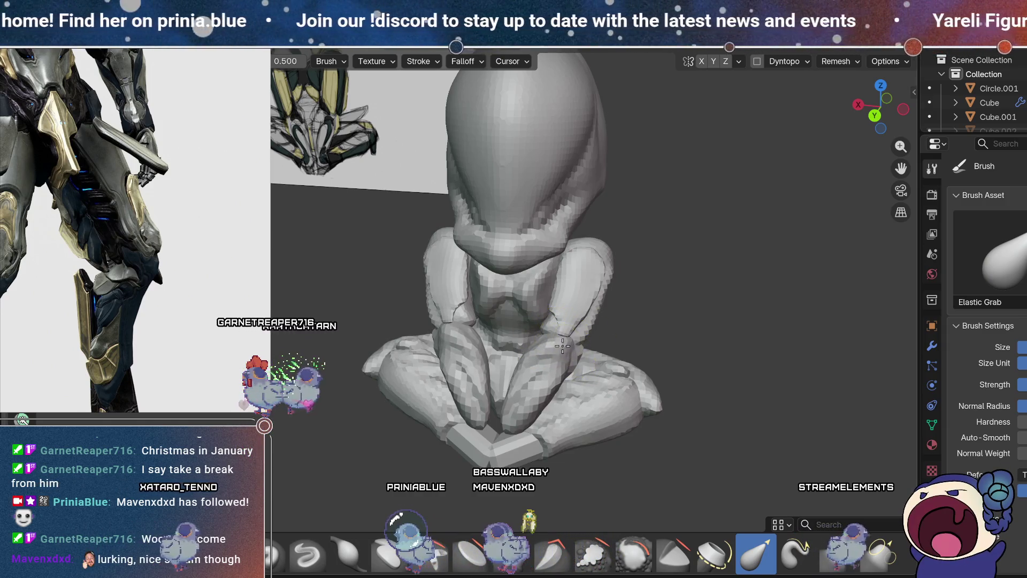
pyautogui.moveTo(570, 344)
pyautogui.mouseDown(button='middle')
pyautogui.moveTo(555, 363)
pyautogui.moveTo(536, 353)
pyautogui.mouseUp(button='middle')
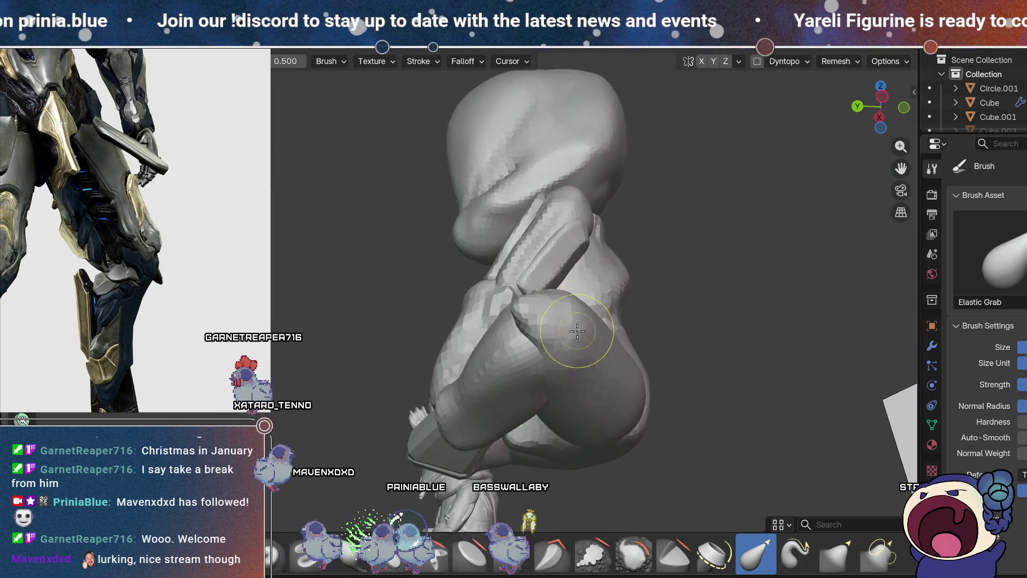
pyautogui.moveTo(638, 361)
pyautogui.mouseDown(button='middle')
pyautogui.moveTo(671, 372)
pyautogui.moveTo(608, 242)
pyautogui.mouseUp(button='middle')
pyautogui.hotkey('ctrl', 'pageup')
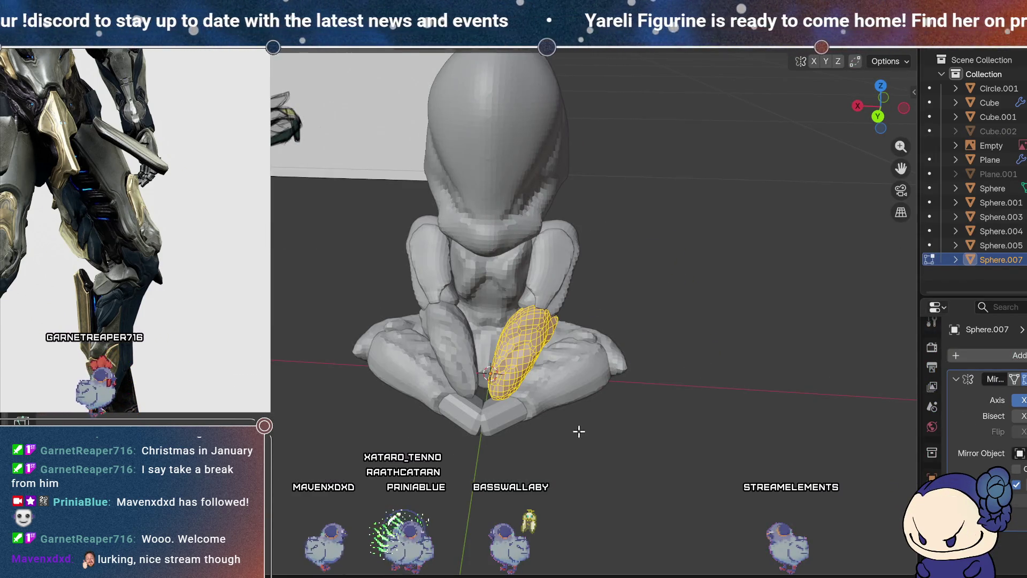
pyautogui.press('Tab')
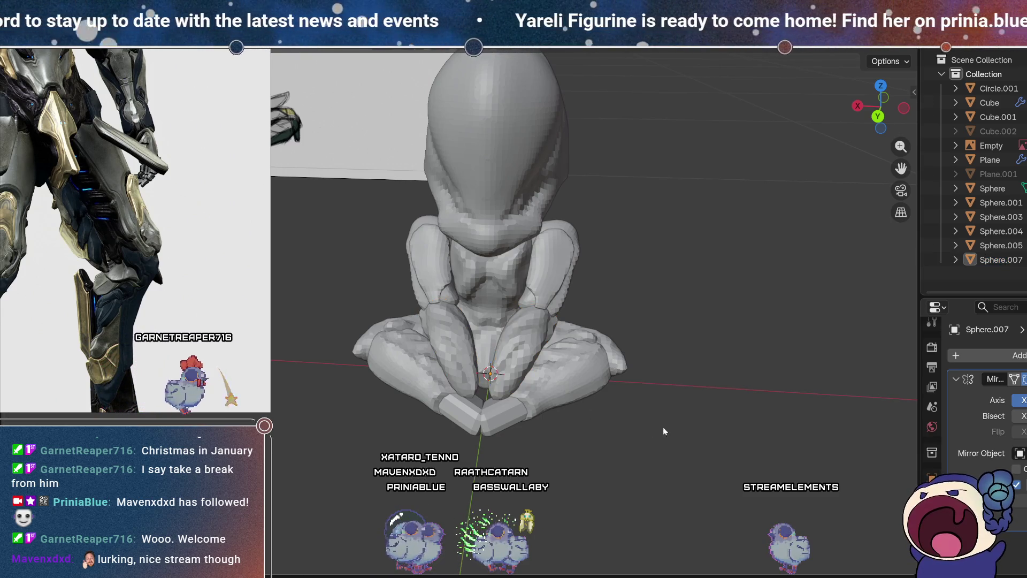
pyautogui.moveTo(677, 377)
pyautogui.mouseDown(button='middle')
pyautogui.moveTo(636, 357)
pyautogui.moveTo(639, 375)
pyautogui.moveTo(578, 341)
pyautogui.moveTo(607, 399)
pyautogui.moveTo(730, 369)
pyautogui.moveTo(666, 321)
pyautogui.moveTo(642, 348)
pyautogui.moveTo(683, 358)
pyautogui.moveTo(621, 391)
pyautogui.moveTo(583, 393)
pyautogui.moveTo(639, 369)
pyautogui.moveTo(690, 326)
pyautogui.moveTo(734, 364)
pyautogui.moveTo(721, 321)
pyautogui.moveTo(716, 338)
pyautogui.moveTo(624, 374)
pyautogui.moveTo(599, 337)
pyautogui.moveTo(633, 338)
pyautogui.moveTo(606, 338)
pyautogui.moveTo(696, 369)
pyautogui.moveTo(666, 403)
pyautogui.moveTo(710, 368)
pyautogui.moveTo(600, 368)
pyautogui.moveTo(583, 386)
pyautogui.mouseUp(button='middle')
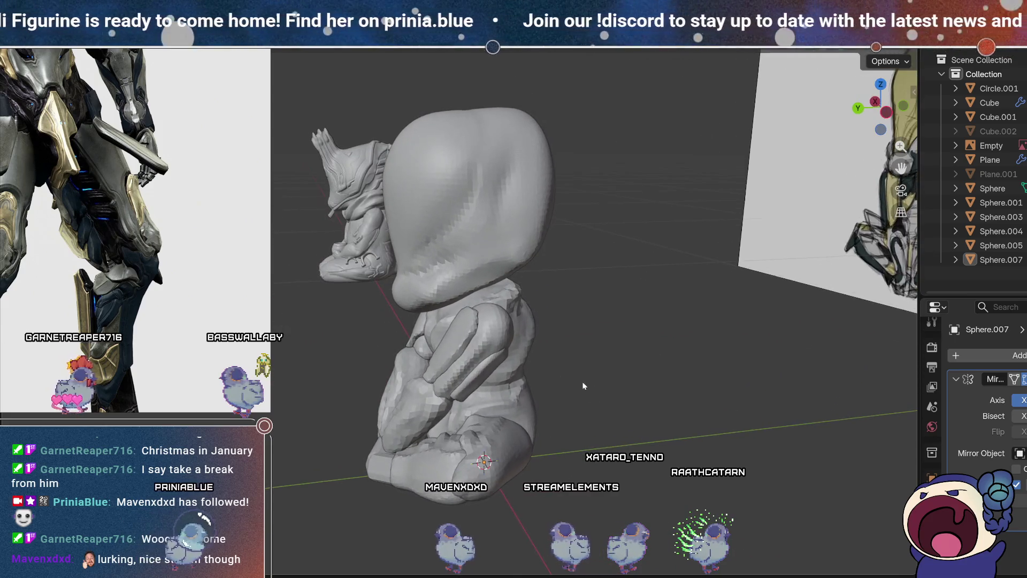
# Step: Select the head sphere and orbit behind the figurine to reveal the reference image plane
pyautogui.click(505, 219)
pyautogui.moveTo(506, 220)
pyautogui.mouseDown(button='middle')
pyautogui.moveTo(563, 263)
pyautogui.moveTo(507, 257)
pyautogui.moveTo(520, 247)
pyautogui.moveTo(603, 299)
pyautogui.moveTo(644, 308)
pyautogui.moveTo(688, 293)
pyautogui.moveTo(536, 289)
pyautogui.moveTo(542, 316)
pyautogui.moveTo(547, 294)
pyautogui.mouseUp(button='middle')
pyautogui.moveTo(590, 353); pyautogui.dragTo(597, 345, button='middle')
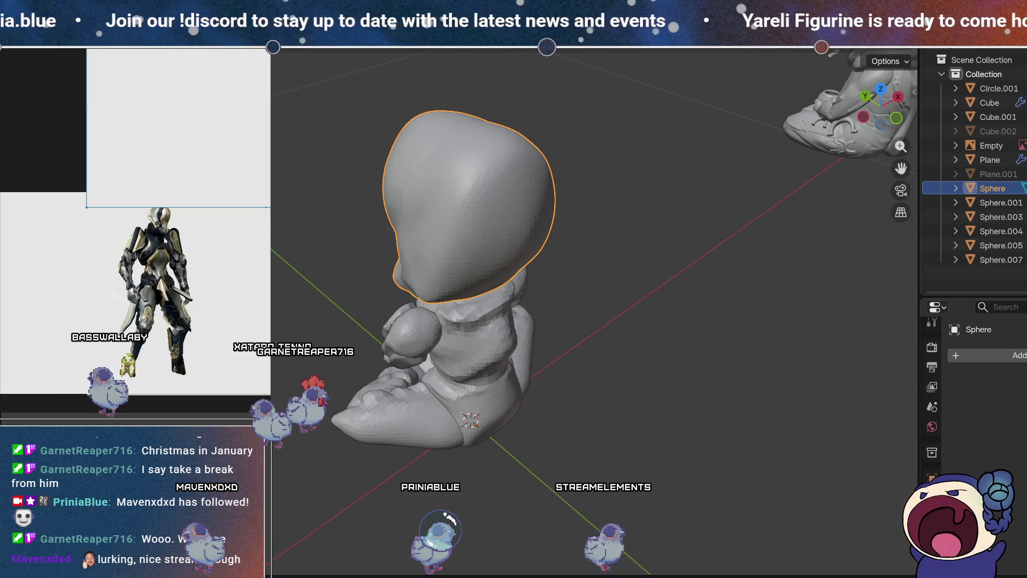
pyautogui.scroll(3, 190, 229)
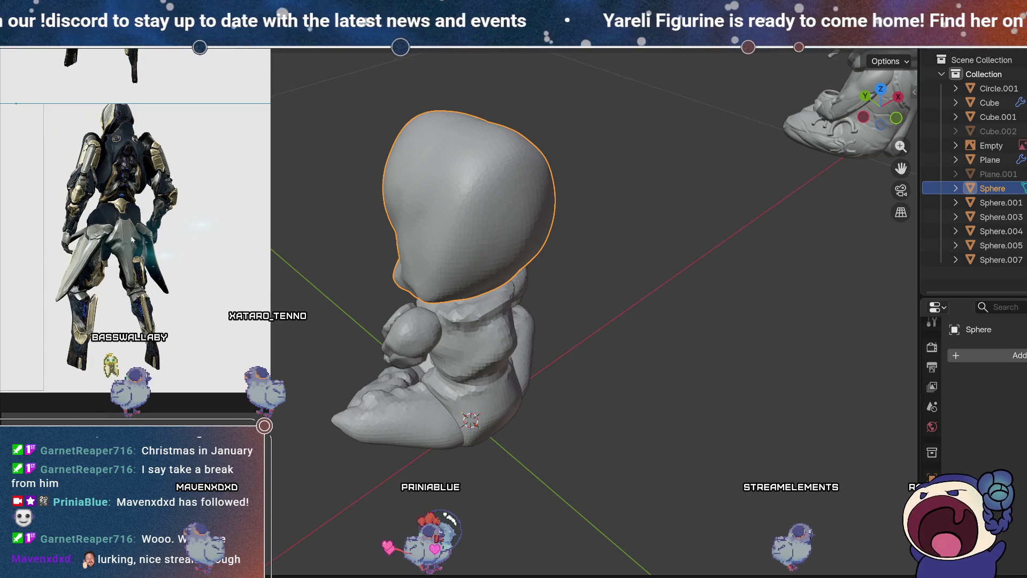
pyautogui.scroll(2, 153, 227)
pyautogui.scroll(2, 153, 227)
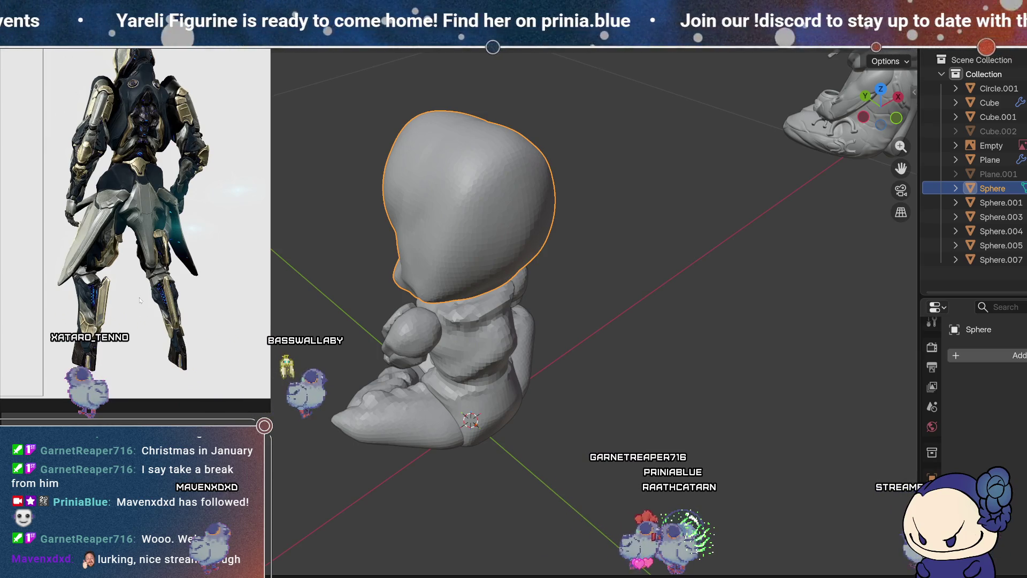
pyautogui.scroll(2, 140, 301)
pyautogui.scroll(2, 161, 302)
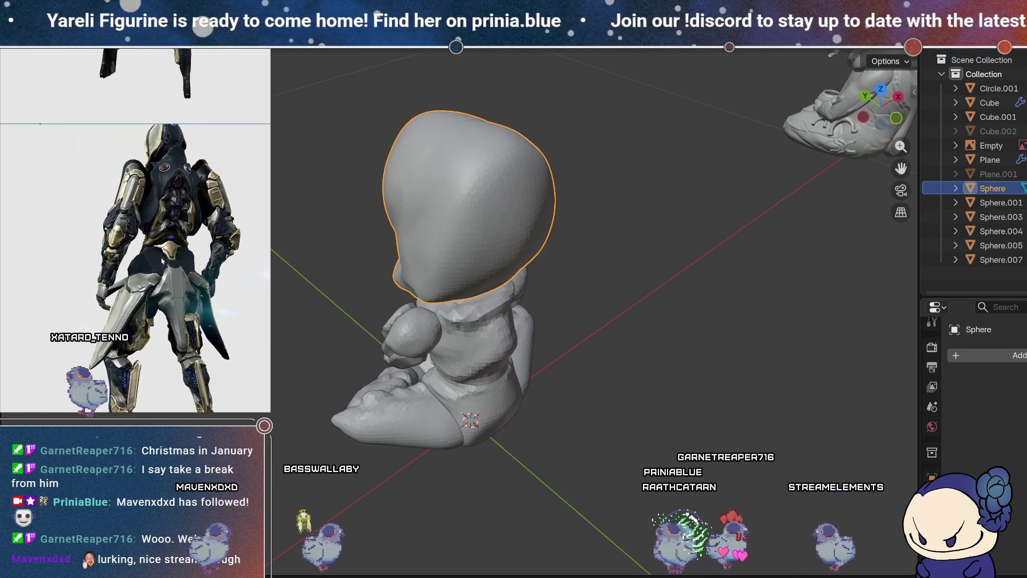
pyautogui.moveTo(574, 278)
pyautogui.mouseDown(button='middle')
pyautogui.moveTo(705, 314)
pyautogui.moveTo(535, 320)
pyautogui.moveTo(449, 306)
pyautogui.moveTo(438, 254)
pyautogui.moveTo(484, 293)
pyautogui.moveTo(577, 320)
pyautogui.moveTo(486, 333)
pyautogui.moveTo(499, 338)
pyautogui.moveTo(422, 244)
pyautogui.moveTo(433, 265)
pyautogui.mouseUp(button='middle')
# Step: Add a new cube mesh and move it along Y out beside the figurine's base
pyautogui.hotkey('shift', 'a')
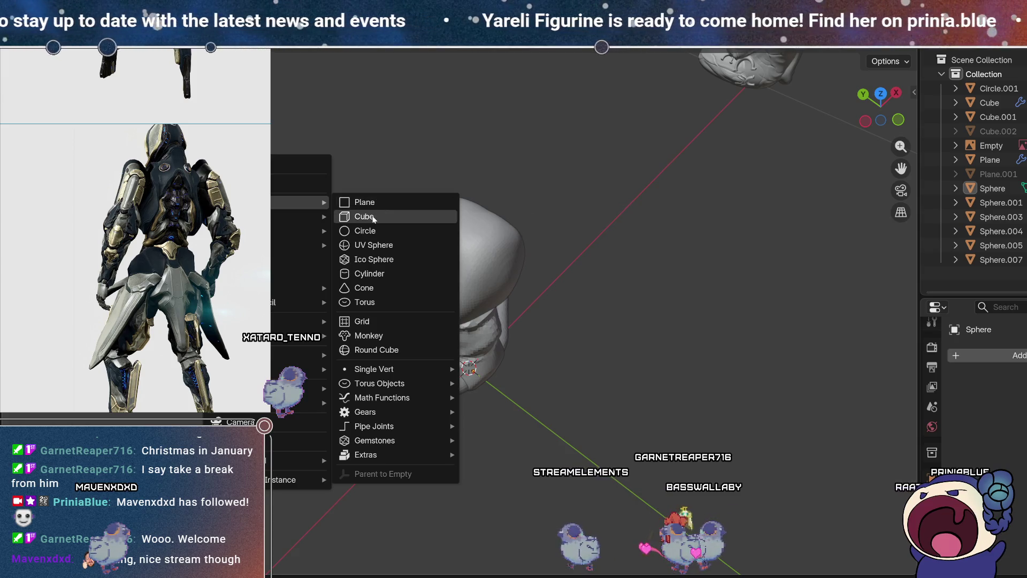
pyautogui.click(368, 217)
pyautogui.keyDown('shift'); pyautogui.moveTo(448, 387); pyautogui.dragTo(556, 341, button='middle'); pyautogui.keyUp('shift')
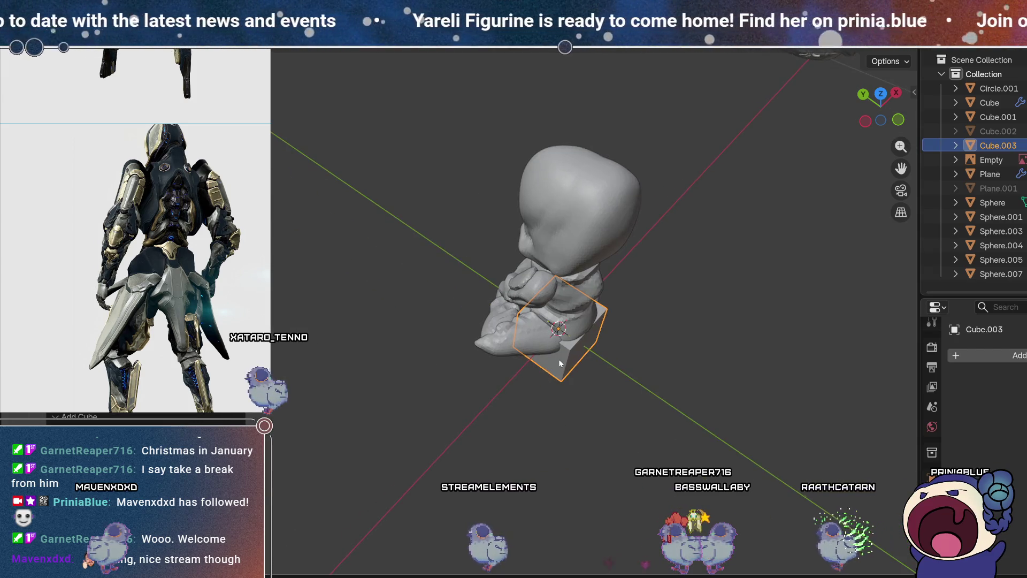
pyautogui.press('g')
pyautogui.press('y')
pyautogui.click(646, 397)
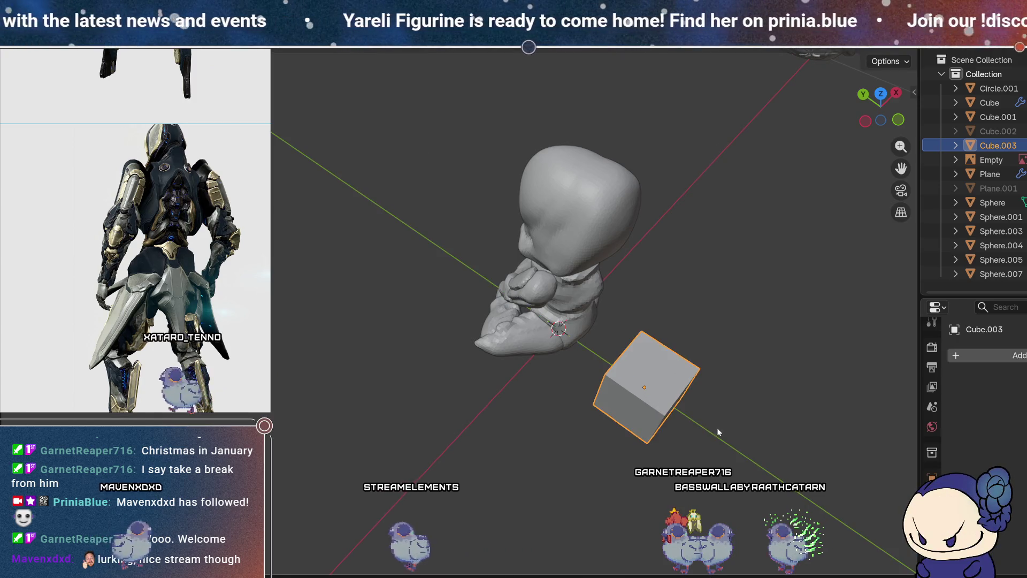
# Step: Scale the new cube along Z into a thin square slab, inspect it from above and deselect it
pyautogui.moveTo(717, 428); pyautogui.dragTo(700, 386, button='middle')
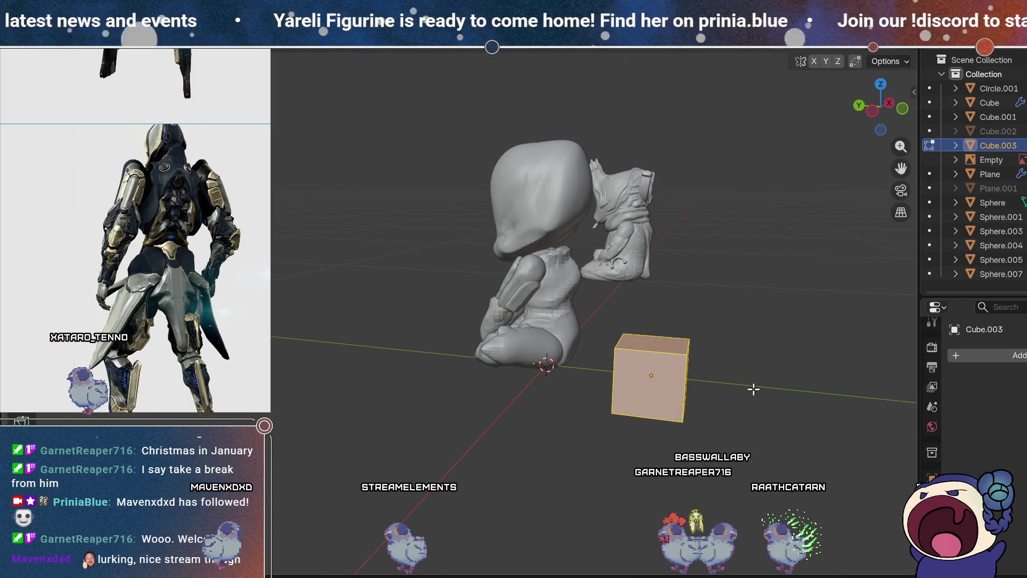
pyautogui.press('s')
pyautogui.press('z')
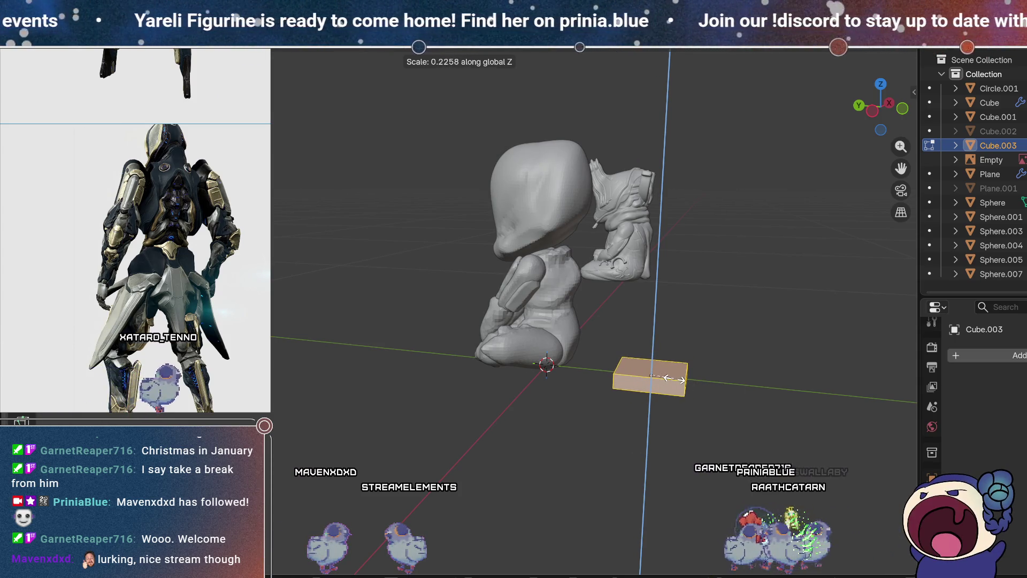
pyautogui.moveTo(623, 426)
pyautogui.mouseDown(button='middle')
pyautogui.moveTo(489, 300)
pyautogui.moveTo(673, 267)
pyautogui.moveTo(666, 221)
pyautogui.mouseUp(button='middle')
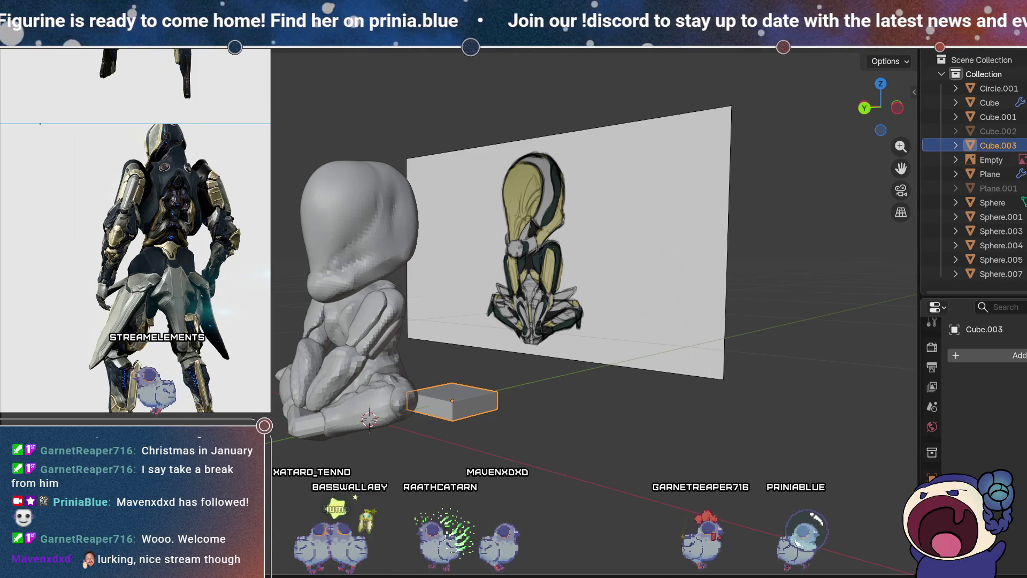
pyautogui.moveTo(482, 265); pyautogui.dragTo(424, 199, button='middle')
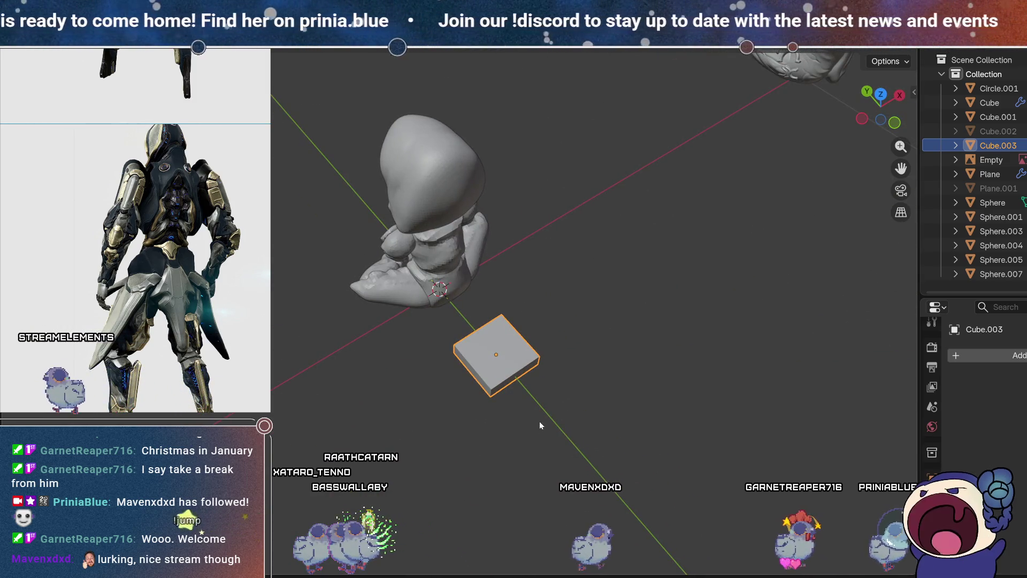
pyautogui.scroll(4, 459, 273)
pyautogui.keyDown('shift'); pyautogui.moveTo(594, 370); pyautogui.dragTo(456, 279, button='middle'); pyautogui.keyUp('shift')
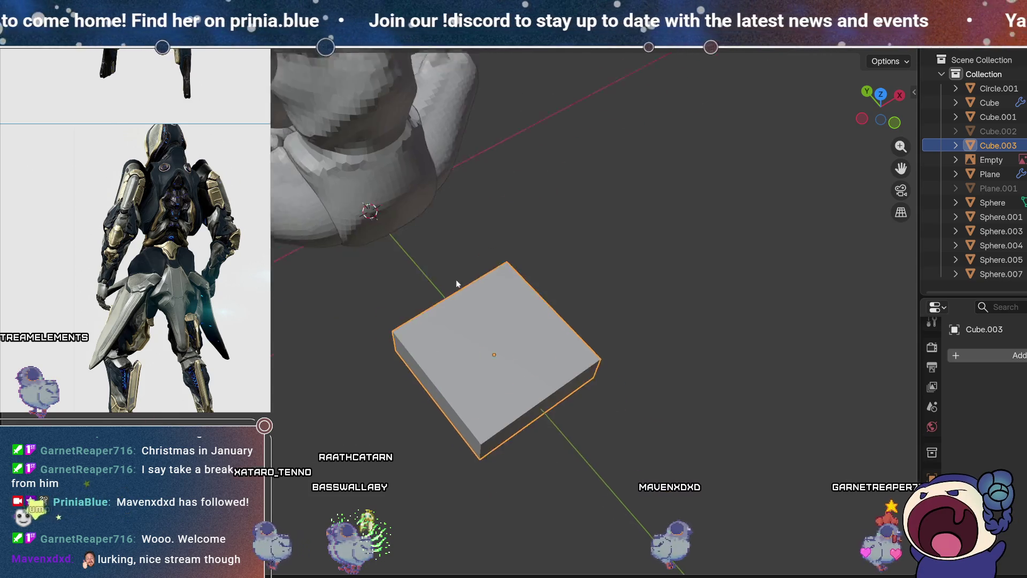
pyautogui.click(614, 290)
pyautogui.moveTo(614, 289); pyautogui.dragTo(618, 267, button='middle')
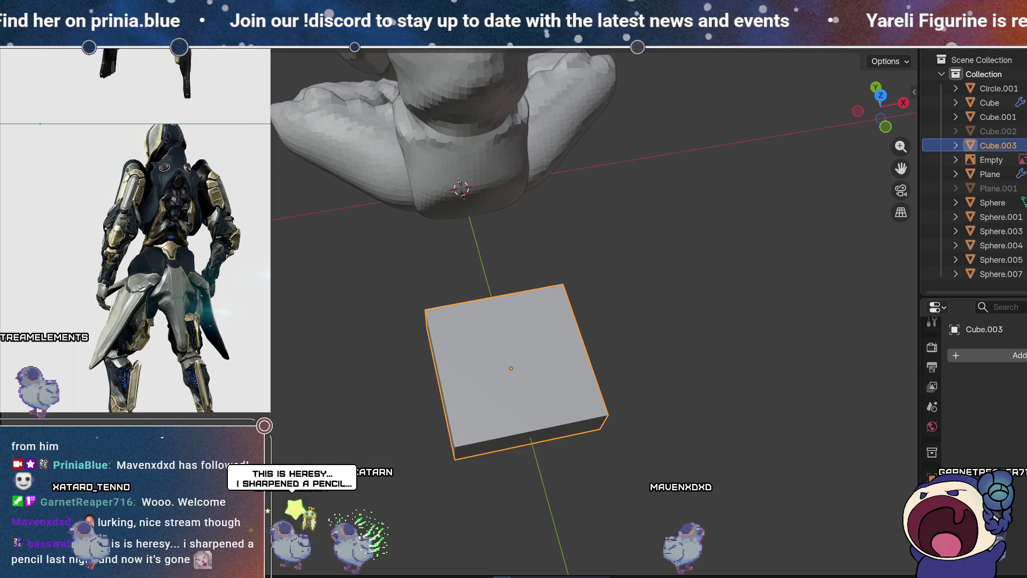
pyautogui.scroll(1, 163, 270)
pyautogui.scroll(1, 164, 270)
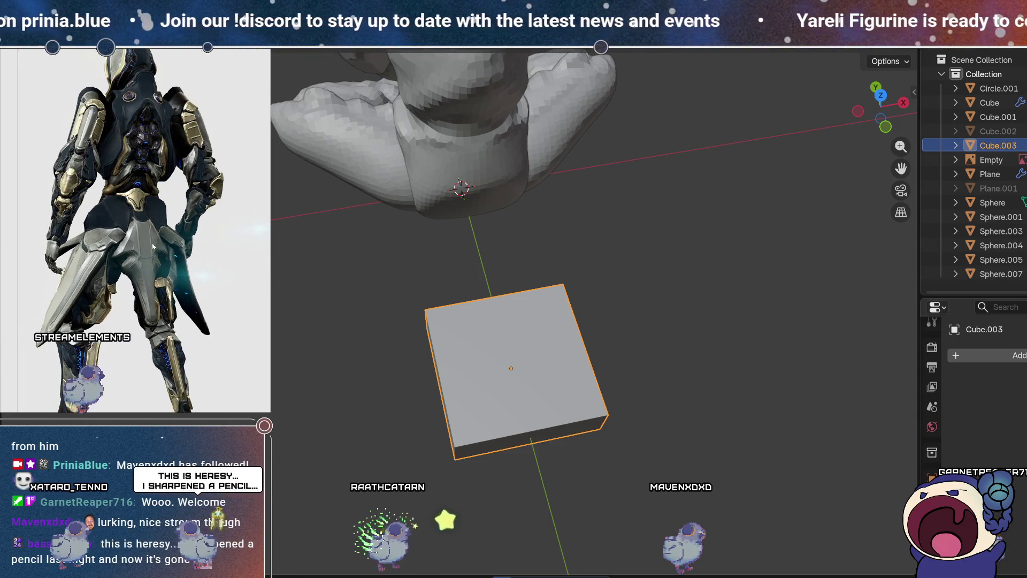
pyautogui.moveTo(164, 269); pyautogui.dragTo(152, 240)
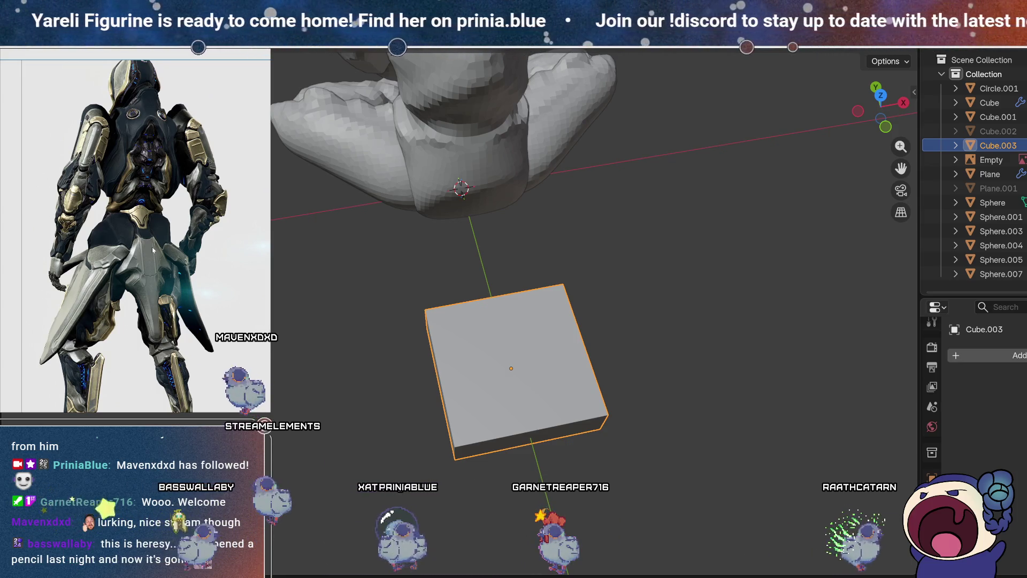
pyautogui.moveTo(482, 351)
pyautogui.keyDown('shift'); pyautogui.mouseDown(button='middle')
pyautogui.moveTo(437, 306)
pyautogui.moveTo(419, 365)
pyautogui.mouseUp(button='middle'); pyautogui.keyUp('shift')
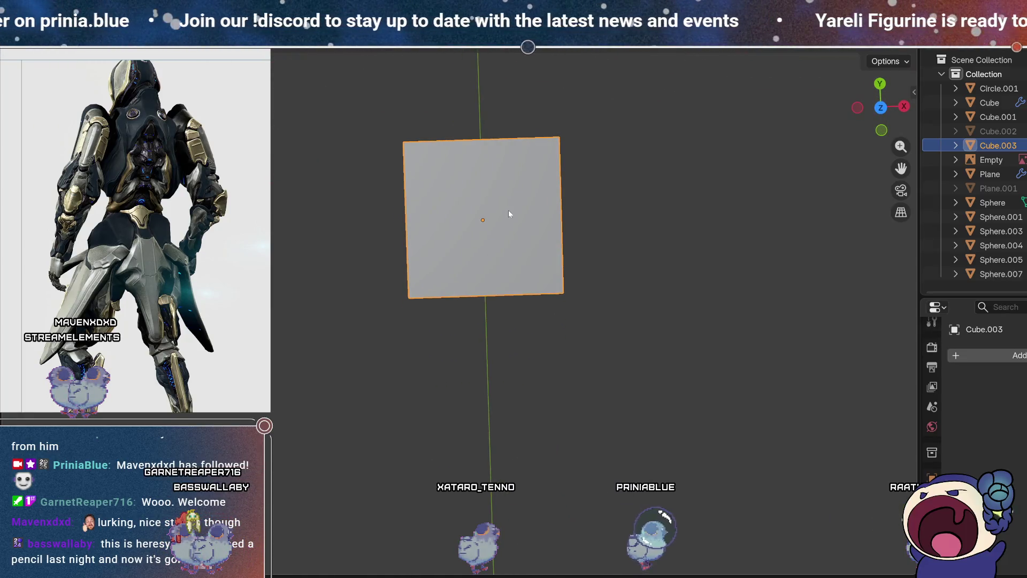
# Step: Add an edge loop across the slab and extrude its bottom edge along Y to lengthen the plate
pyautogui.press('Tab')
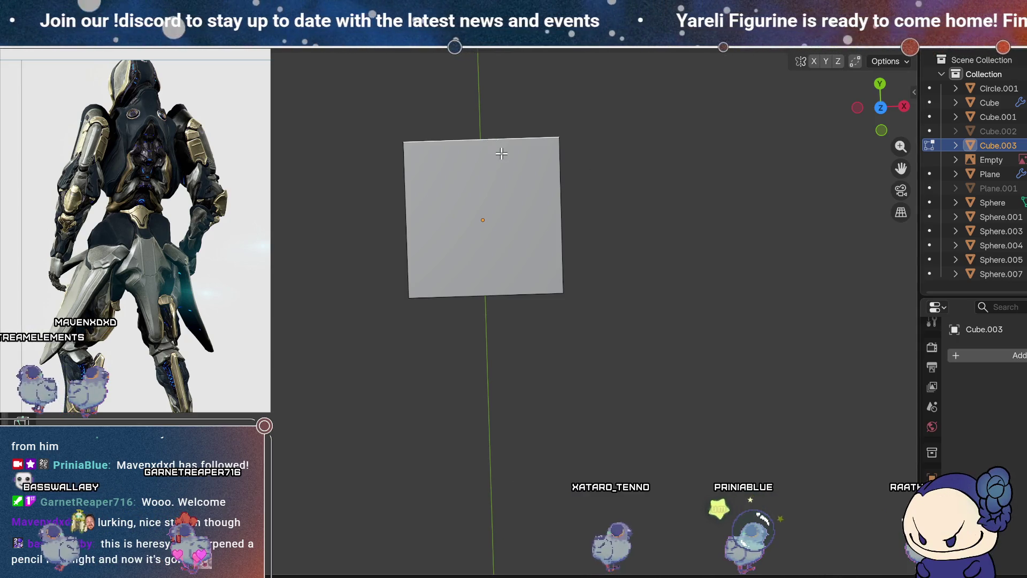
pyautogui.hotkey('ctrl', 'r')
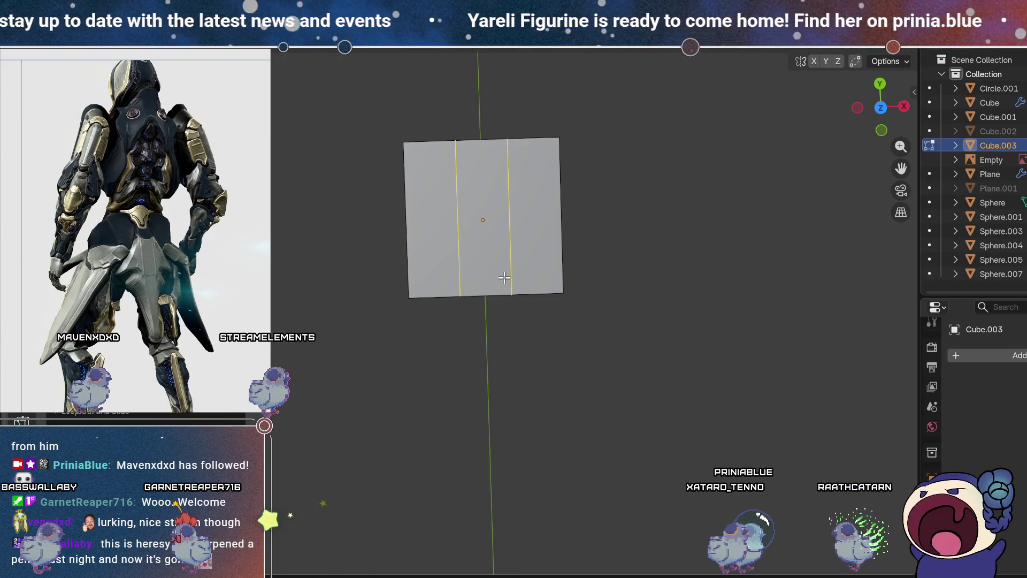
pyautogui.click(521, 307)
pyautogui.moveTo(526, 306); pyautogui.dragTo(523, 343, button='middle')
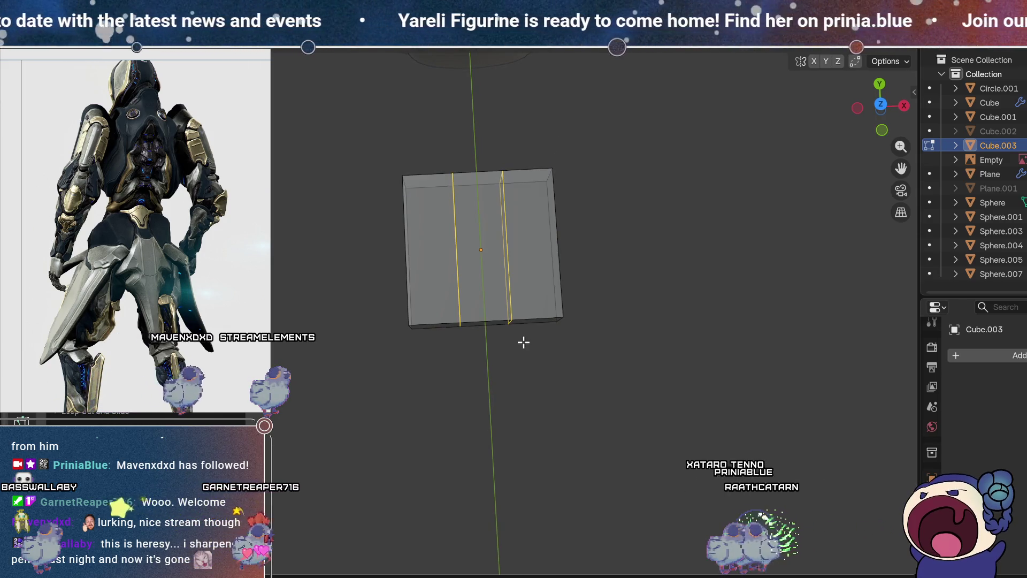
pyautogui.click(485, 322)
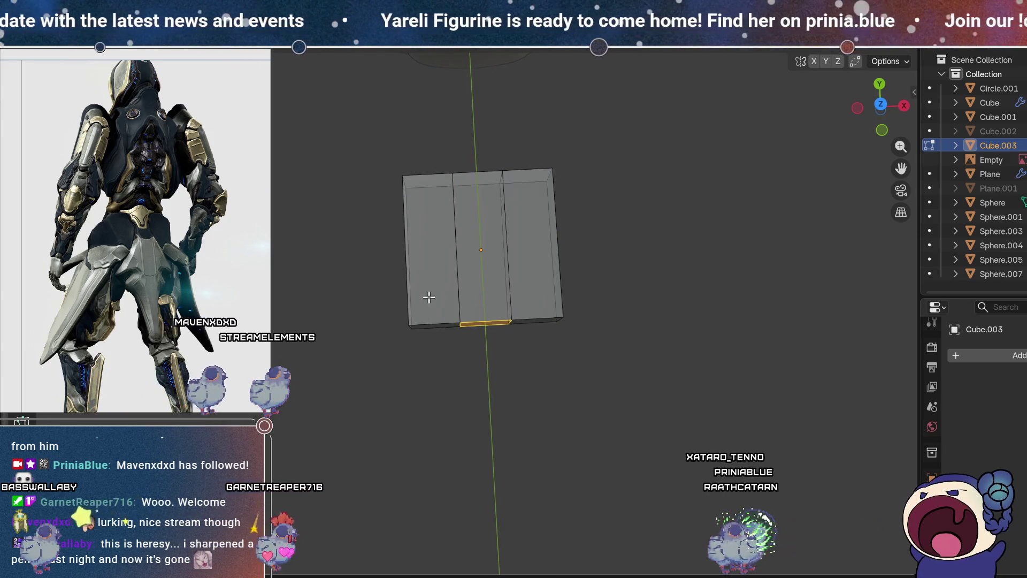
pyautogui.click(881, 105)
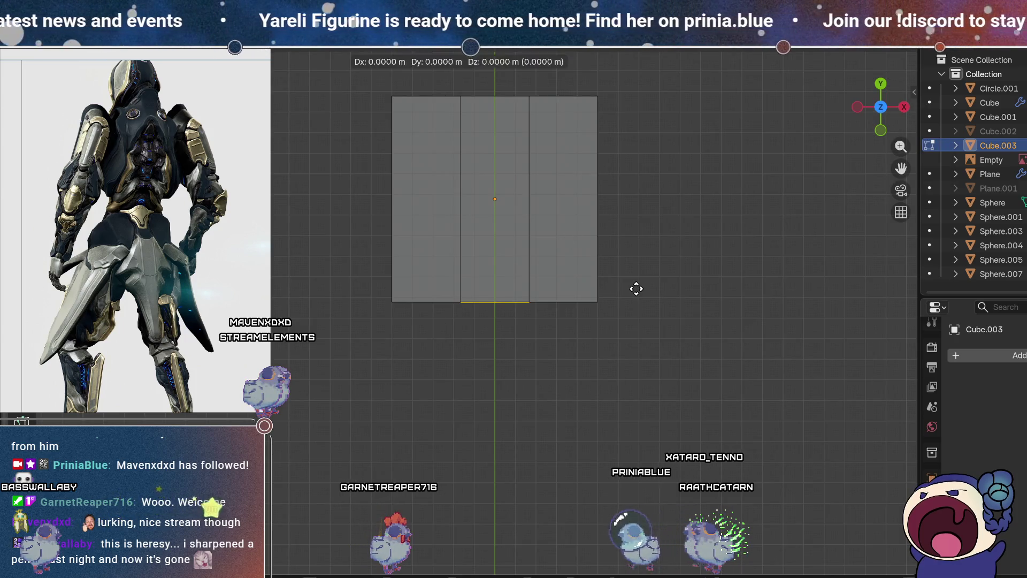
pyautogui.press('y')
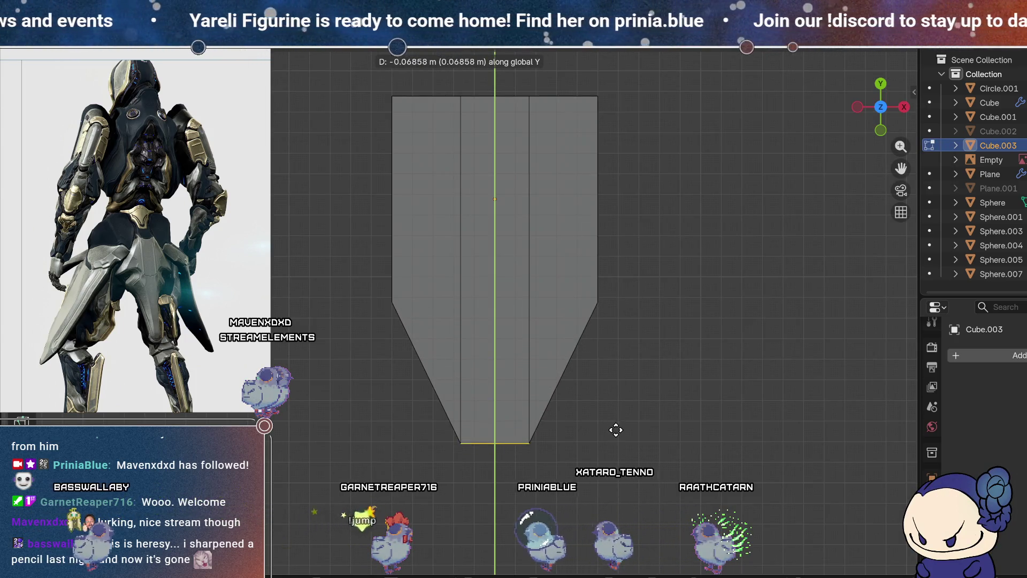
pyautogui.click(617, 439)
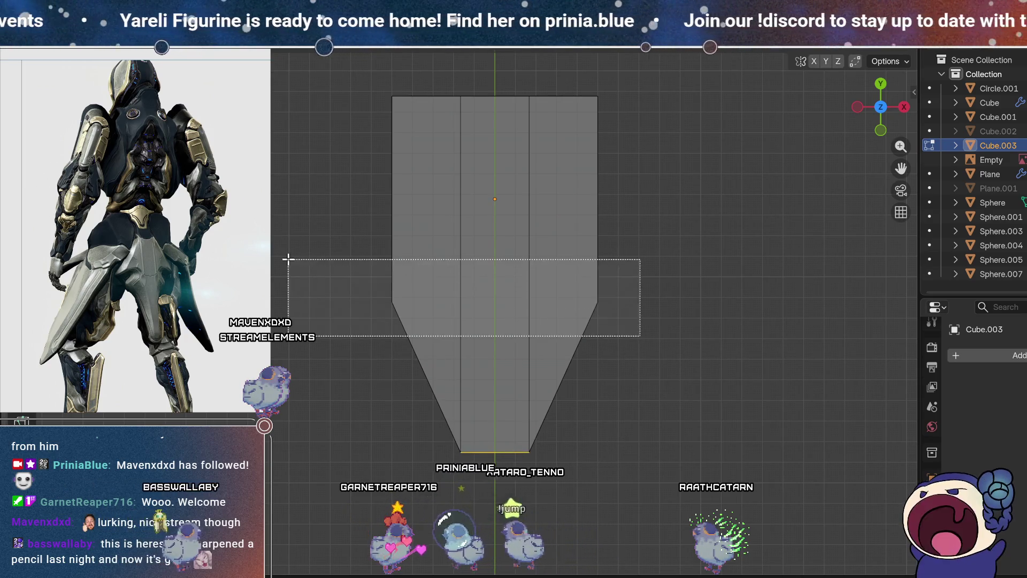
# Step: Raise the side vertices along Y and scale them outward so the plate tapers, widest near its top
pyautogui.press('g')
pyautogui.press('y')
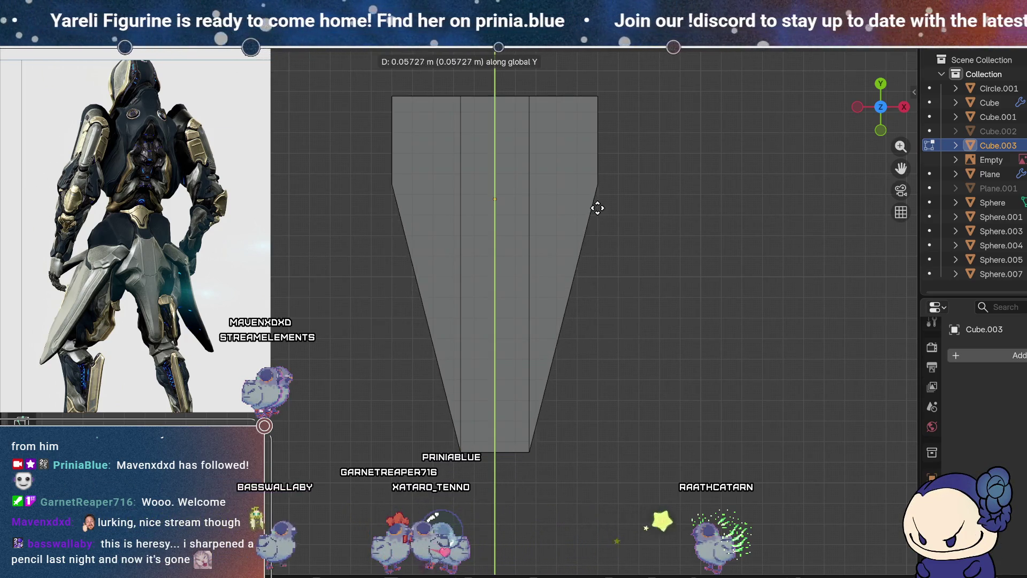
pyautogui.click(615, 273)
pyautogui.press('s')
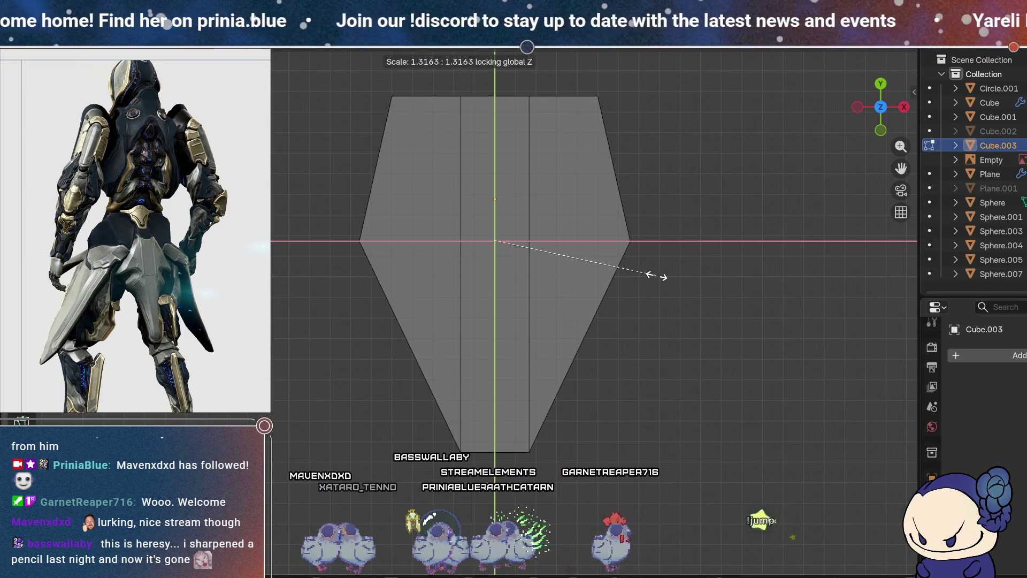
pyautogui.click(657, 274)
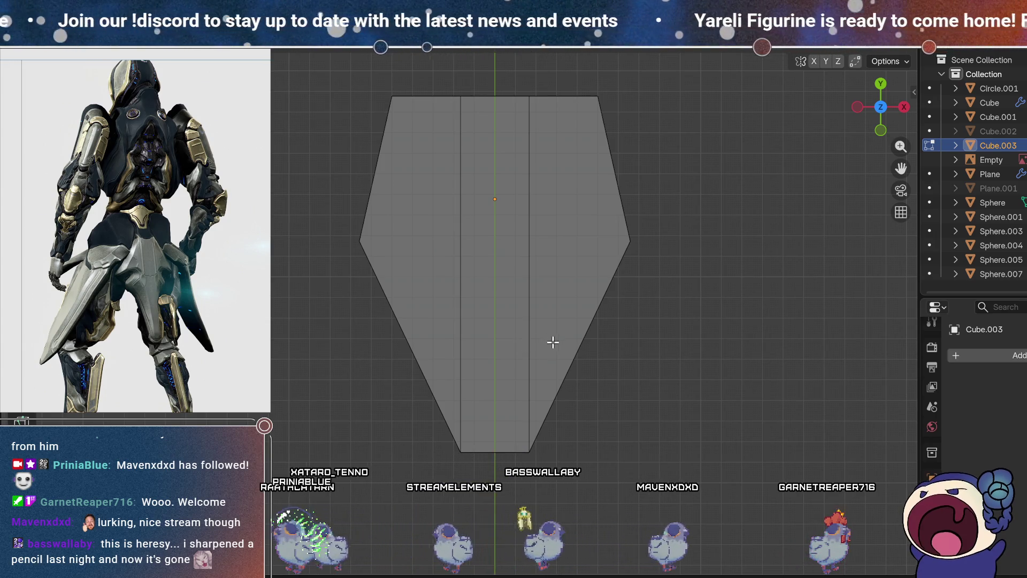
pyautogui.hotkey('ctrl', 'r')
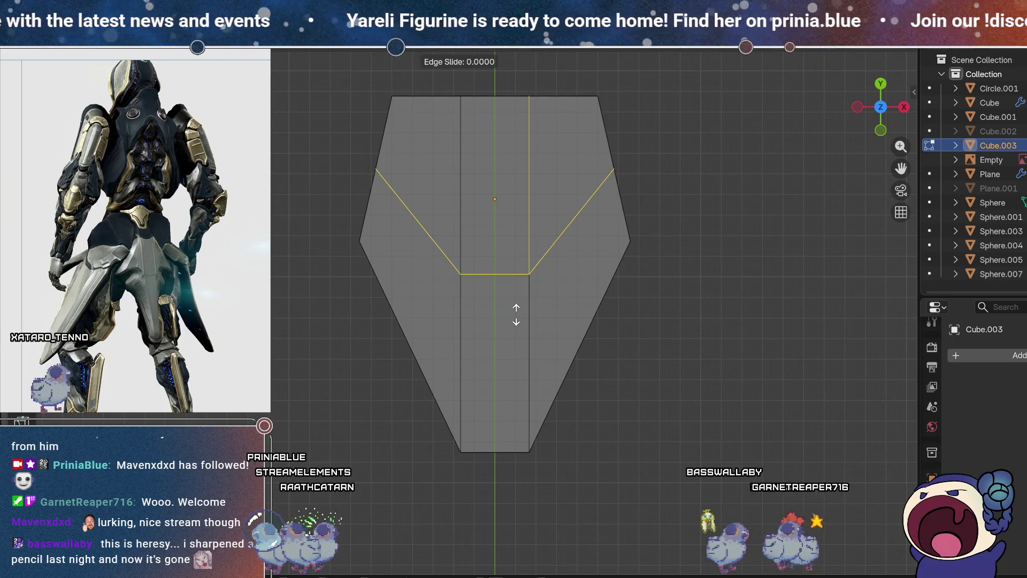
# Step: Place the V-shaped loop, try a second loop cut and cancel its slide
pyautogui.click(516, 314)
pyautogui.hotkey('ctrl', 'r')
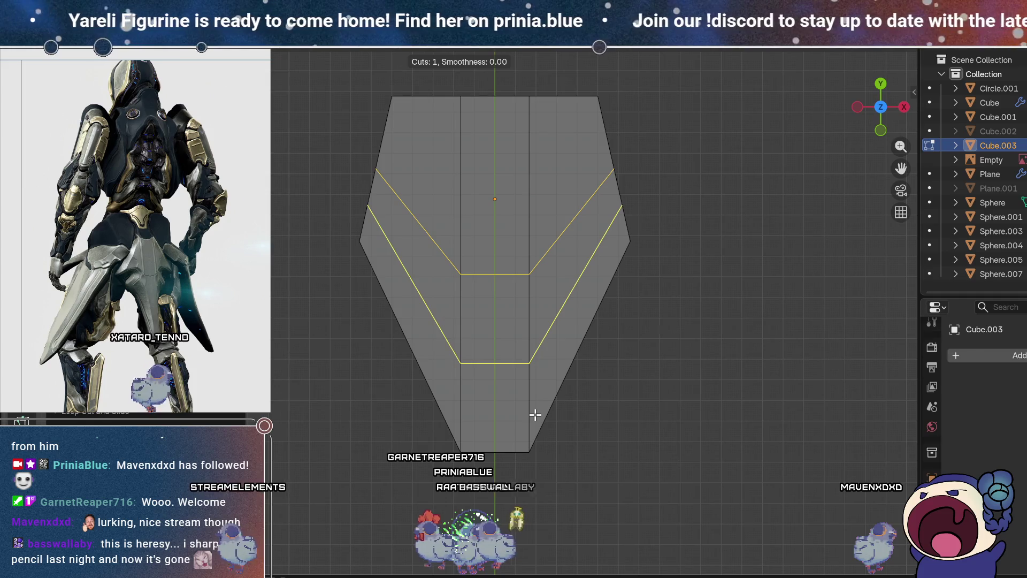
pyautogui.click(530, 435)
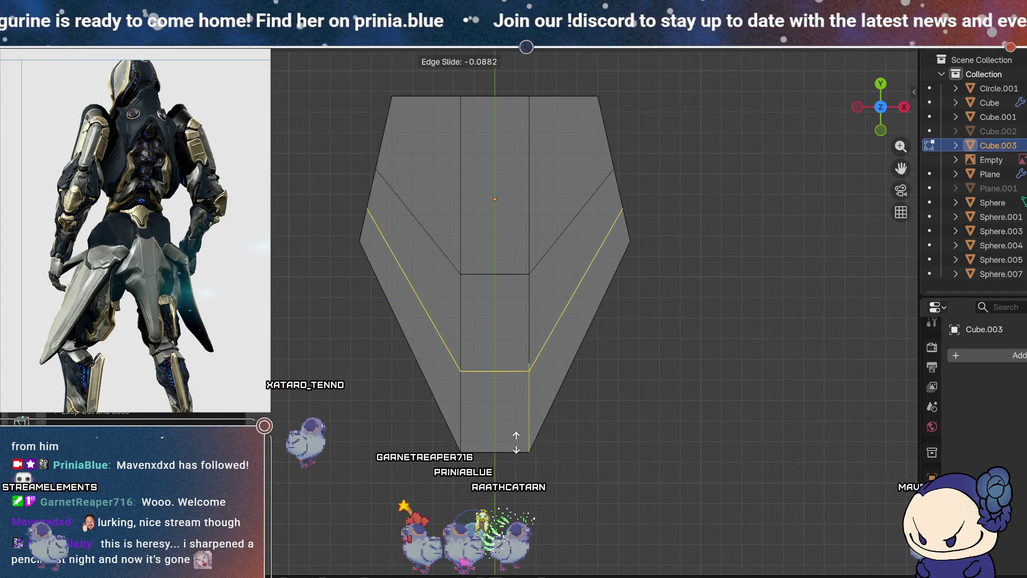
pyautogui.rightClick(602, 379)
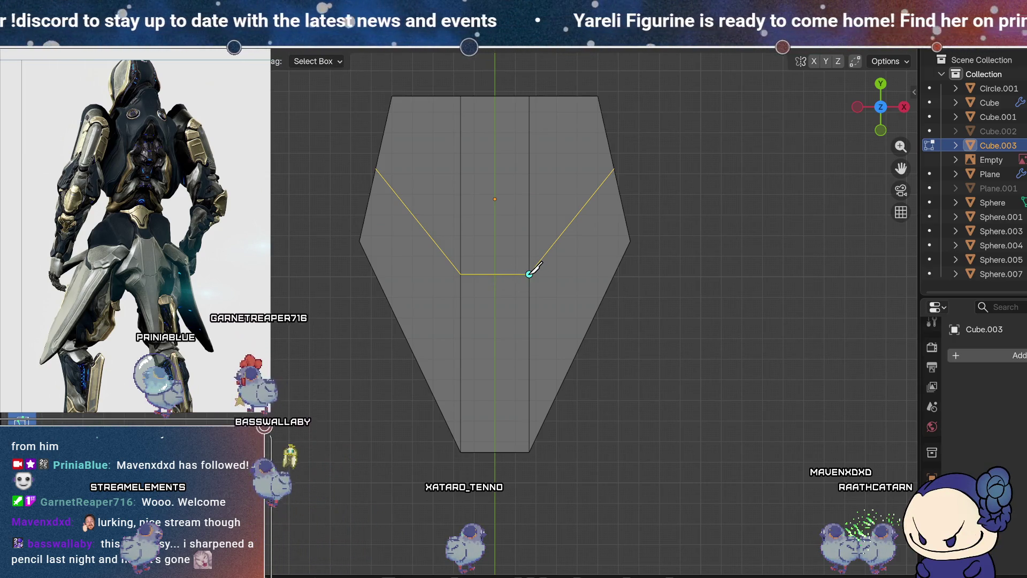
# Step: Knife a chevron cut from the centre vertex across the upper plate and apply it
pyautogui.click(530, 274)
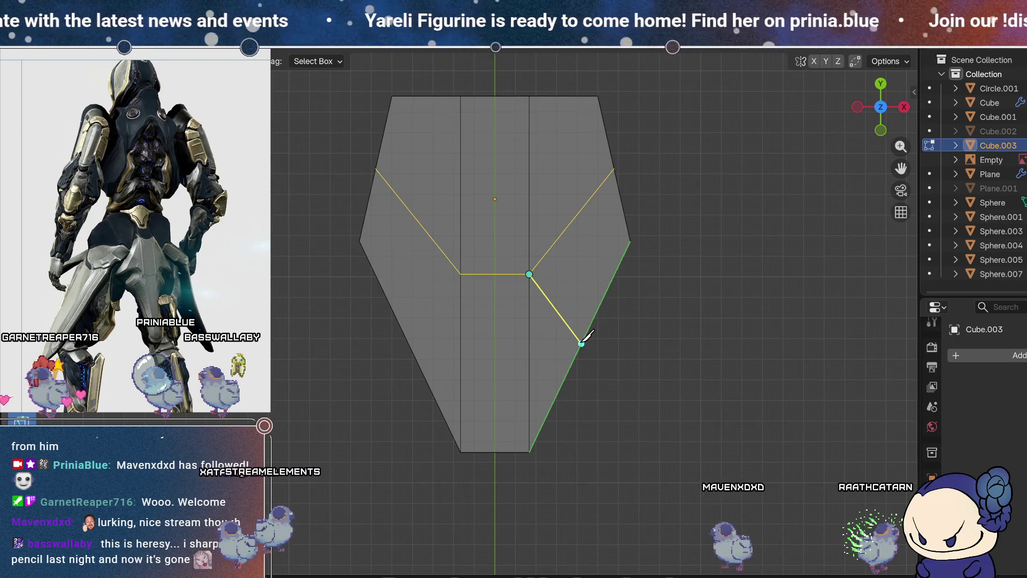
pyautogui.press('e')
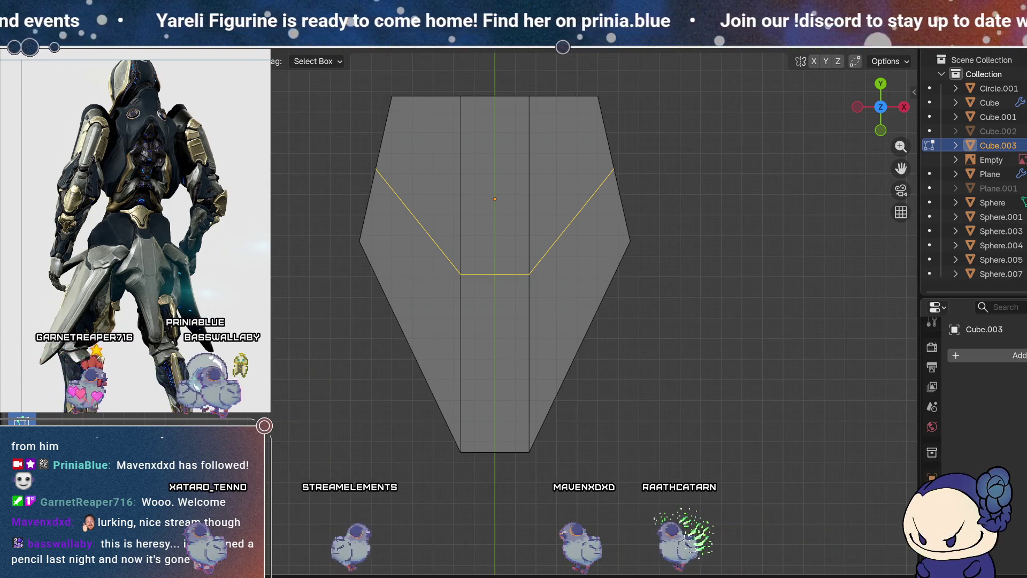
pyautogui.press('Return')
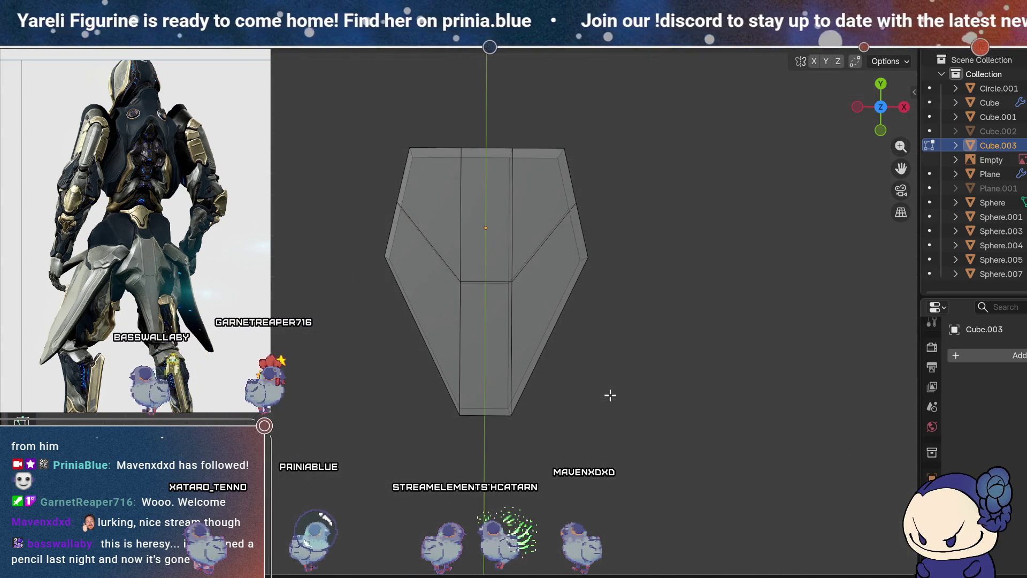
# Step: From top view, select the middle strip's top edge and move it down along Y to notch the plate
pyautogui.moveTo(608, 393); pyautogui.dragTo(546, 290, button='middle')
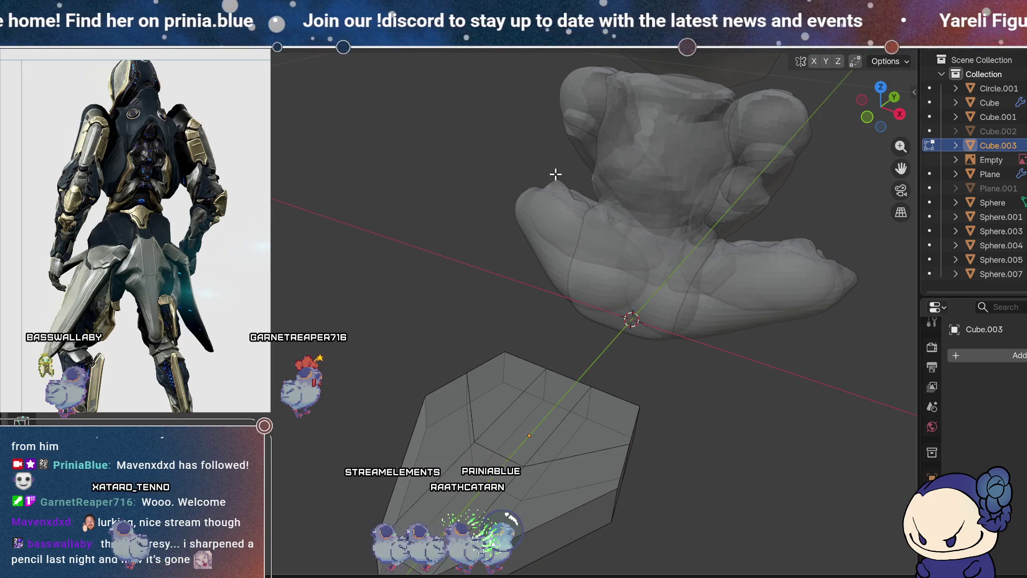
pyautogui.click(881, 87)
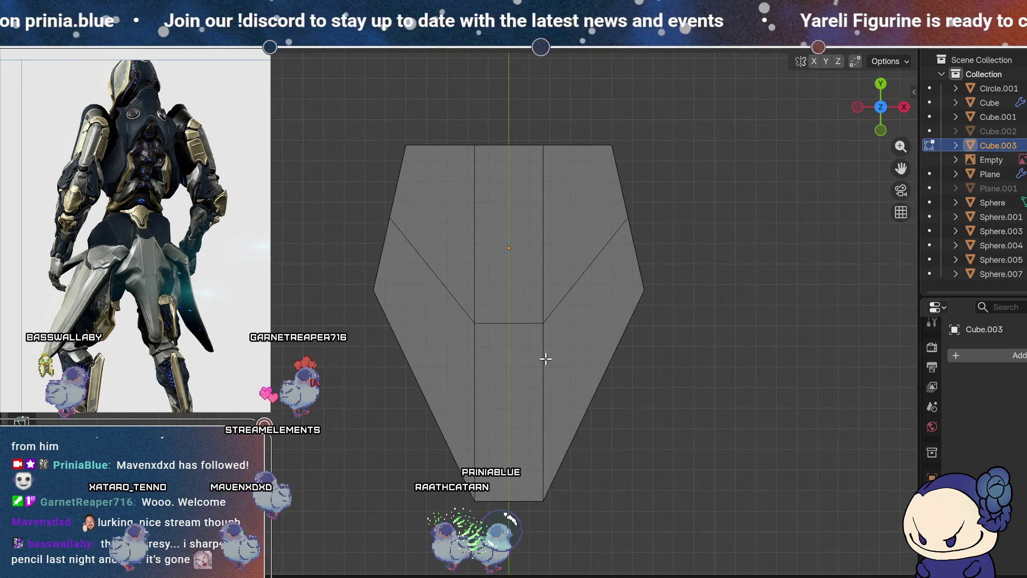
pyautogui.scroll(1, 545, 359)
pyautogui.moveTo(545, 358)
pyautogui.keyDown('shift'); pyautogui.mouseDown(button='middle')
pyautogui.moveTo(536, 351)
pyautogui.moveTo(534, 361)
pyautogui.mouseUp(button='middle'); pyautogui.keyUp('shift')
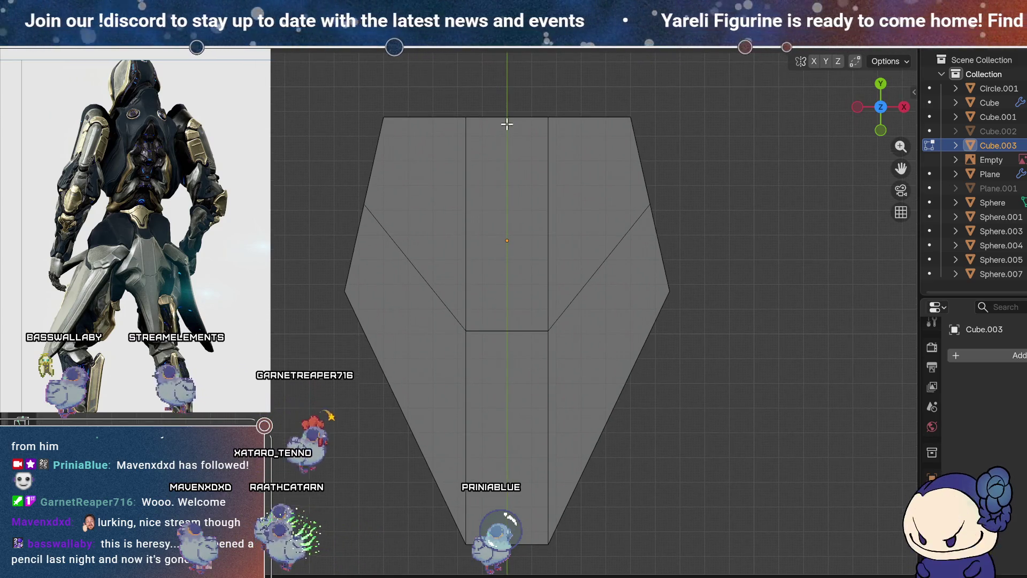
pyautogui.moveTo(570, 141); pyautogui.dragTo(403, 72)
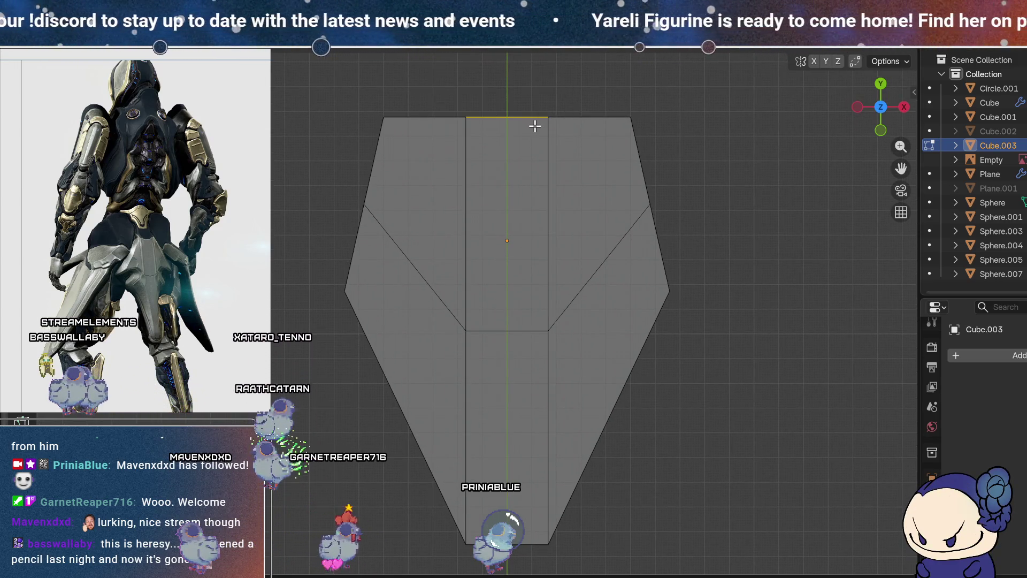
pyautogui.press('g')
pyautogui.press('y')
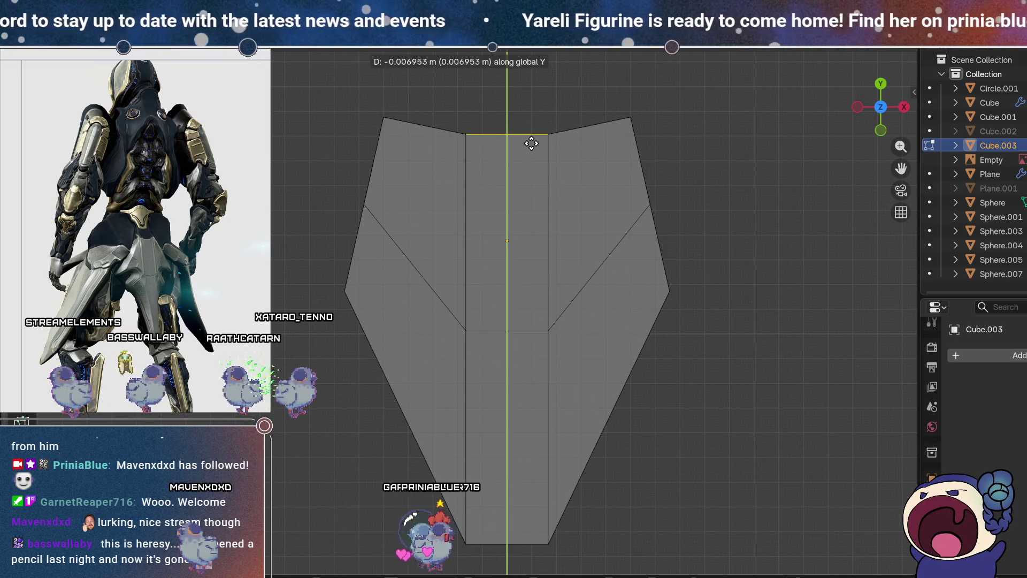
pyautogui.click(531, 143)
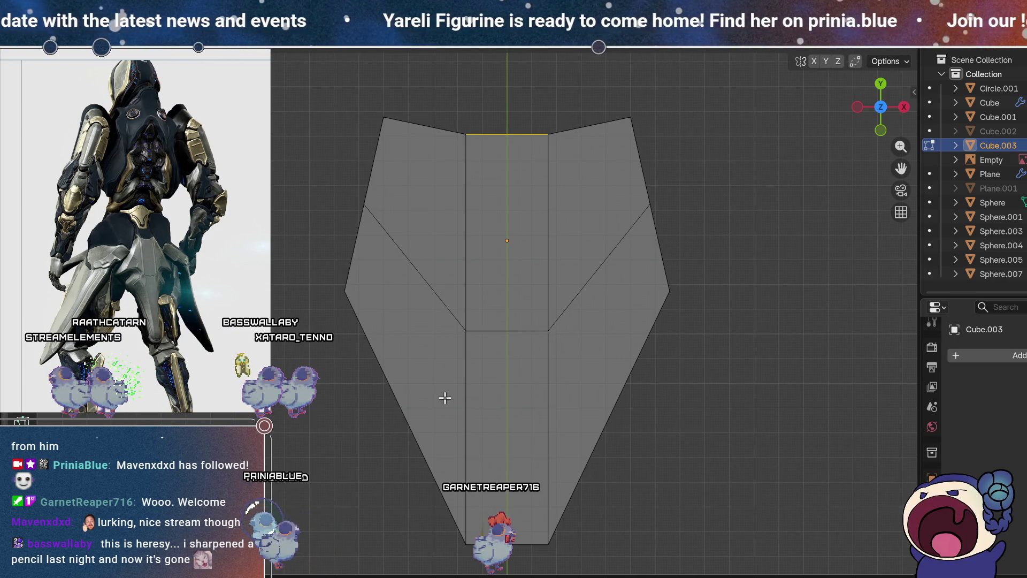
# Step: Check the notch in object mode, return to editing, start a loop cut and cancel it
pyautogui.press('Tab')
pyautogui.moveTo(447, 353); pyautogui.dragTo(572, 513, button='middle')
pyautogui.press('Tab')
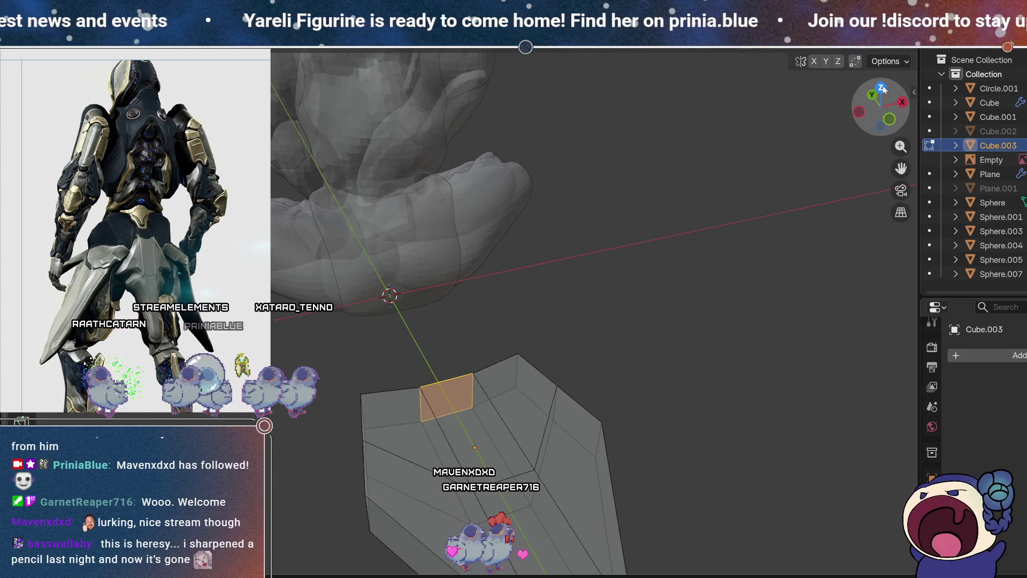
pyautogui.click(883, 86)
pyautogui.hotkey('ctrl', 'r')
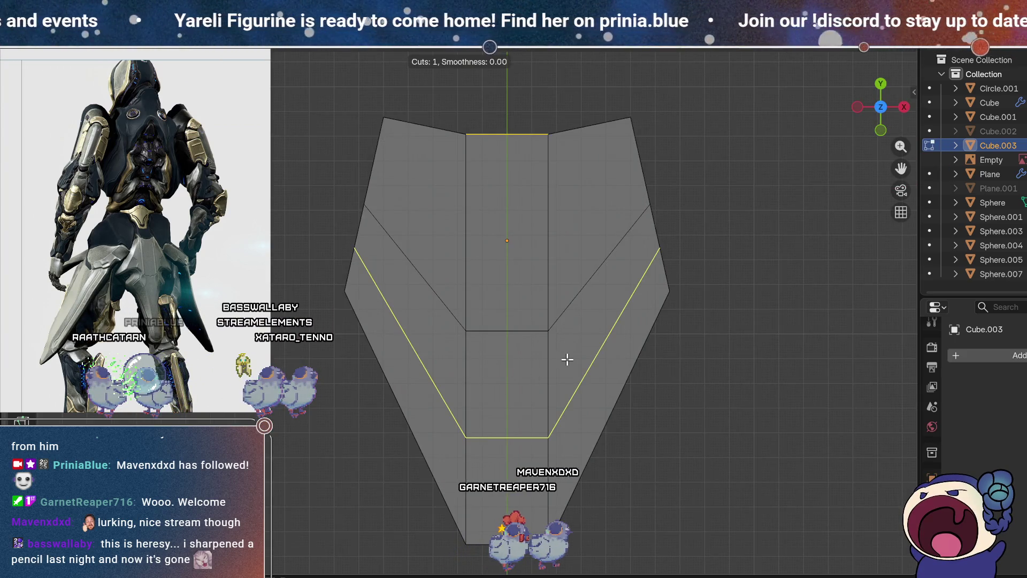
pyautogui.press('Escape')
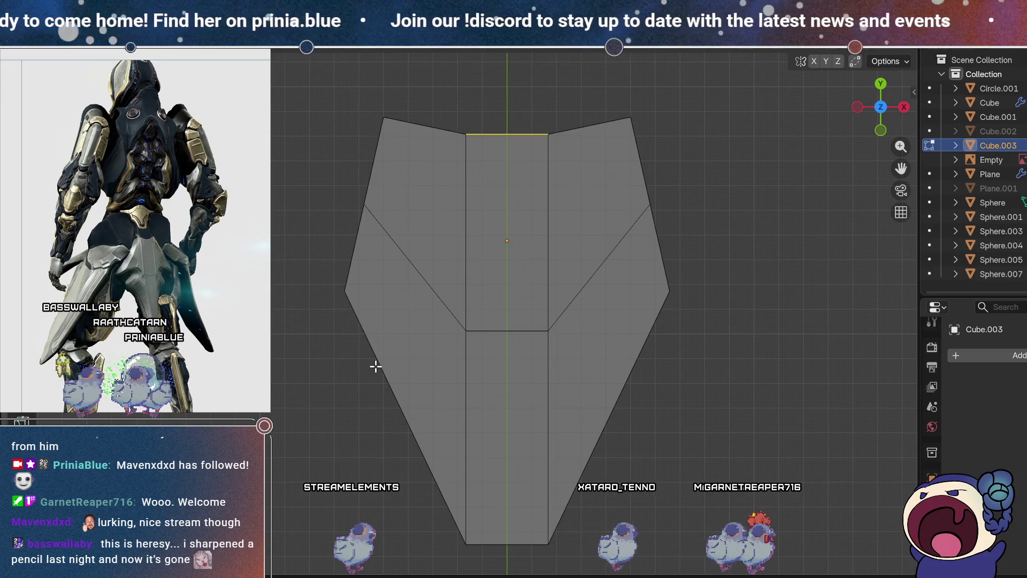
# Step: Undo to the straight plate, add two horizontal loop cuts and scale them closer into a narrow waist band
pyautogui.hotkey('ctrl', 'z')
pyautogui.hotkey('ctrl', 'z')
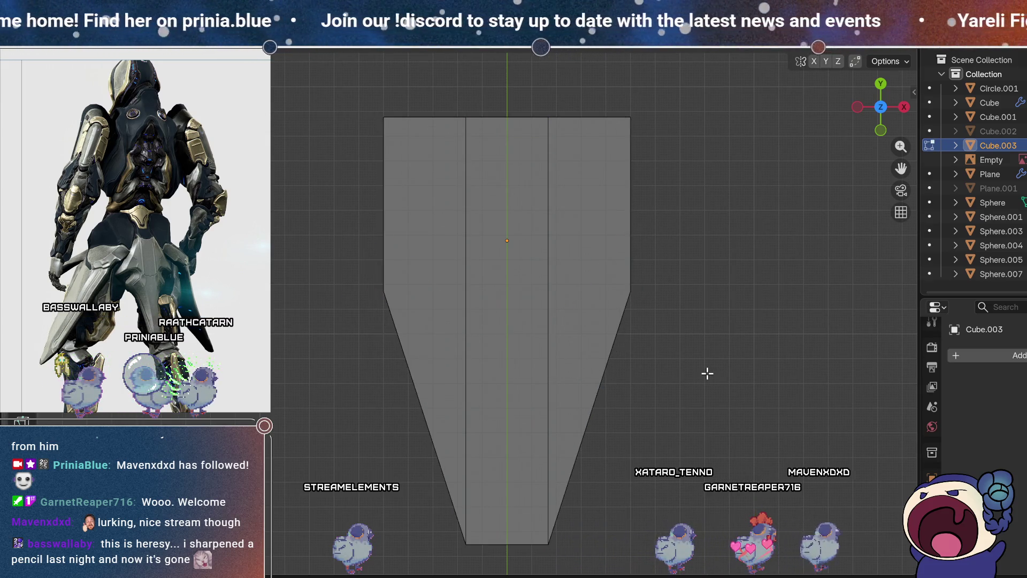
pyautogui.hotkey('ctrl', 'z')
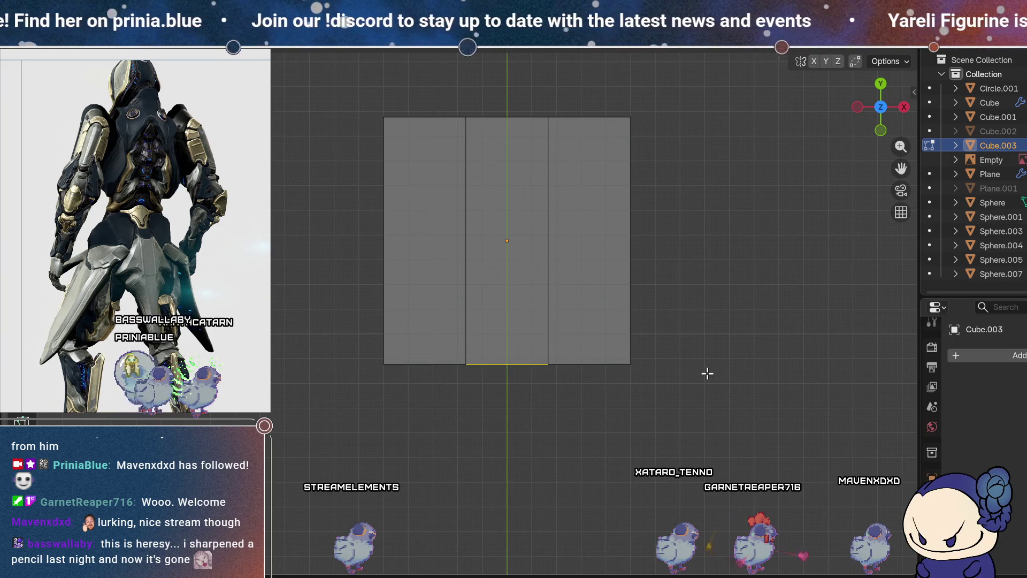
pyautogui.hotkey('ctrl', 'r')
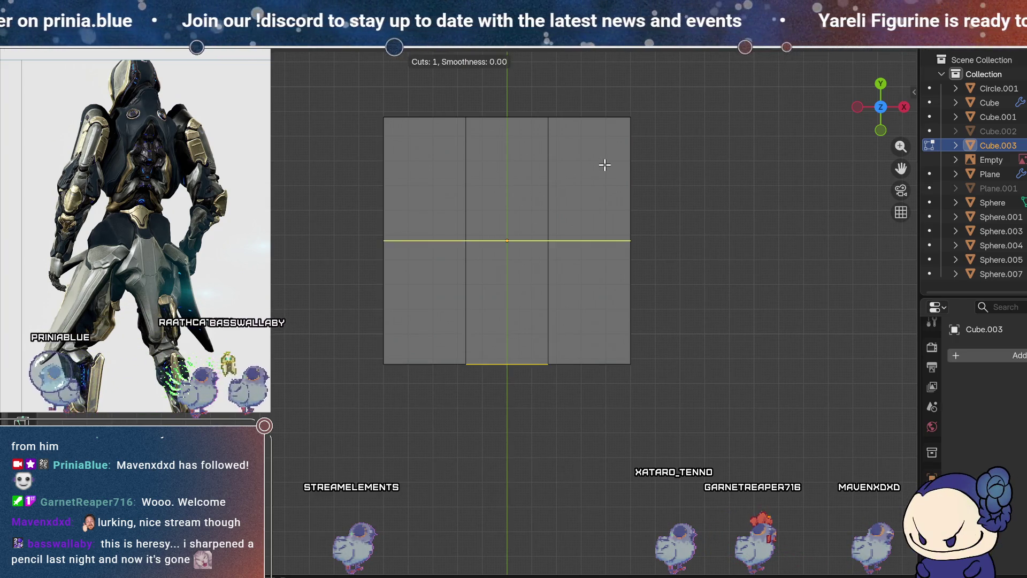
pyautogui.click(645, 101)
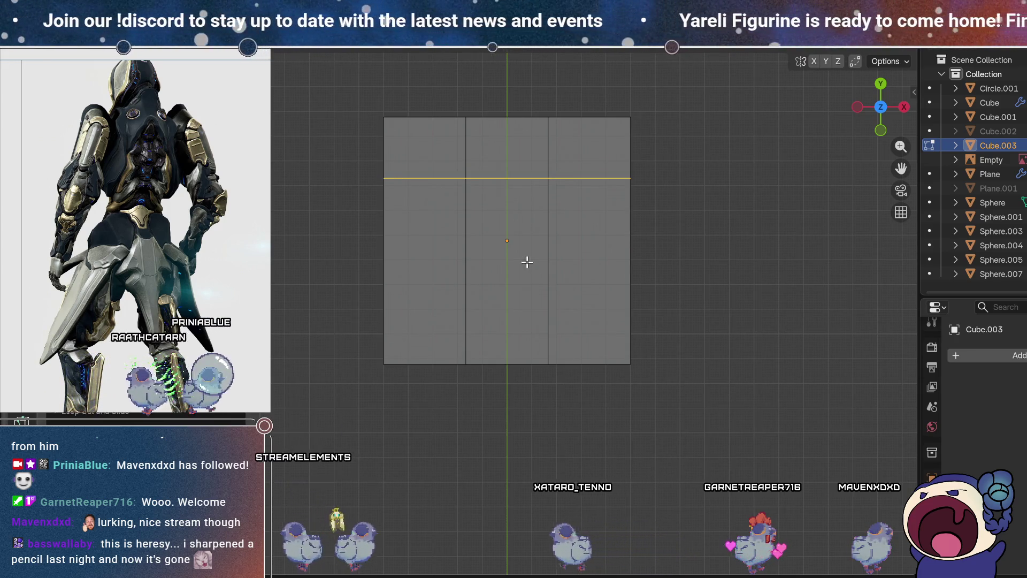
pyautogui.hotkey('ctrl', 'r')
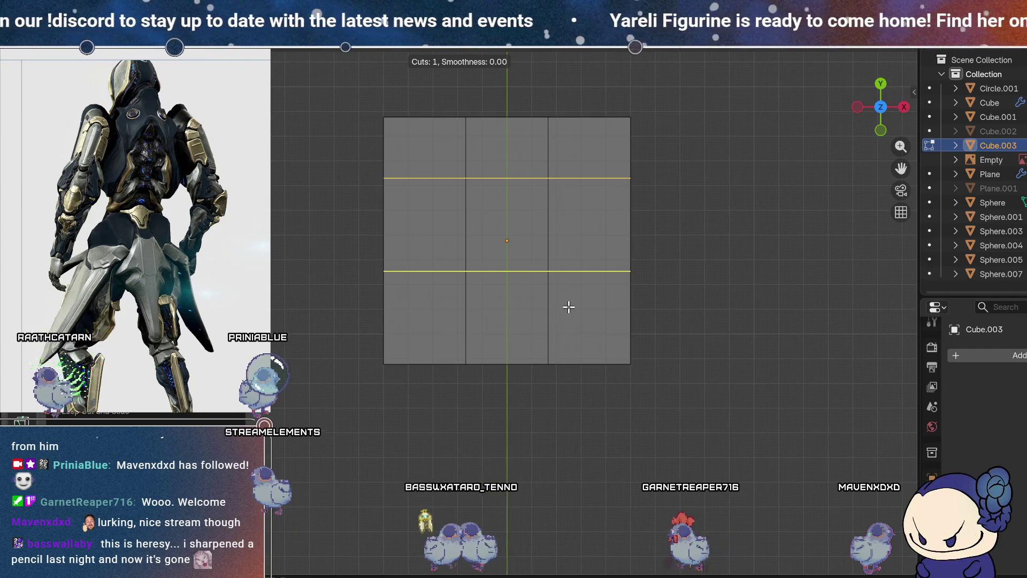
pyautogui.click(568, 306)
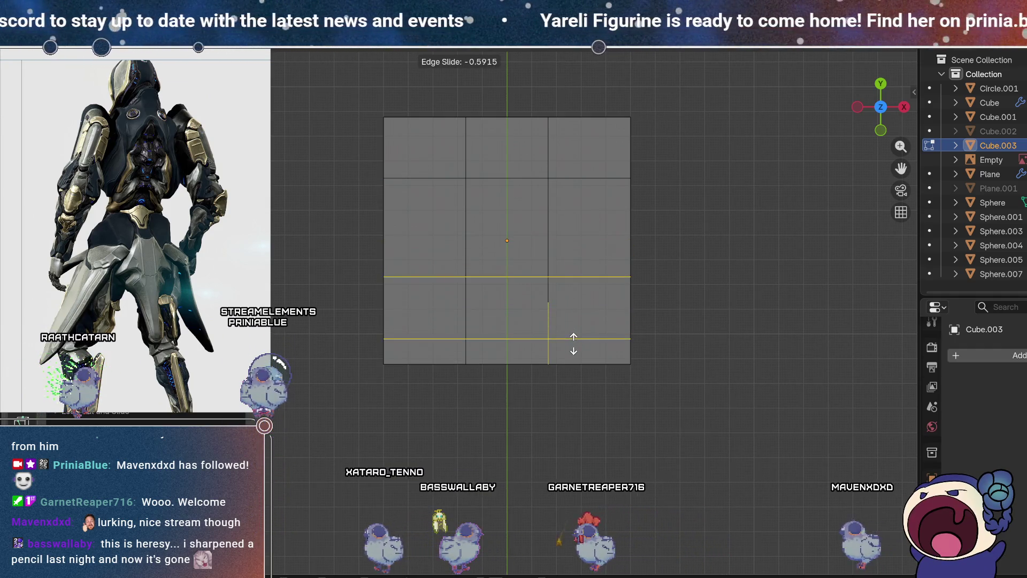
pyautogui.click(576, 346)
pyautogui.press('s')
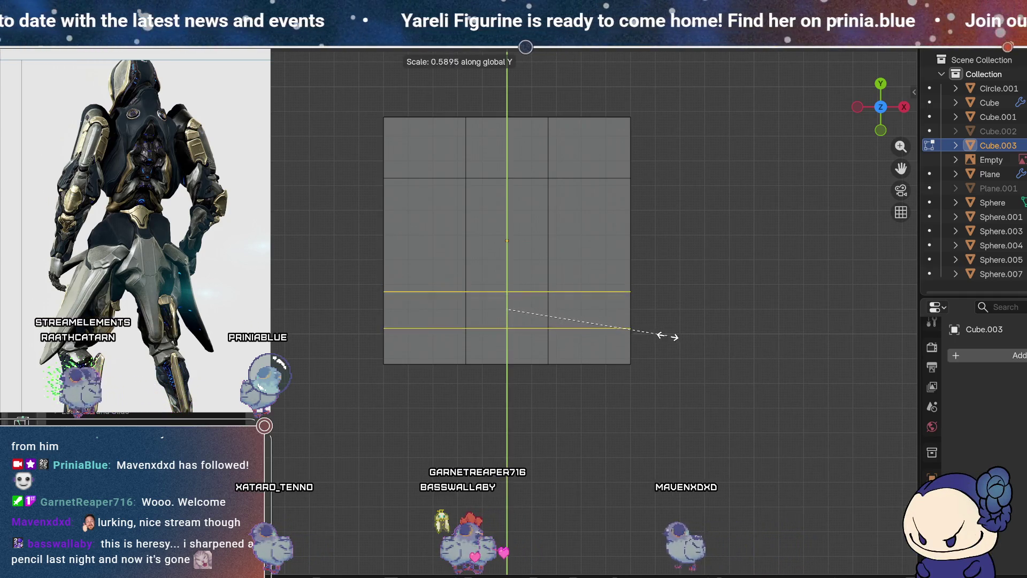
pyautogui.click(641, 330)
# Step: Raise the top edge and pull the bottom middle edge down into a tapered point
pyautogui.moveTo(596, 383); pyautogui.dragTo(464, 347)
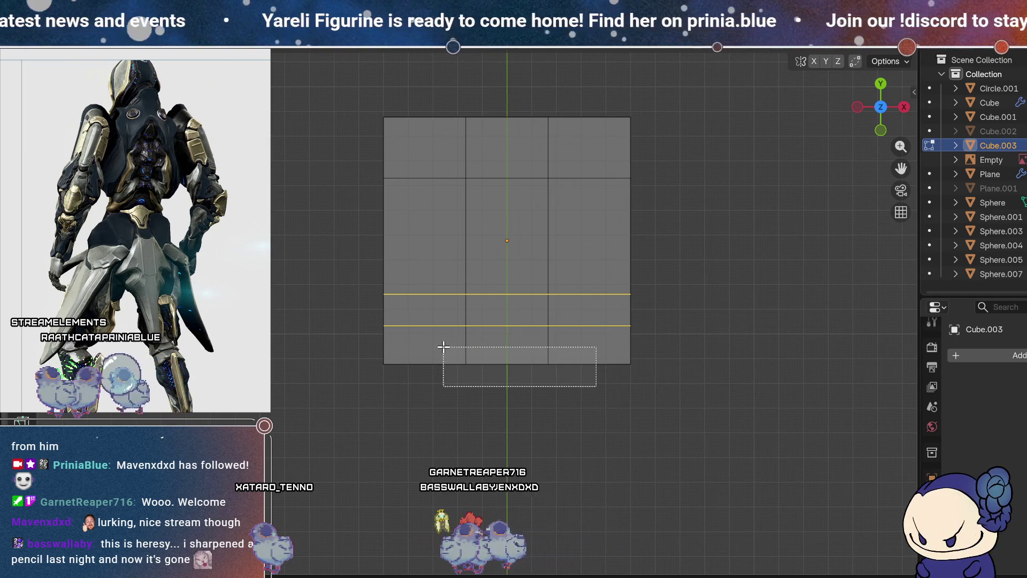
pyautogui.moveTo(442, 347); pyautogui.dragTo(442, 347)
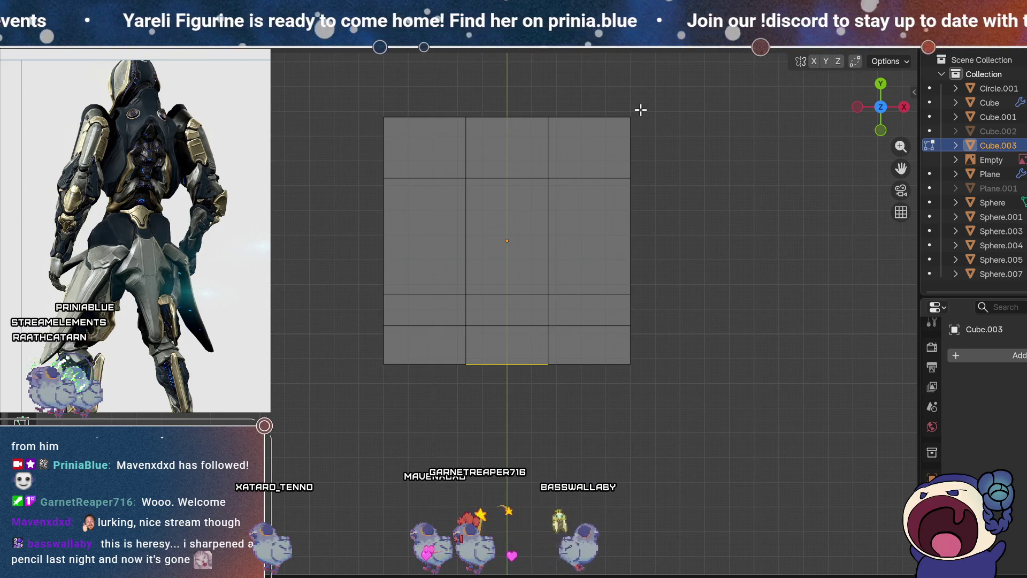
pyautogui.moveTo(660, 137); pyautogui.dragTo(415, 104)
pyautogui.press('g')
pyautogui.press('z')
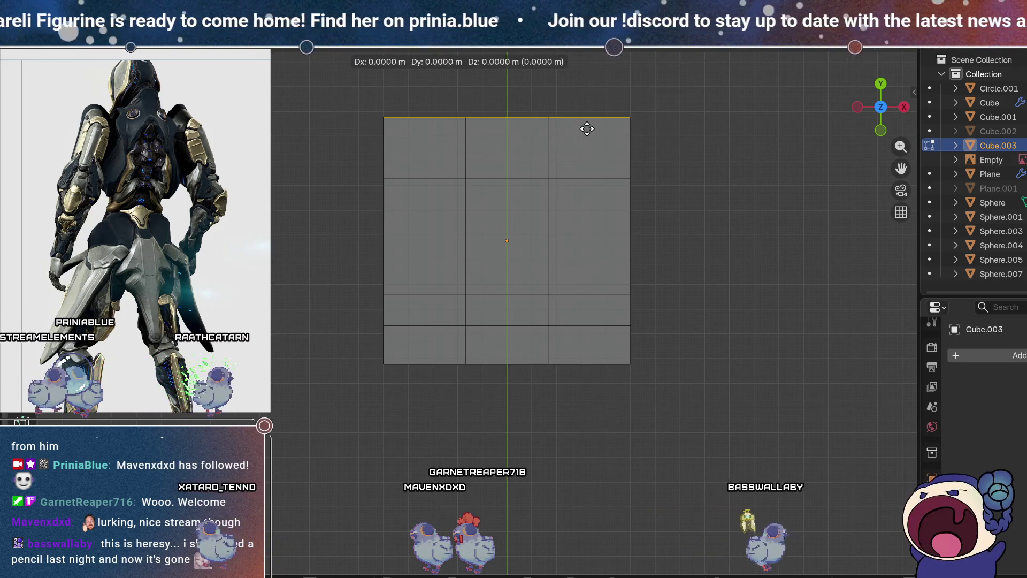
pyautogui.click(593, 105)
pyautogui.moveTo(570, 388); pyautogui.dragTo(453, 338)
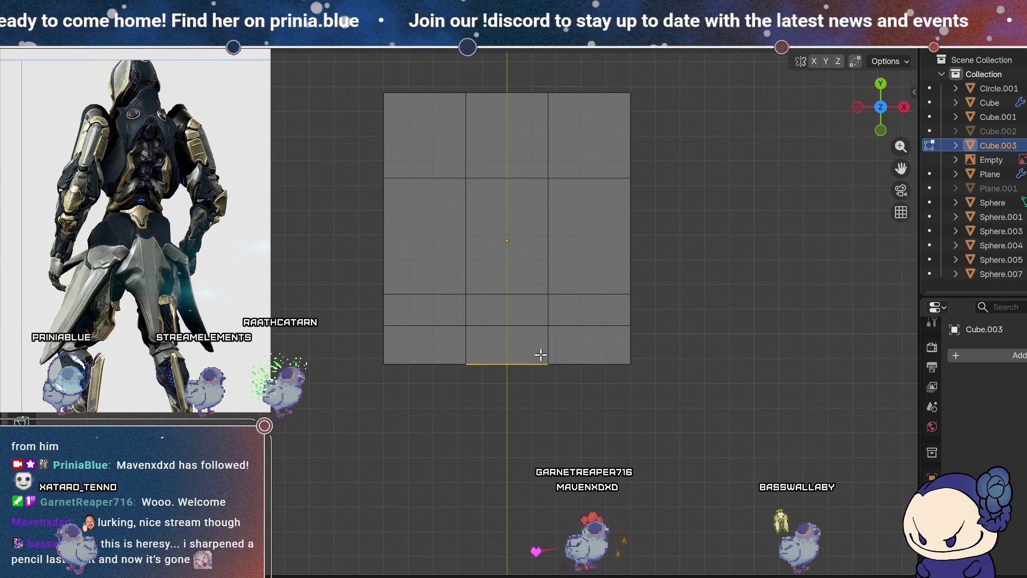
pyautogui.press('g')
pyautogui.press('y')
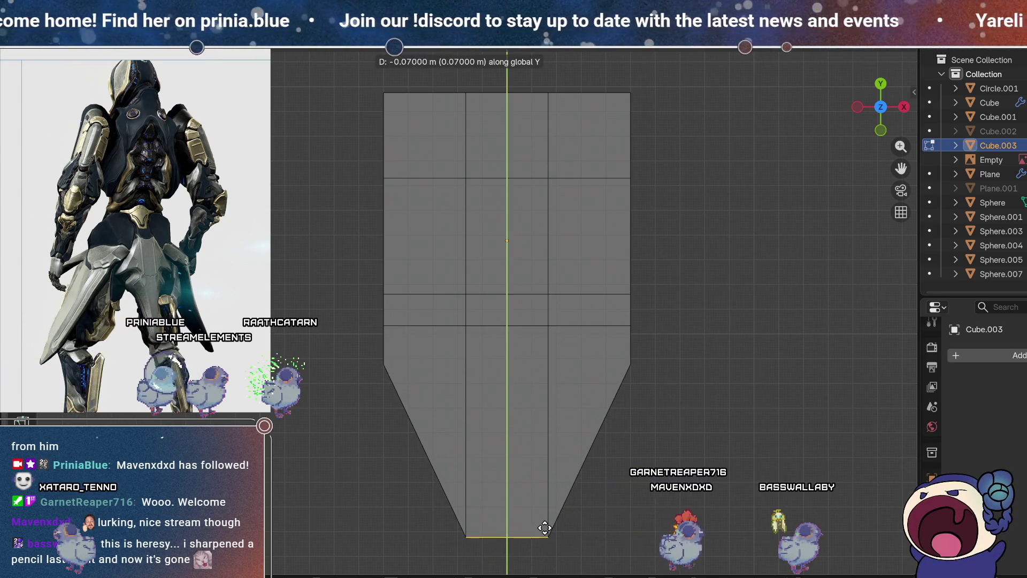
pyautogui.click(544, 527)
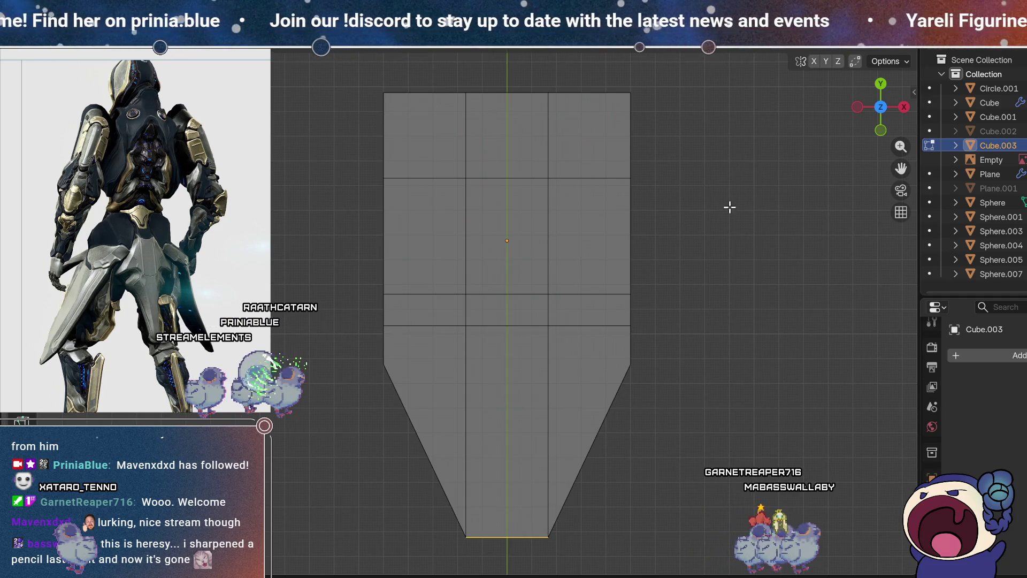
# Step: Widen the upper loop sideways and adjust its height, then widen the loop below the waist
pyautogui.moveTo(361, 156); pyautogui.dragTo(339, 156)
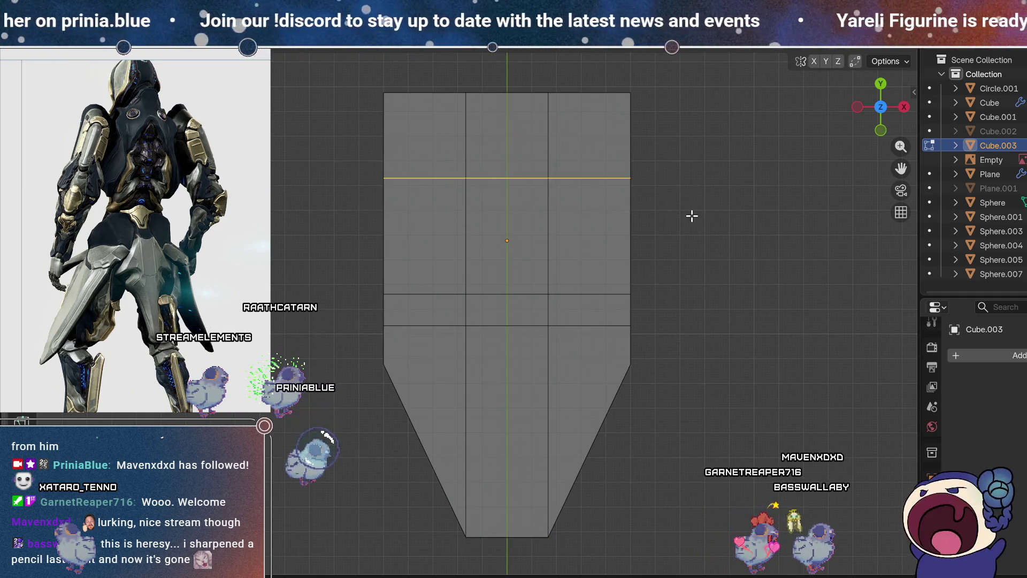
pyautogui.press('s')
pyautogui.press('x')
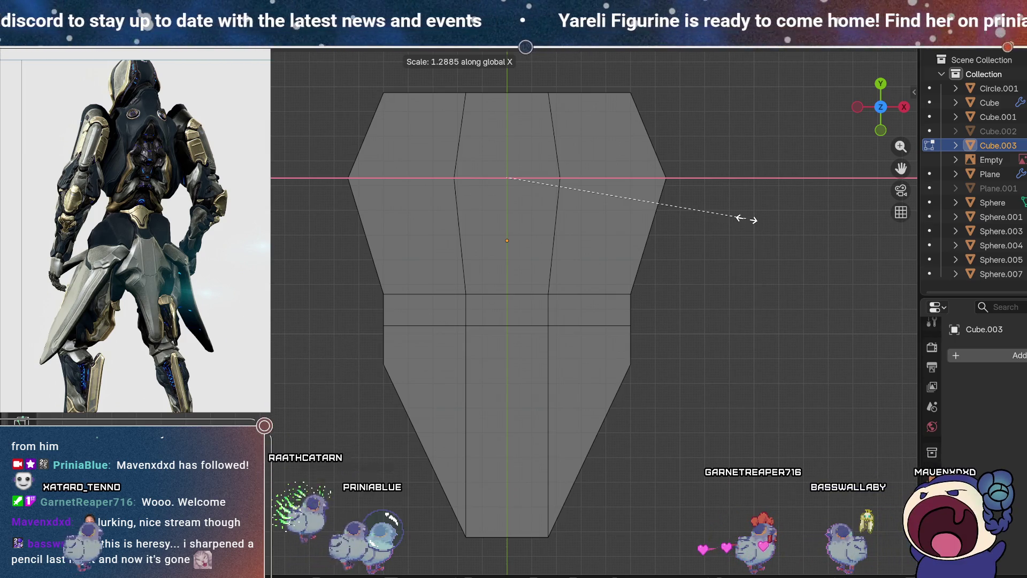
pyautogui.click(783, 225)
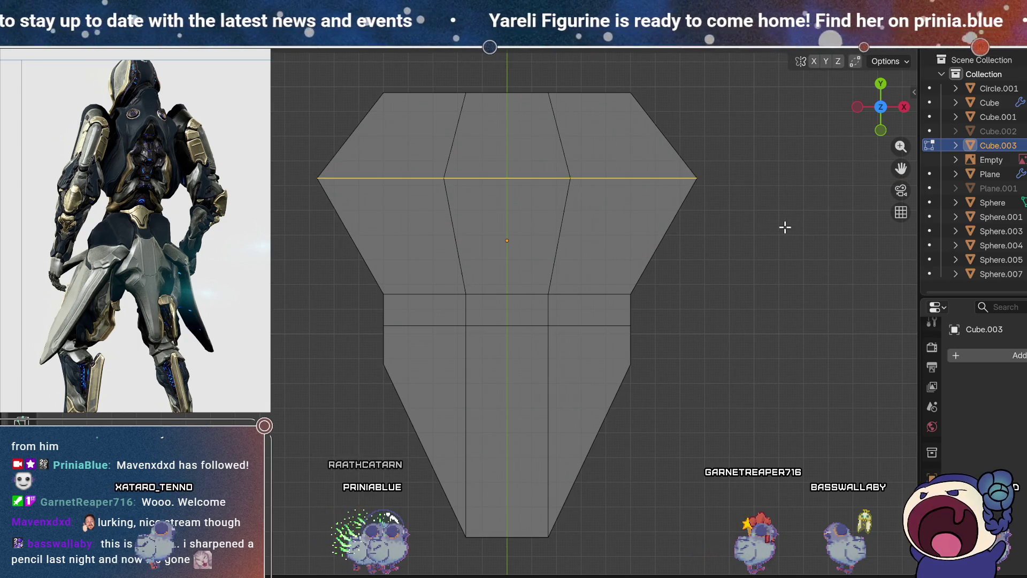
pyautogui.press('g')
pyautogui.press('y')
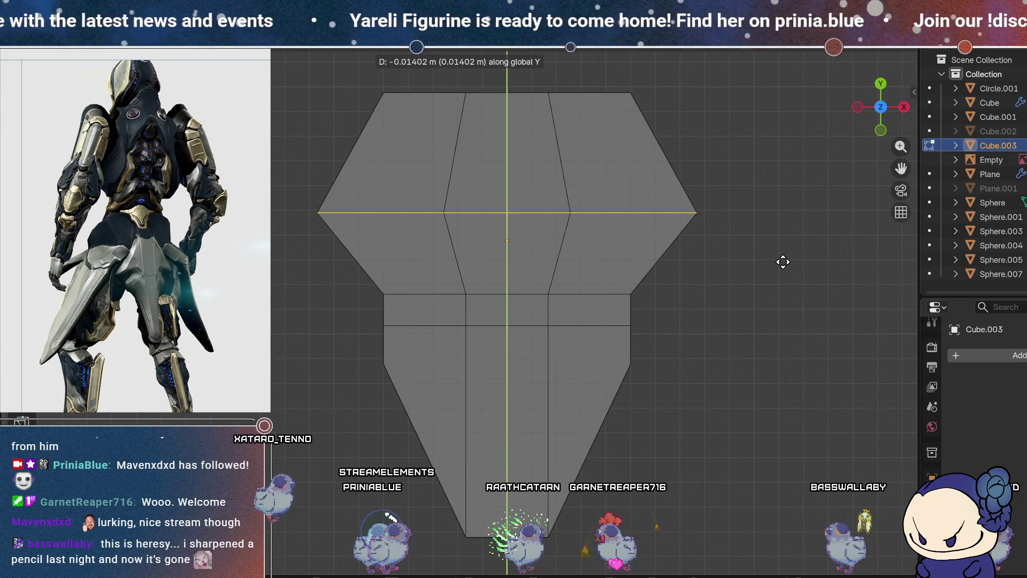
pyautogui.click(782, 261)
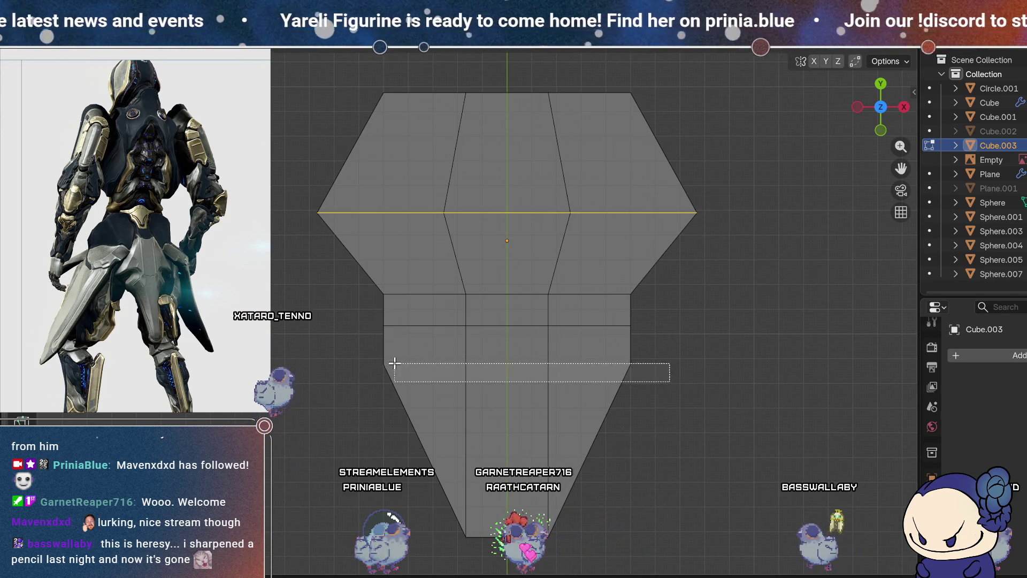
pyautogui.moveTo(665, 374); pyautogui.dragTo(341, 347)
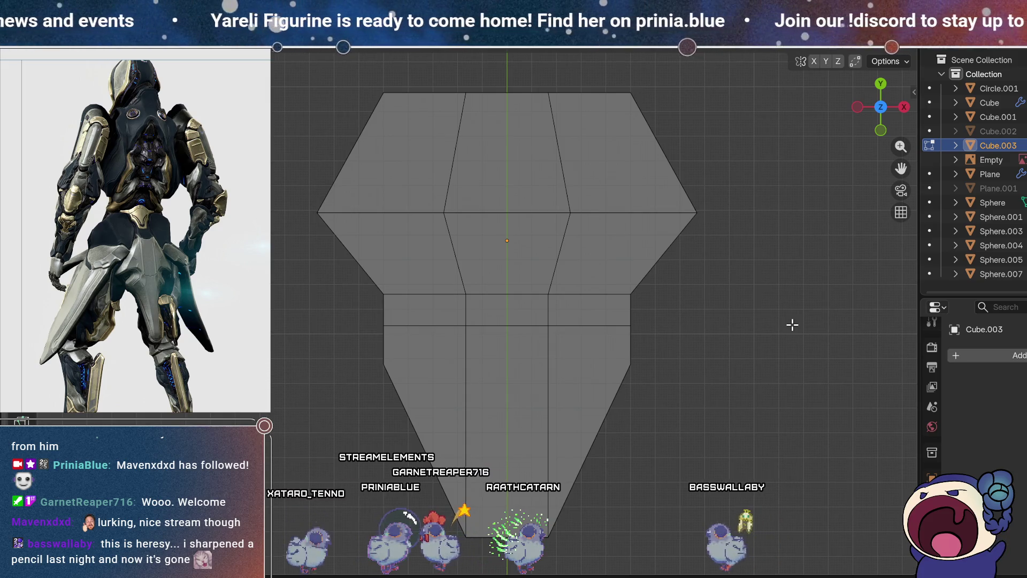
pyautogui.press('s')
pyautogui.press('x')
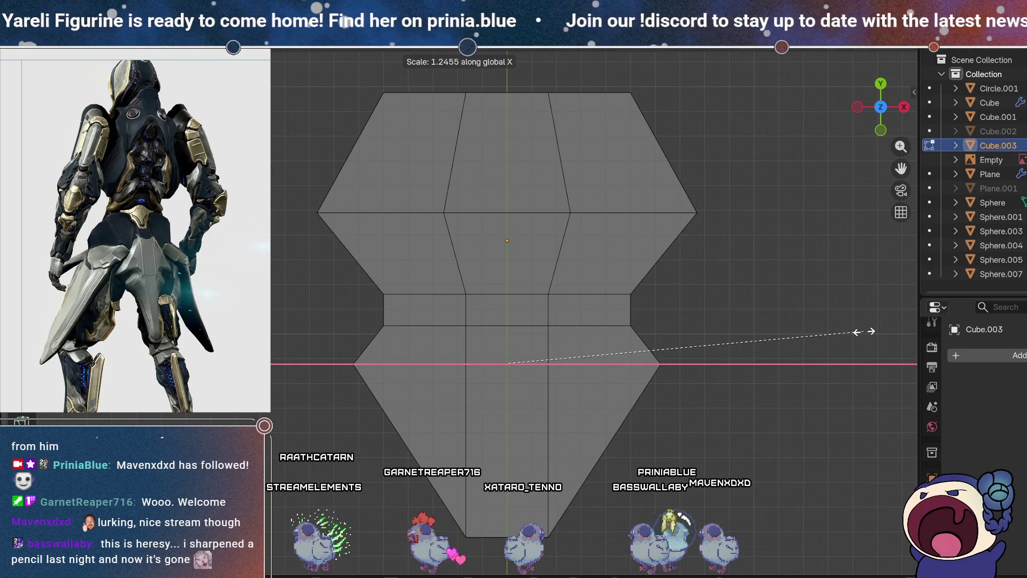
pyautogui.click(865, 331)
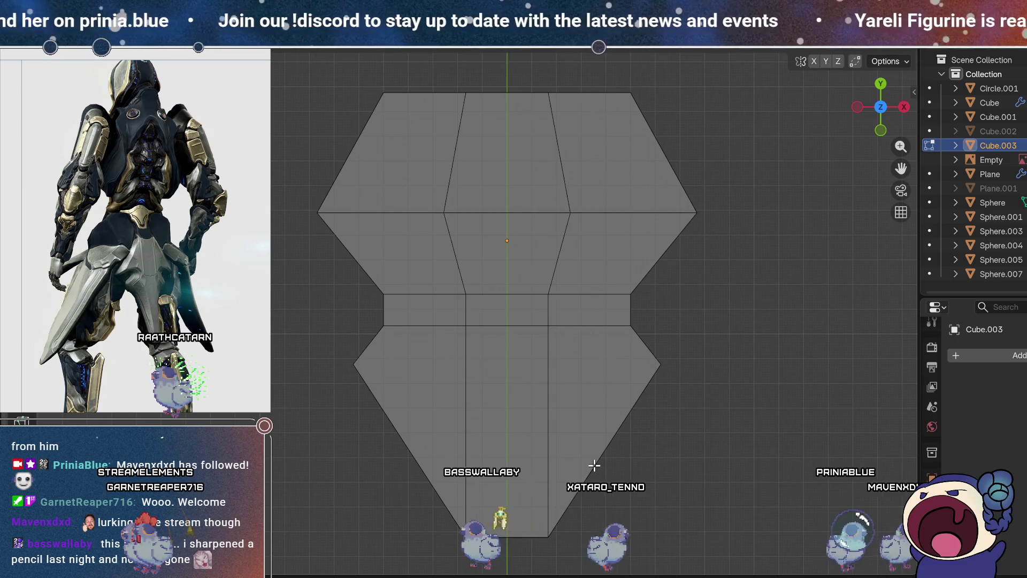
# Step: Lower the side edges above the waist so the flared wings sit just above it
pyautogui.hotkey('ctrl', 'r')
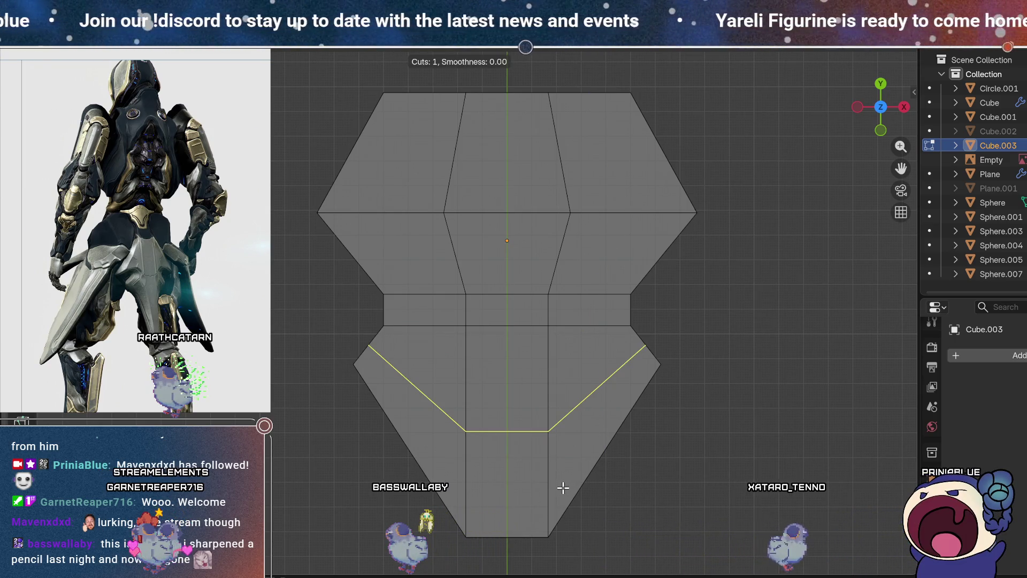
pyautogui.keyDown('shift'); pyautogui.moveTo(676, 395); pyautogui.dragTo(674, 386, button='middle'); pyautogui.keyUp('shift')
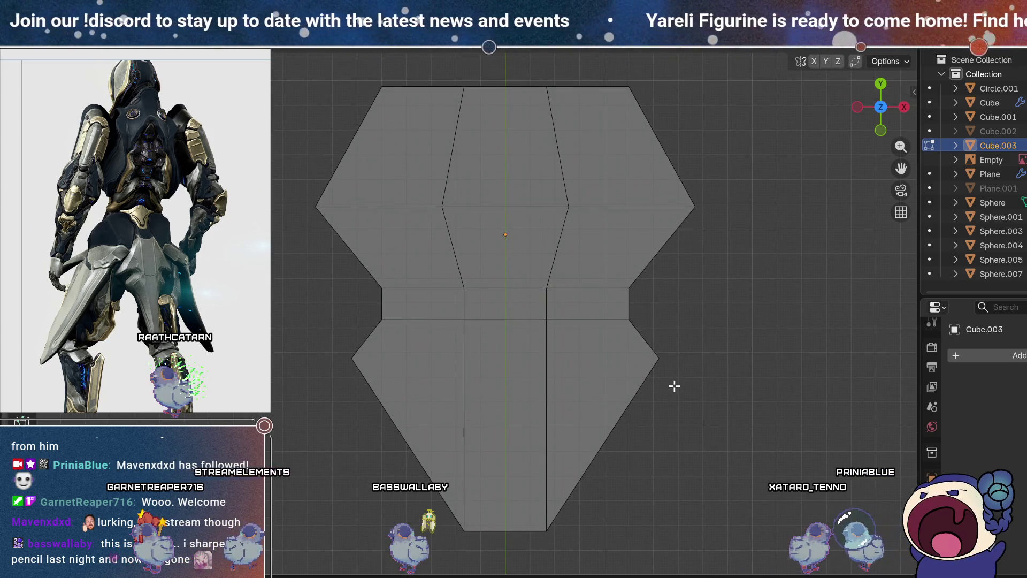
pyautogui.moveTo(696, 396); pyautogui.dragTo(601, 266)
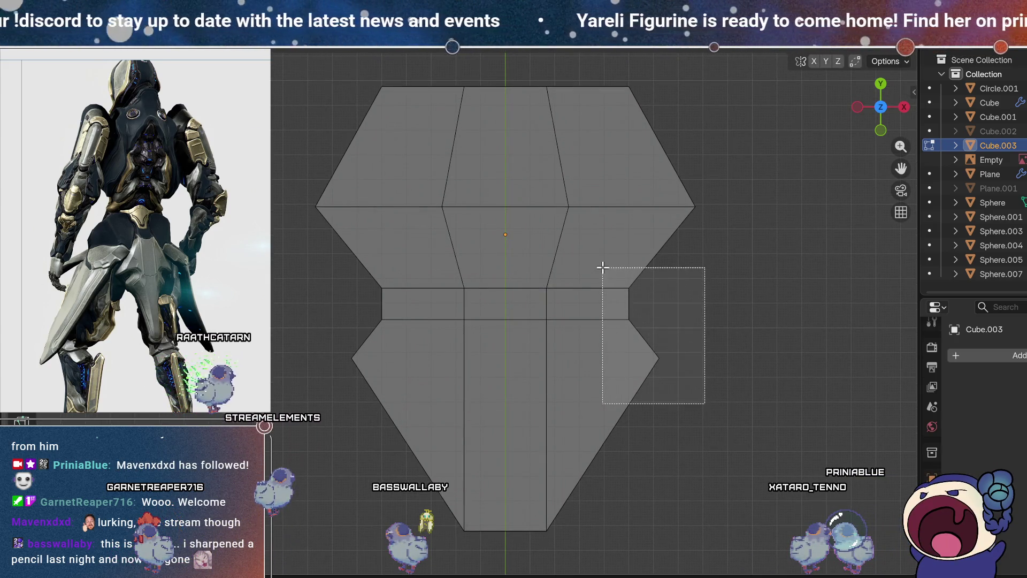
pyautogui.keyDown('shift'); pyautogui.moveTo(294, 281); pyautogui.dragTo(401, 371); pyautogui.keyUp('shift')
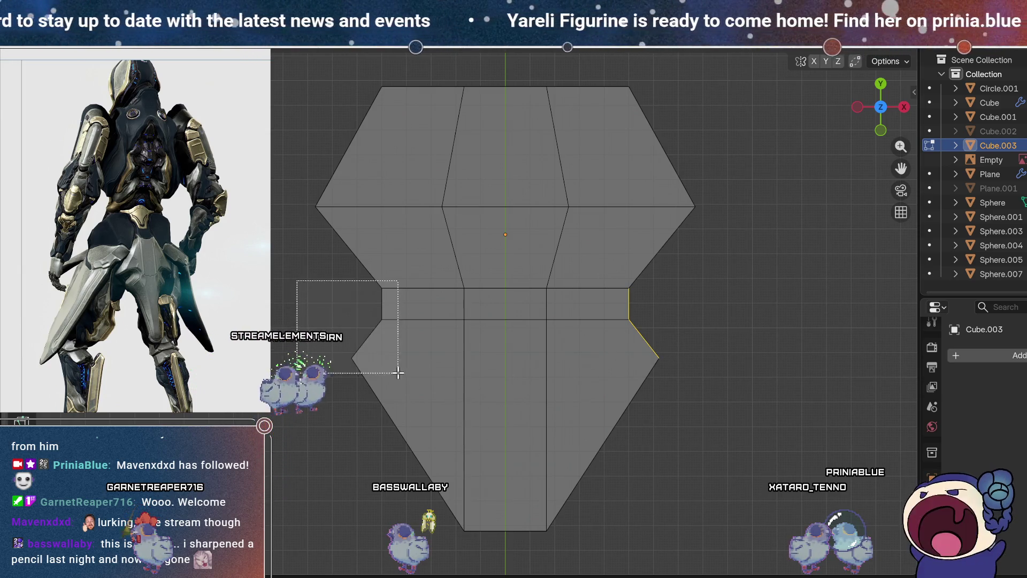
pyautogui.press('g')
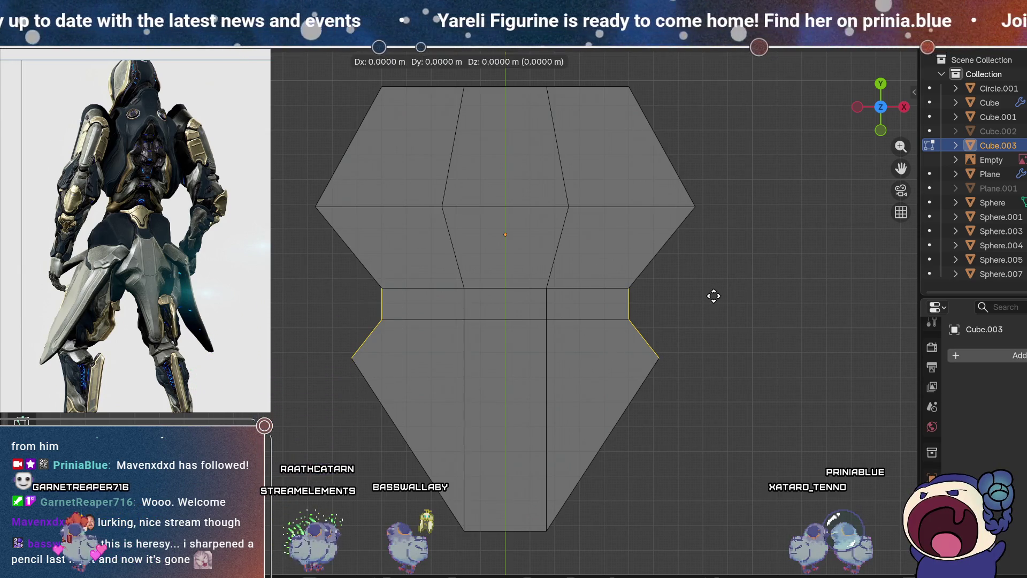
pyautogui.press('y')
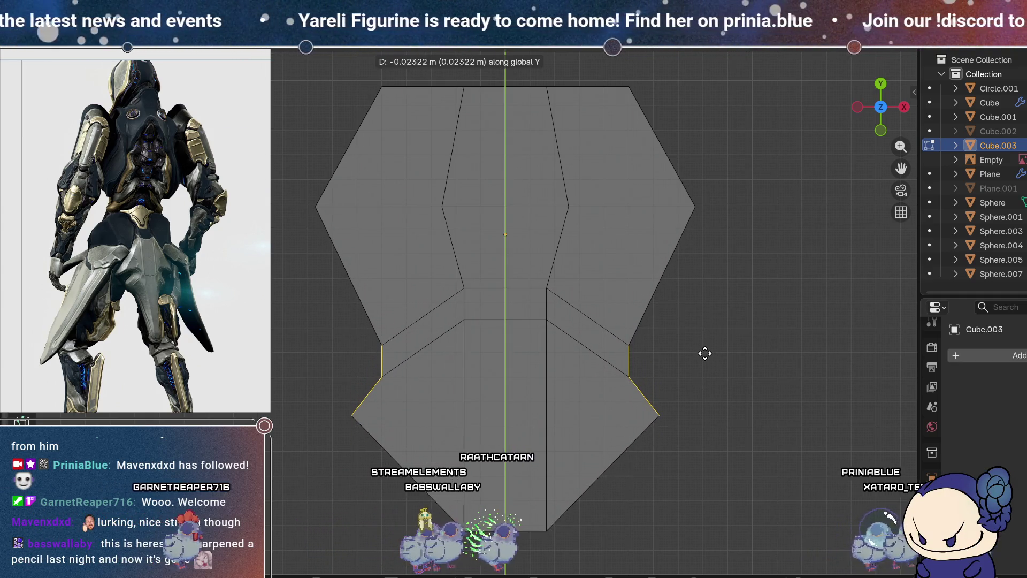
pyautogui.click(704, 317)
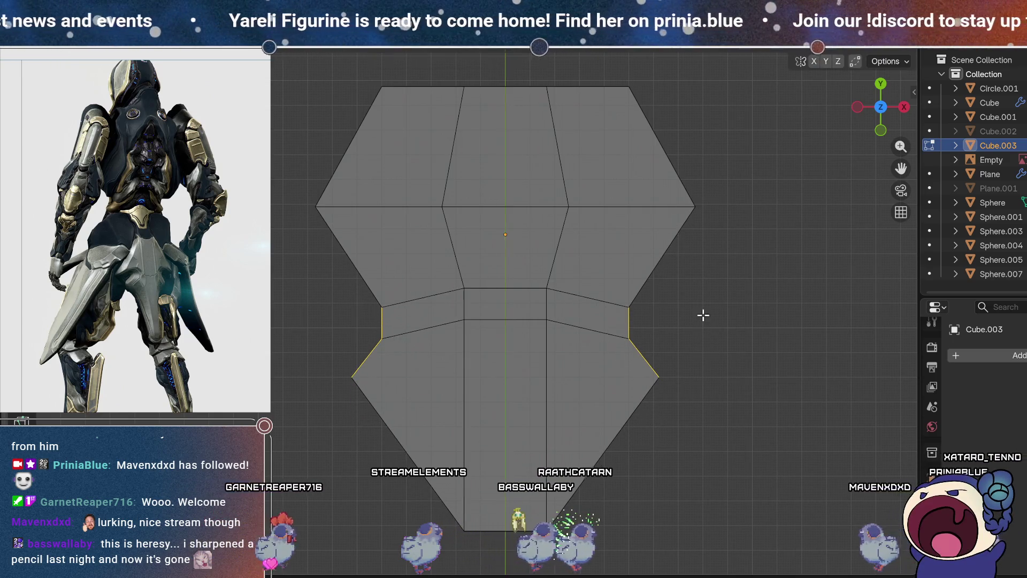
# Step: Lower the side vertices and scale the top edge inward into a narrow spike, then leave Edit Mode
pyautogui.moveTo(733, 255); pyautogui.dragTo(674, 184)
pyautogui.moveTo(292, 181); pyautogui.dragTo(337, 240)
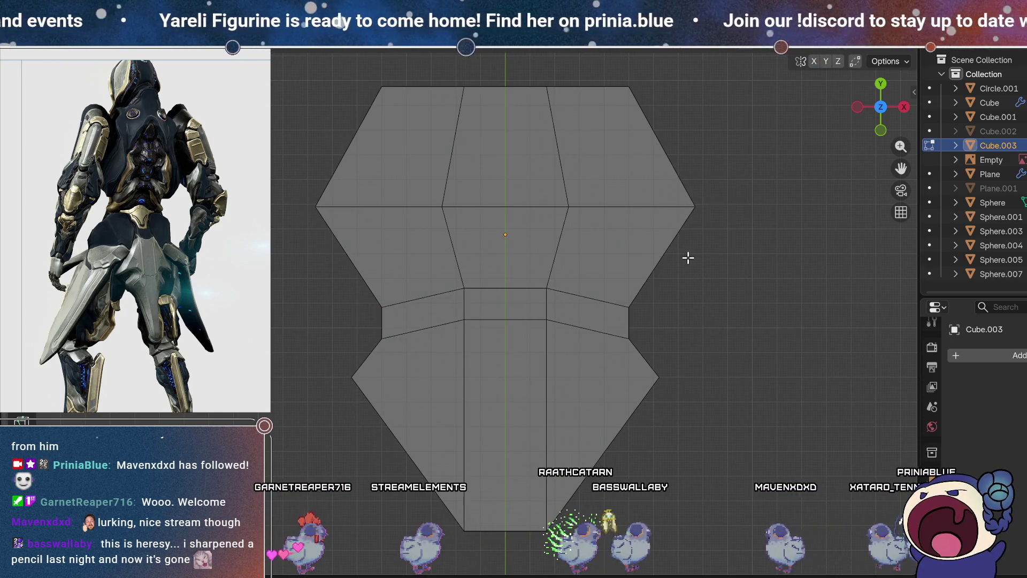
pyautogui.press('s')
pyautogui.press('Escape')
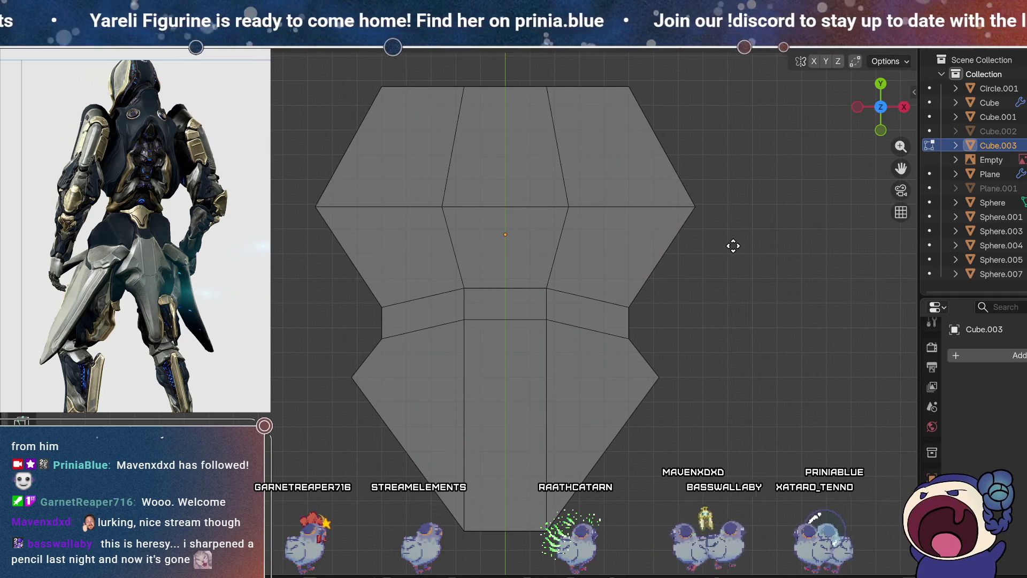
pyautogui.press('g')
pyautogui.press('y')
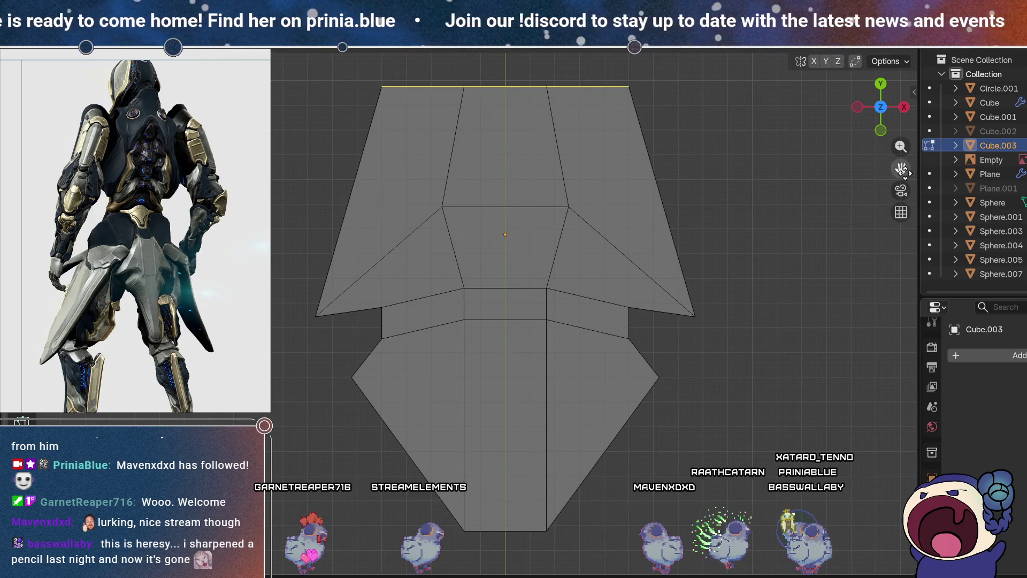
pyautogui.press('s')
pyautogui.press('x')
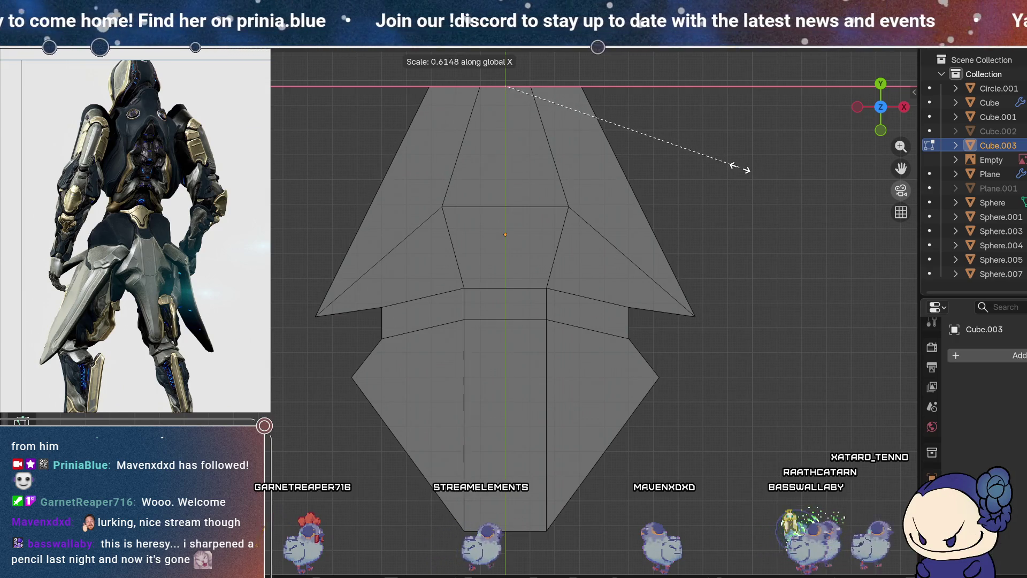
pyautogui.click(746, 168)
pyautogui.press('Tab')
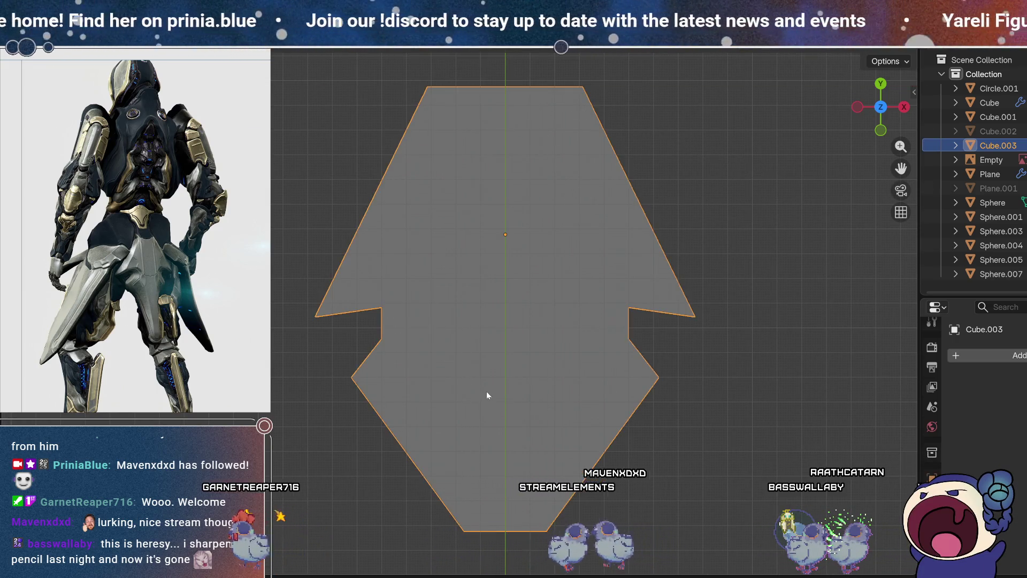
# Step: Add a Subdivision Surface modifier to Cube.003 and raise it to level 2 for a rounder shape
pyautogui.moveTo(487, 395); pyautogui.dragTo(474, 408, button='middle')
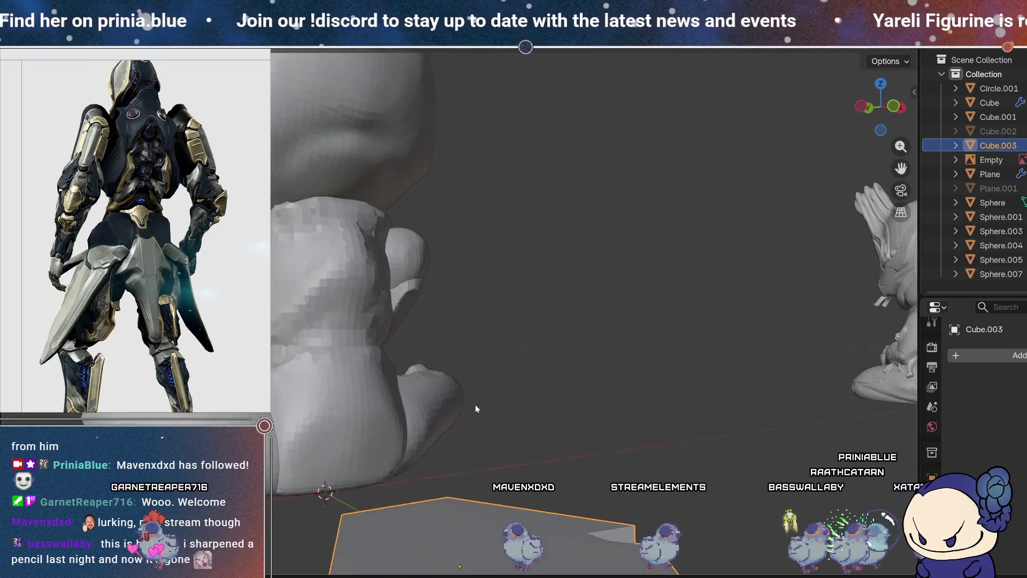
pyautogui.scroll(-4, 475, 408)
pyautogui.moveTo(476, 397); pyautogui.dragTo(751, 337, button='middle')
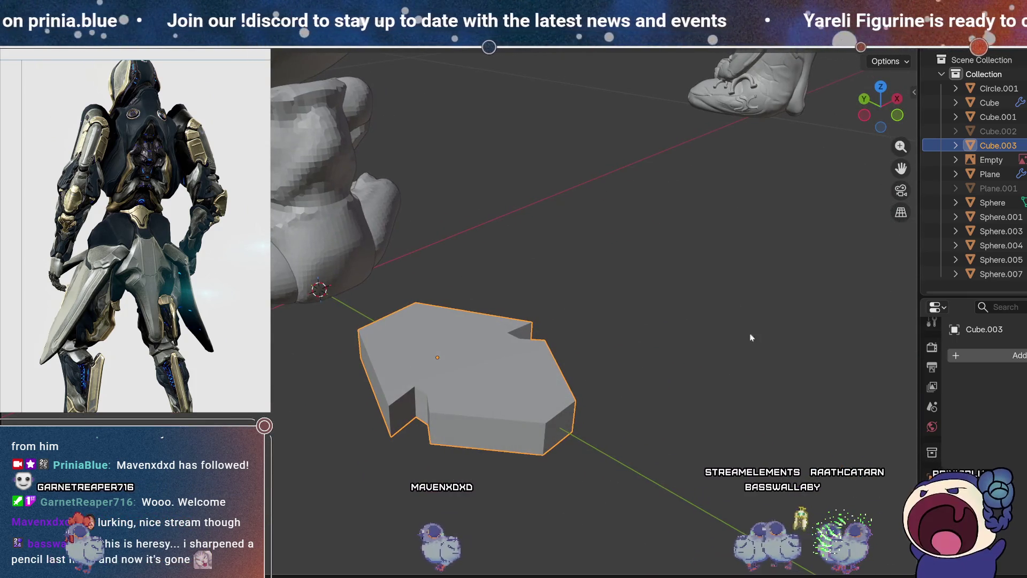
pyautogui.click(996, 356)
pyautogui.press('space')
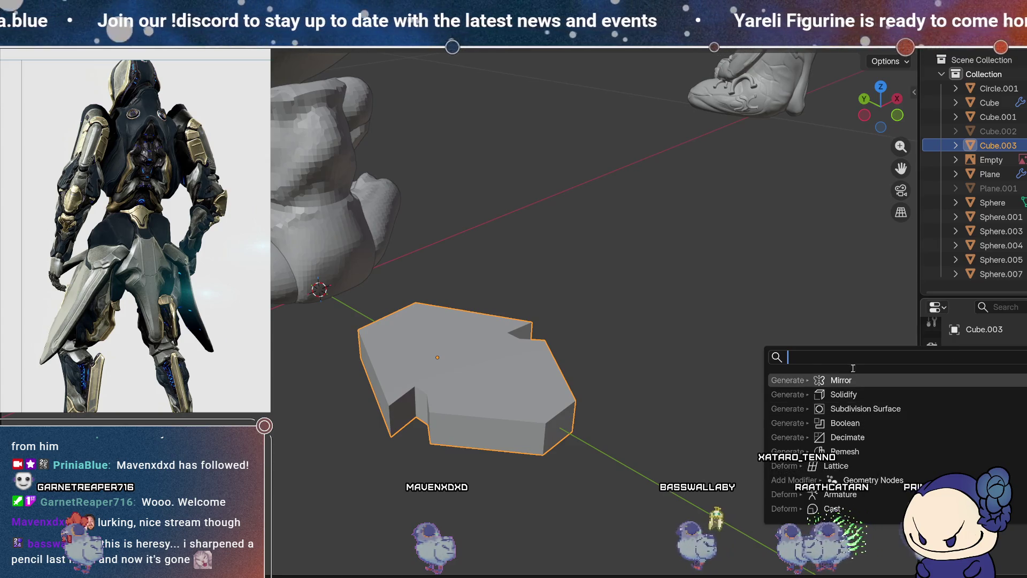
pyautogui.click(859, 407)
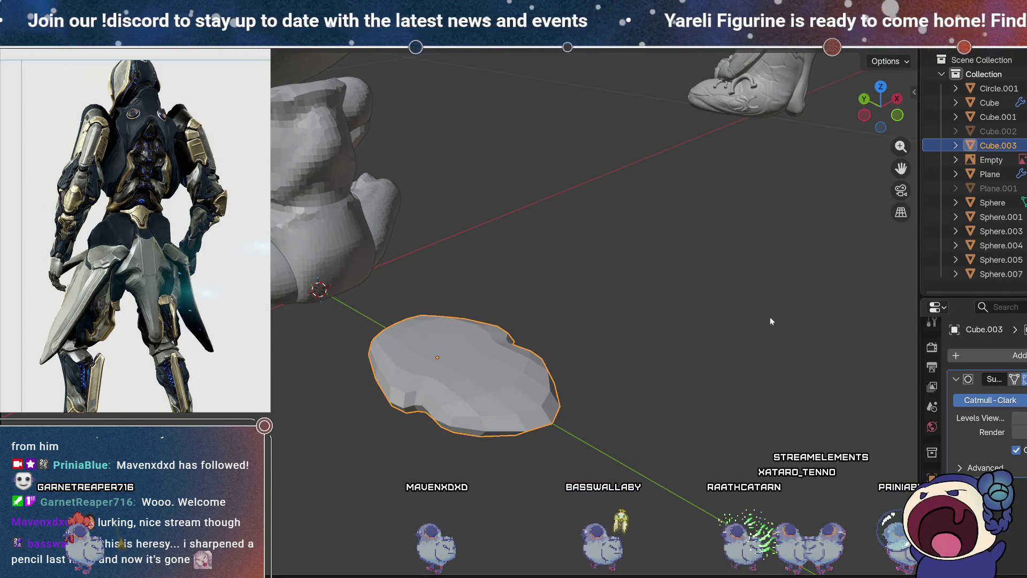
pyautogui.hotkey('ctrl', '2')
pyautogui.moveTo(738, 246)
pyautogui.mouseDown(button='middle')
pyautogui.moveTo(686, 335)
pyautogui.moveTo(676, 305)
pyautogui.mouseUp(button='middle')
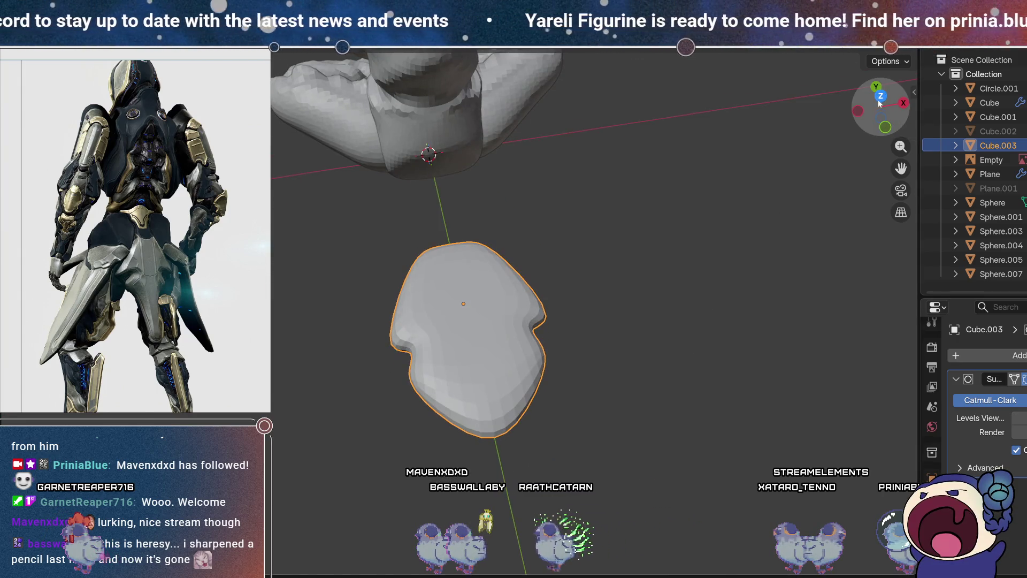
# Step: From top view in Edit Mode, add a vertical edge loop near the right side of the shape
pyautogui.click(880, 97)
pyautogui.scroll(2, 483, 247)
pyautogui.press('Tab')
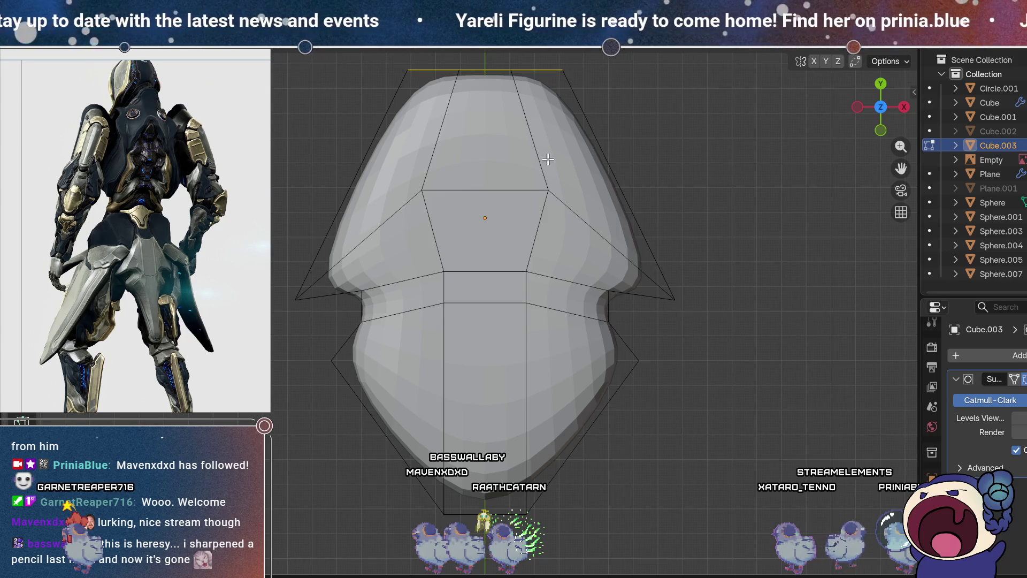
pyautogui.keyDown('shift'); pyautogui.moveTo(547, 159); pyautogui.dragTo(548, 233, button='middle'); pyautogui.keyUp('shift')
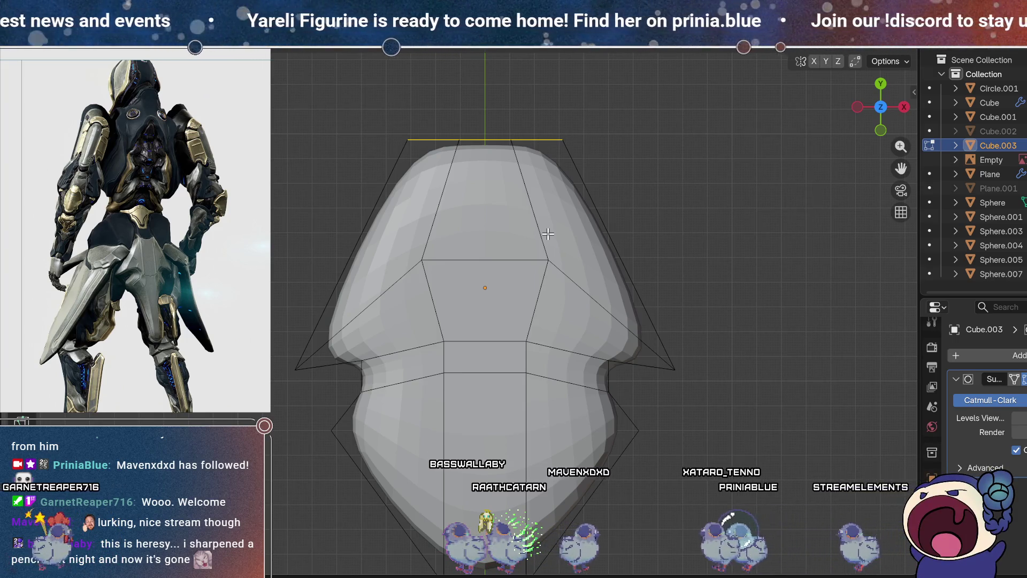
pyautogui.scroll(-1, 547, 233)
pyautogui.keyDown('shift'); pyautogui.moveTo(618, 324); pyautogui.dragTo(557, 248, button='middle'); pyautogui.keyUp('shift')
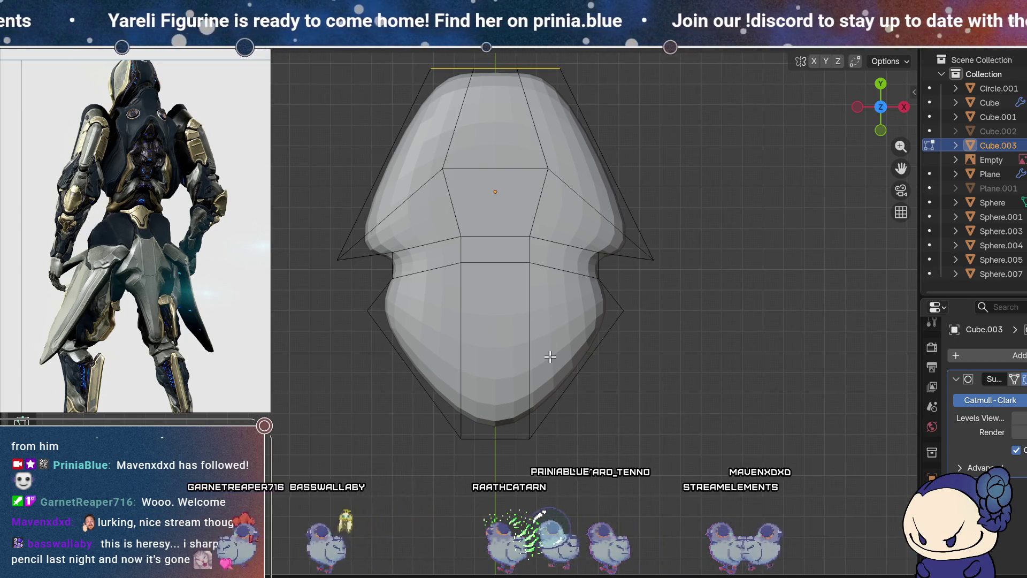
pyautogui.hotkey('ctrl', 'r')
pyautogui.click(566, 161)
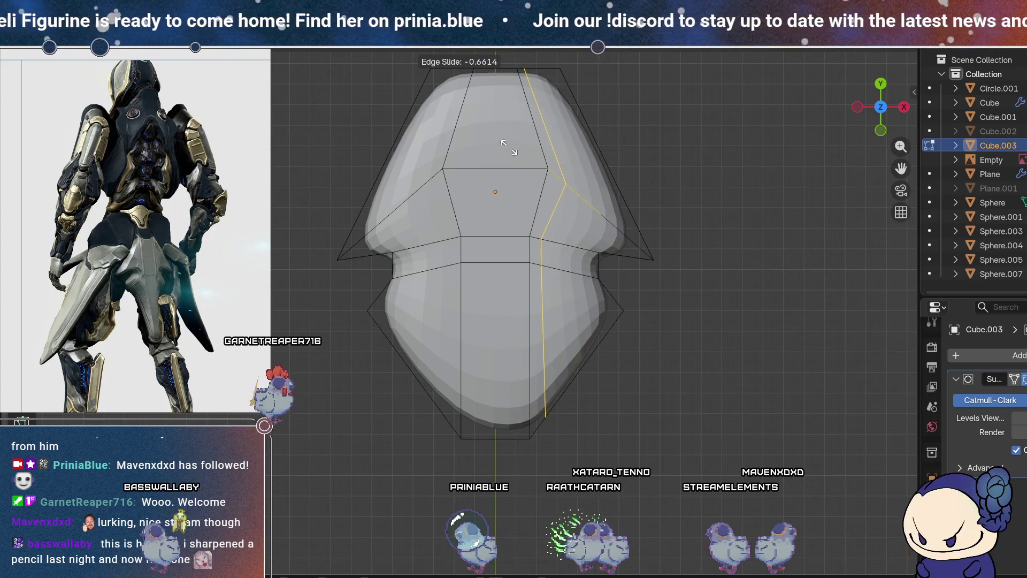
pyautogui.click(511, 147)
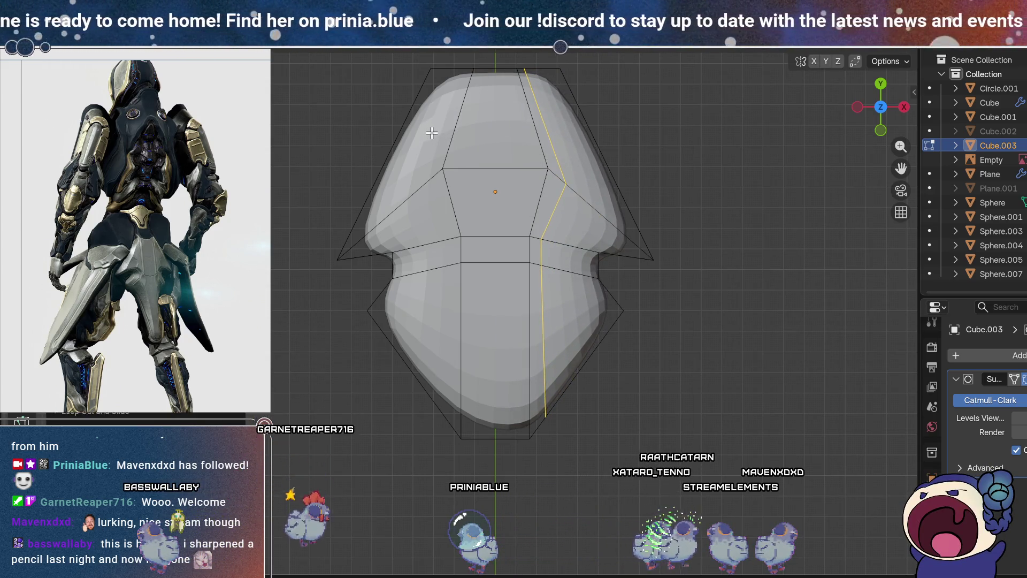
# Step: Add a matching edge loop near the left side and return to Object Mode
pyautogui.hotkey('ctrl', 'r')
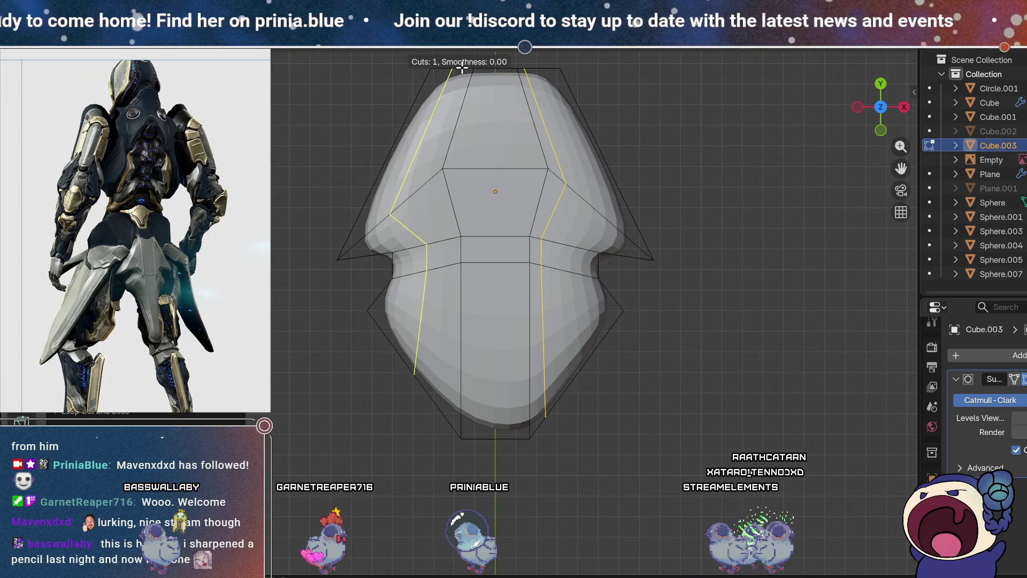
pyautogui.click(462, 69)
pyautogui.click(462, 69)
pyautogui.press('Tab')
pyautogui.moveTo(462, 69)
pyautogui.mouseDown(button='middle')
pyautogui.moveTo(487, 308)
pyautogui.moveTo(596, 262)
pyautogui.moveTo(484, 295)
pyautogui.mouseUp(button='middle')
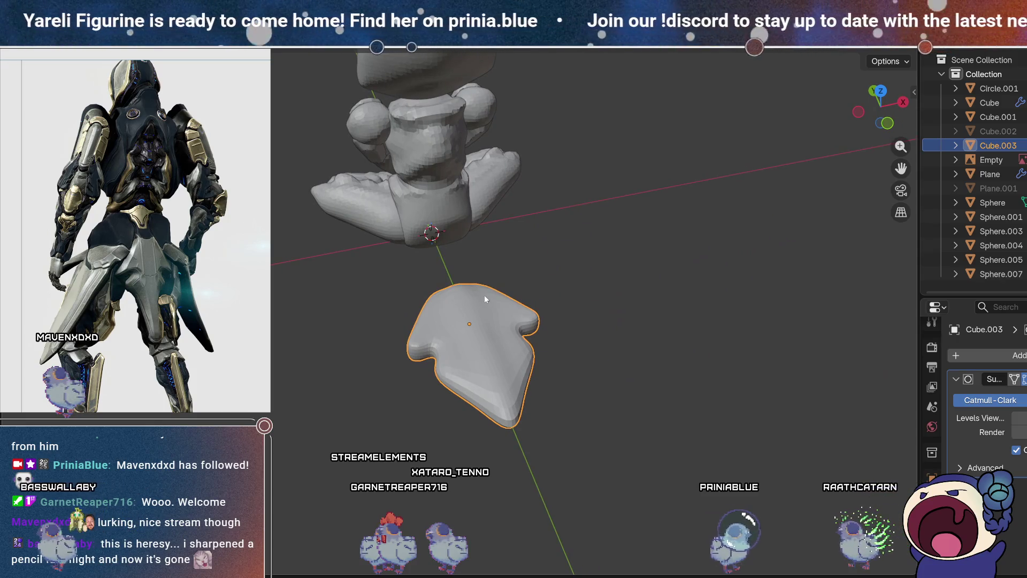
# Step: In side view, move the rounded shape upward beside the figurine
pyautogui.moveTo(484, 294)
pyautogui.mouseDown(button='middle')
pyautogui.moveTo(574, 245)
pyautogui.moveTo(481, 243)
pyautogui.moveTo(556, 308)
pyautogui.moveTo(630, 397)
pyautogui.moveTo(640, 369)
pyautogui.mouseUp(button='middle')
pyautogui.click(443, 273)
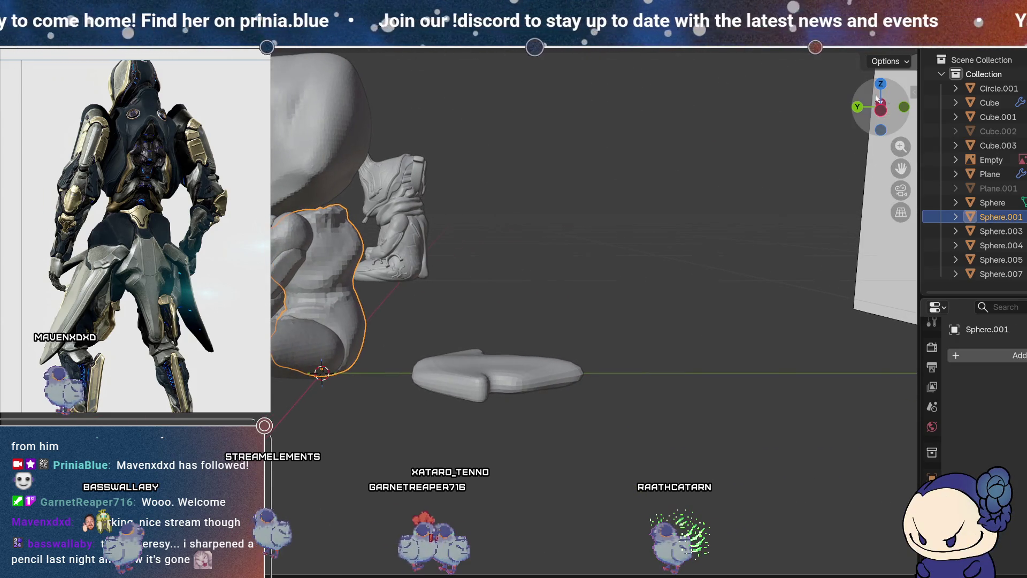
pyautogui.click(880, 109)
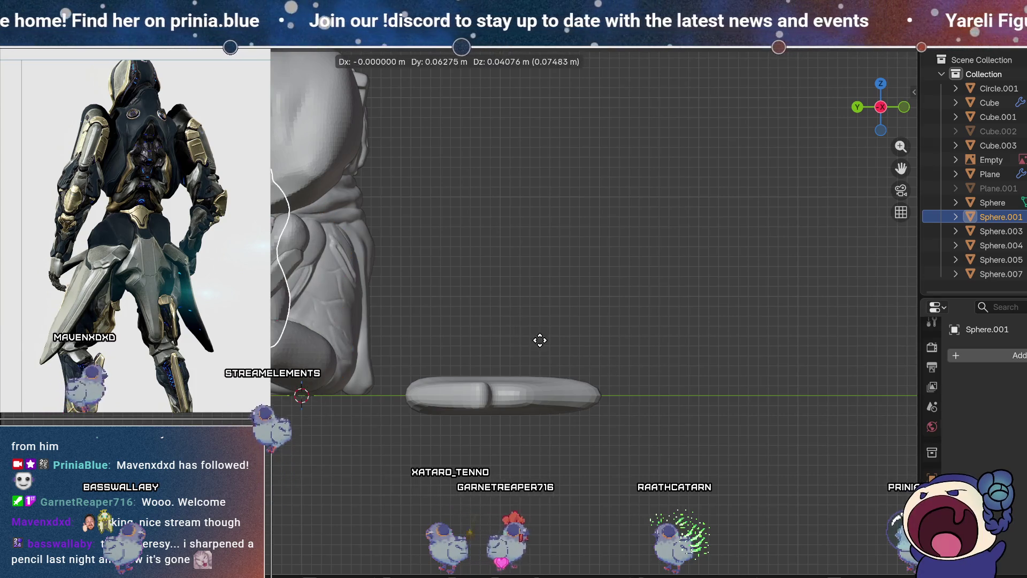
pyautogui.click(491, 405)
pyautogui.press('g')
pyautogui.click(448, 352)
pyautogui.moveTo(447, 353)
pyautogui.mouseDown(button='middle')
pyautogui.moveTo(595, 366)
pyautogui.moveTo(336, 436)
pyautogui.moveTo(384, 373)
pyautogui.moveTo(444, 491)
pyautogui.moveTo(519, 440)
pyautogui.moveTo(514, 498)
pyautogui.moveTo(500, 452)
pyautogui.mouseUp(button='middle')
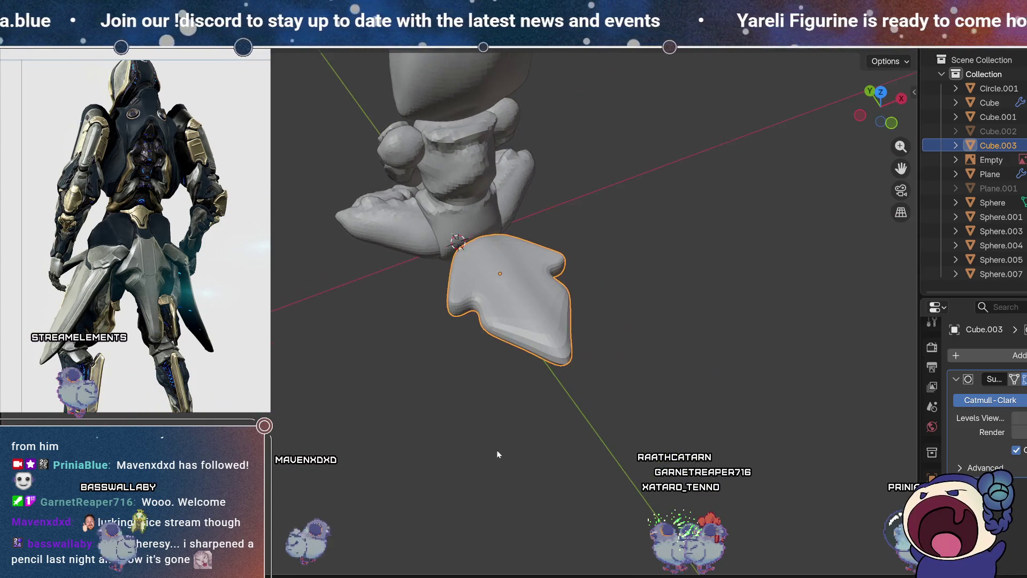
# Step: Scale all of the shape's geometry to about 0.68, then orbit to compare the figurine with the reference image
pyautogui.press('Tab')
pyautogui.press('a')
pyautogui.press('s')
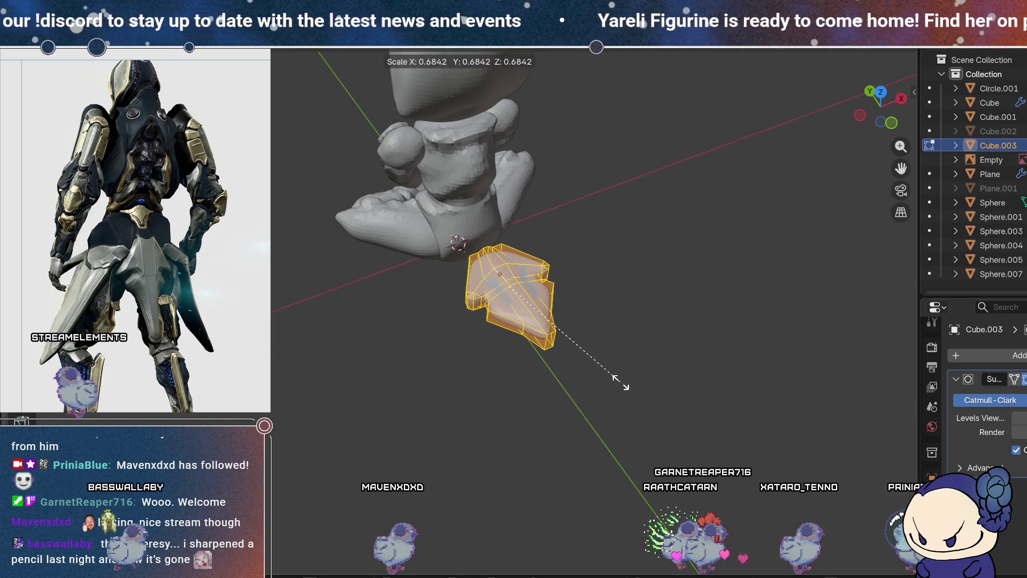
pyautogui.click(618, 380)
pyautogui.press('Tab')
pyautogui.moveTo(620, 377)
pyautogui.mouseDown(button='middle')
pyautogui.moveTo(564, 256)
pyautogui.moveTo(596, 330)
pyautogui.moveTo(635, 333)
pyautogui.moveTo(556, 367)
pyautogui.moveTo(558, 337)
pyautogui.mouseUp(button='middle')
pyautogui.moveTo(442, 323)
pyautogui.mouseDown(button='middle')
pyautogui.moveTo(444, 366)
pyautogui.moveTo(533, 267)
pyautogui.moveTo(561, 257)
pyautogui.moveTo(496, 255)
pyautogui.moveTo(409, 343)
pyautogui.mouseUp(button='middle')
pyautogui.keyDown('shift'); pyautogui.moveTo(553, 224); pyautogui.dragTo(578, 268, button='middle'); pyautogui.keyUp('shift')
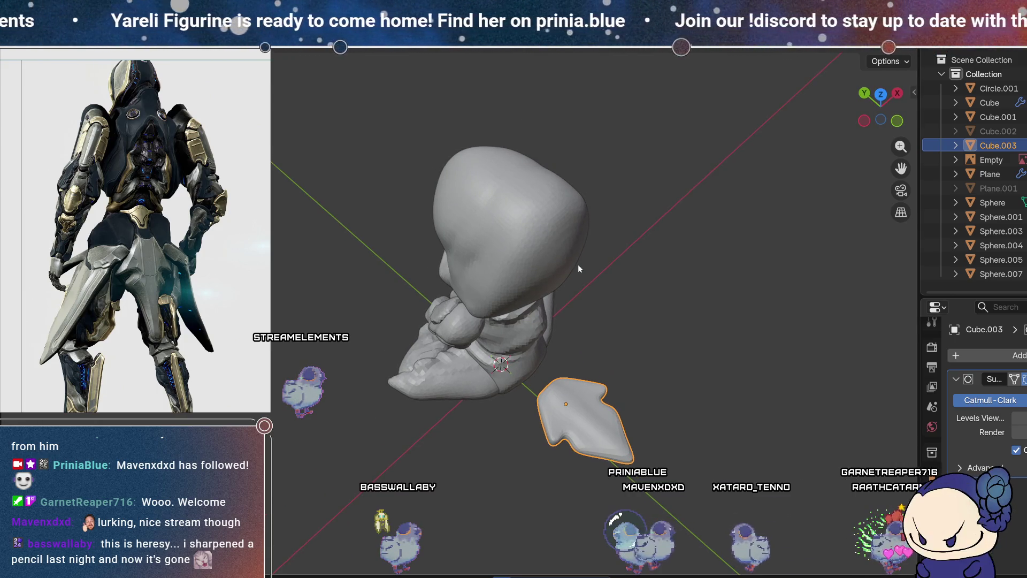
pyautogui.moveTo(578, 268)
pyautogui.mouseDown(button='middle')
pyautogui.moveTo(617, 284)
pyautogui.moveTo(576, 292)
pyautogui.mouseUp(button='middle')
pyautogui.moveTo(635, 258); pyautogui.dragTo(515, 197, button='middle')
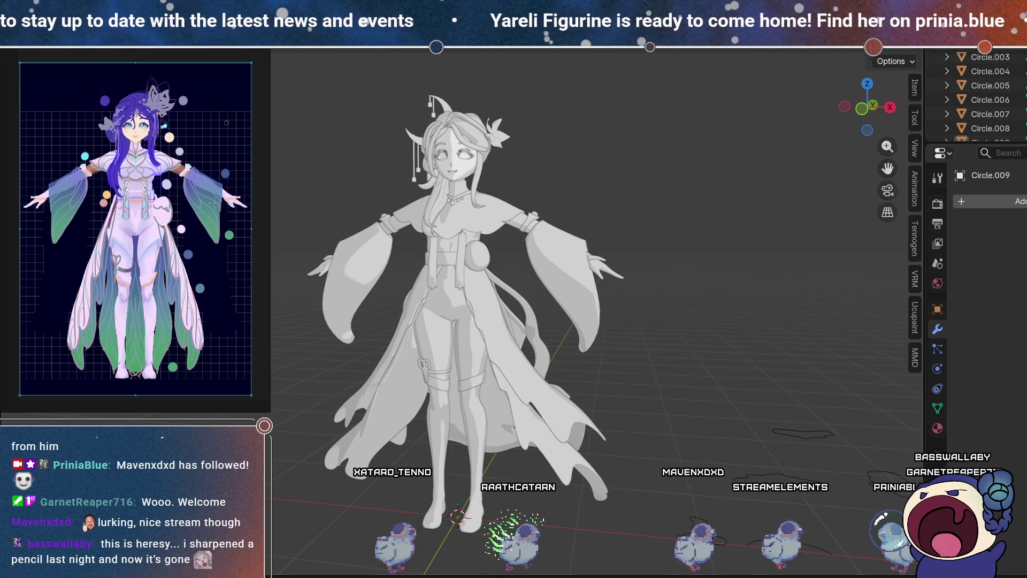
# Step: Orbit to a frontal view and select the character's face mesh
pyautogui.moveTo(521, 297); pyautogui.dragTo(705, 296, button='middle')
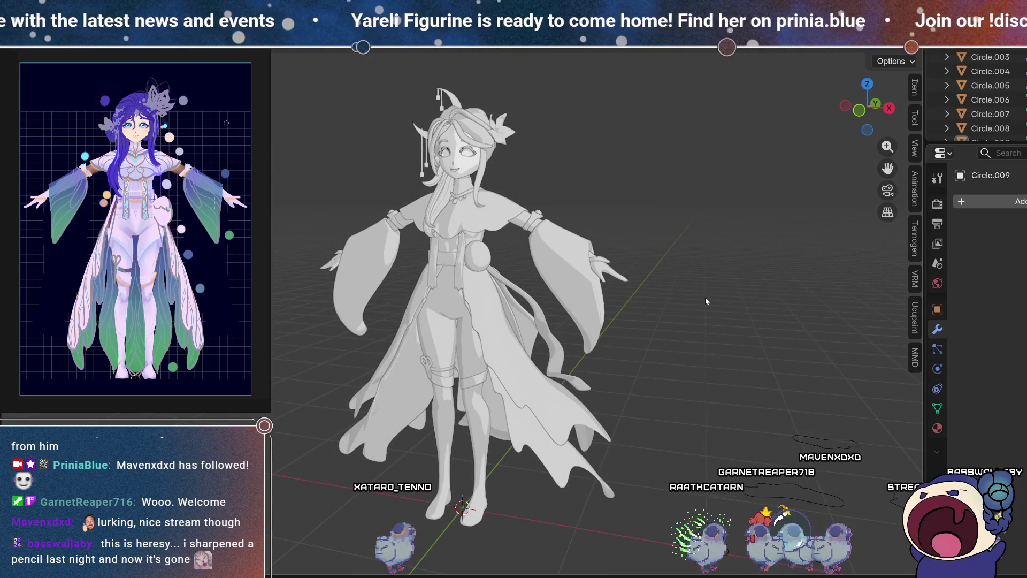
pyautogui.moveTo(705, 298)
pyautogui.mouseDown(button='middle')
pyautogui.moveTo(761, 275)
pyautogui.moveTo(689, 276)
pyautogui.mouseUp(button='middle')
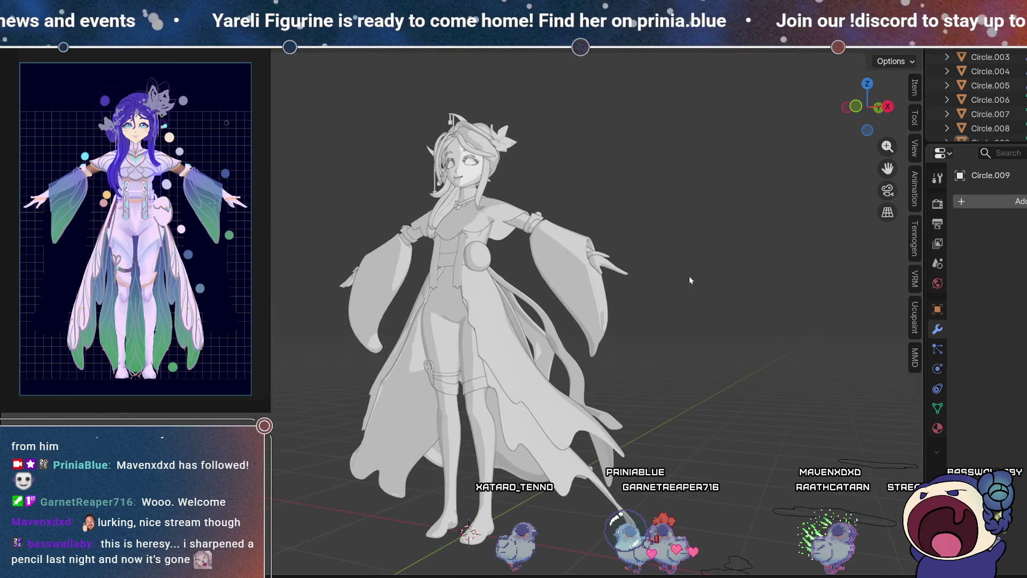
pyautogui.click(446, 314)
pyautogui.moveTo(589, 326); pyautogui.dragTo(442, 212, button='middle')
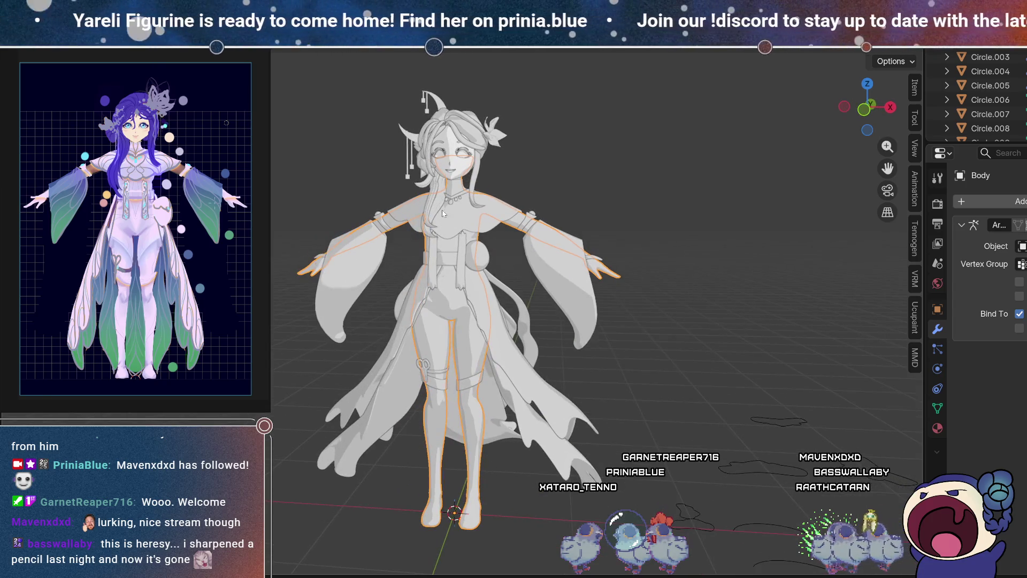
pyautogui.click(460, 168)
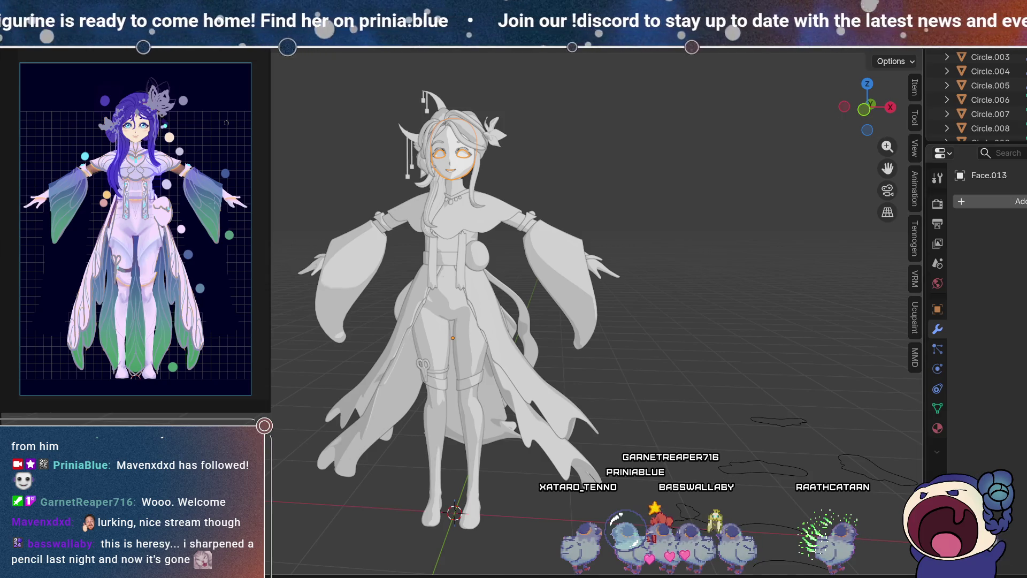
# Step: Switch the viewport shading lighting from MatCap to Studio
pyautogui.click(909, 41)
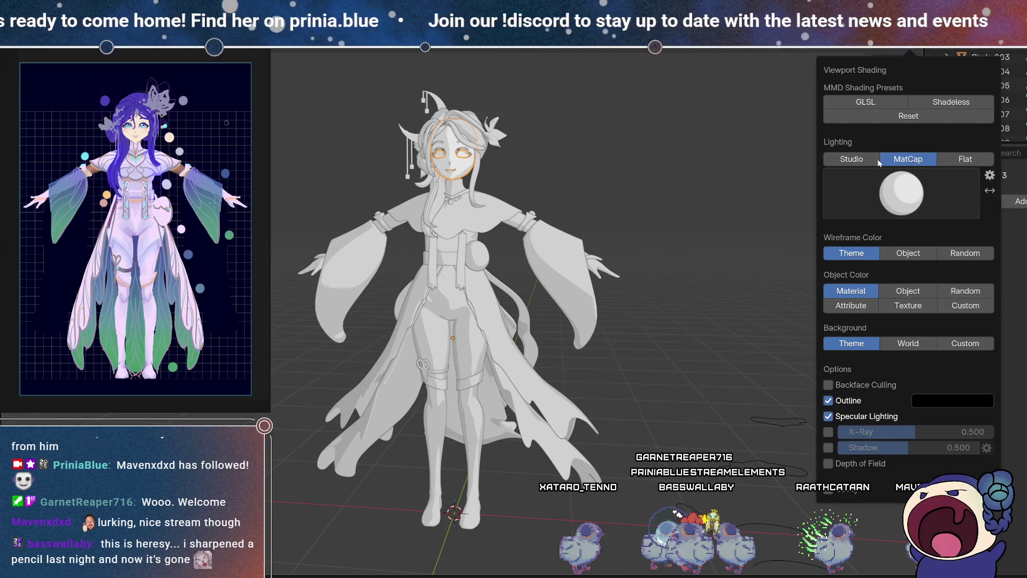
pyautogui.click(867, 160)
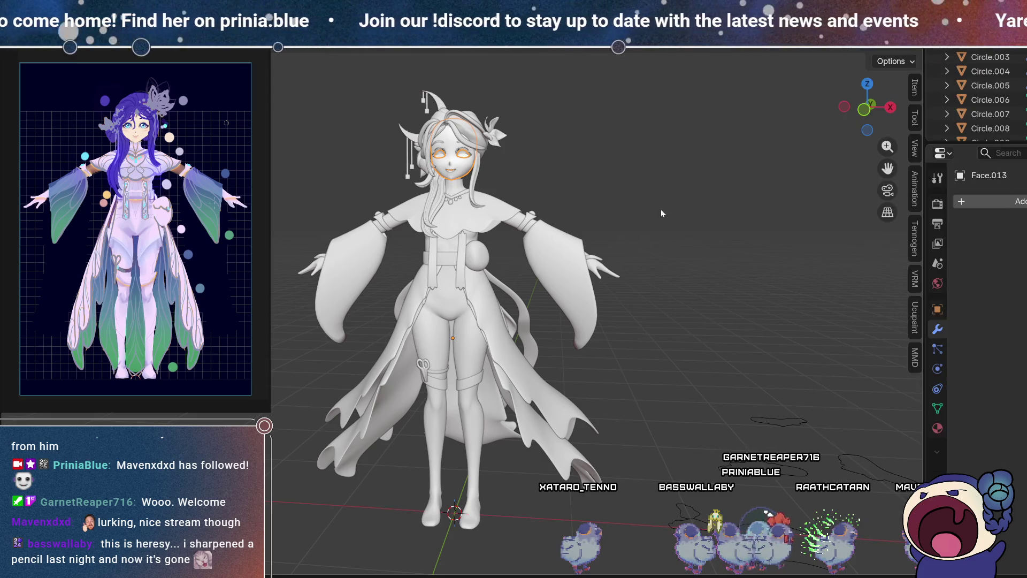
pyautogui.click(897, 62)
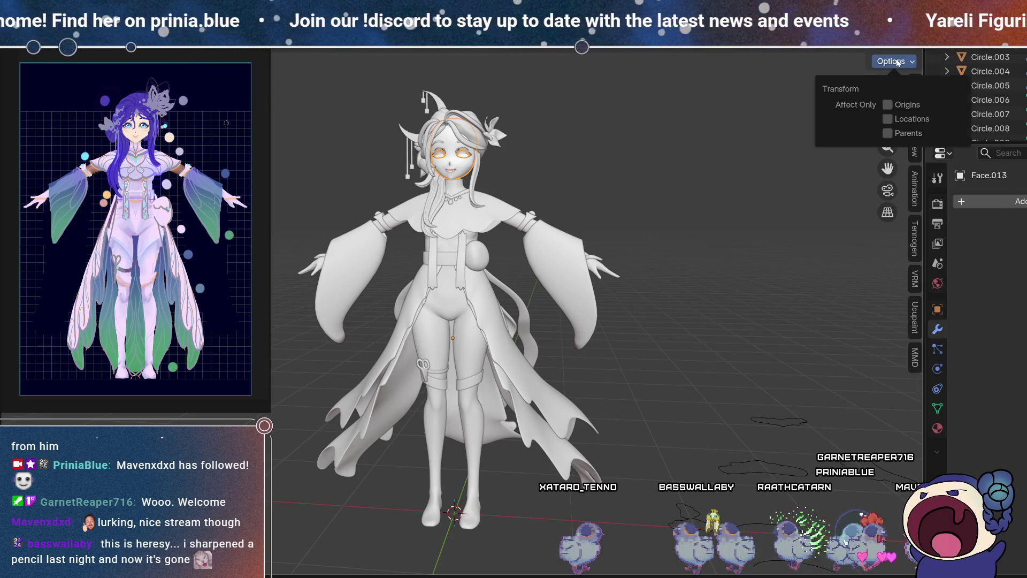
pyautogui.click(911, 42)
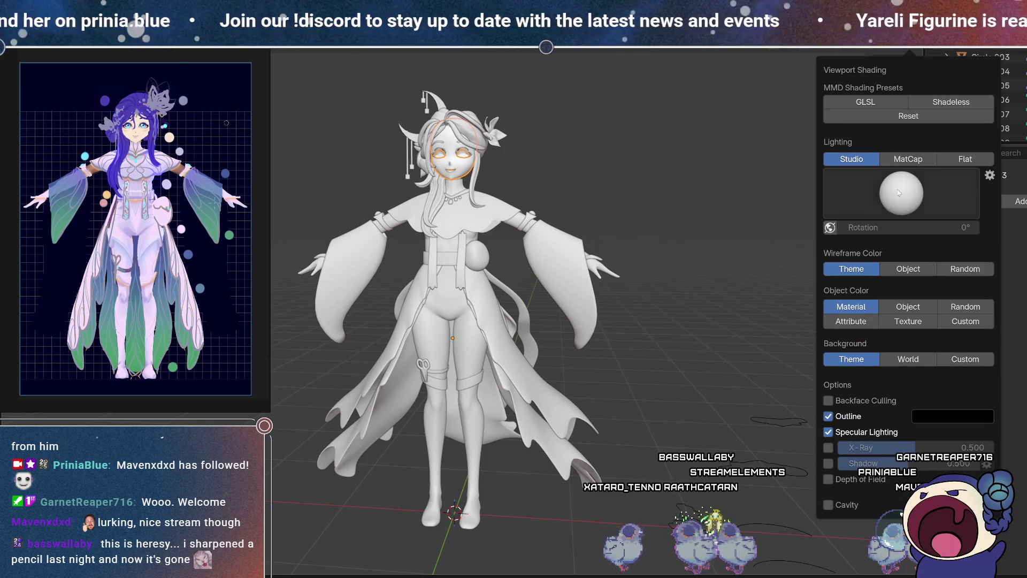
pyautogui.click(895, 196)
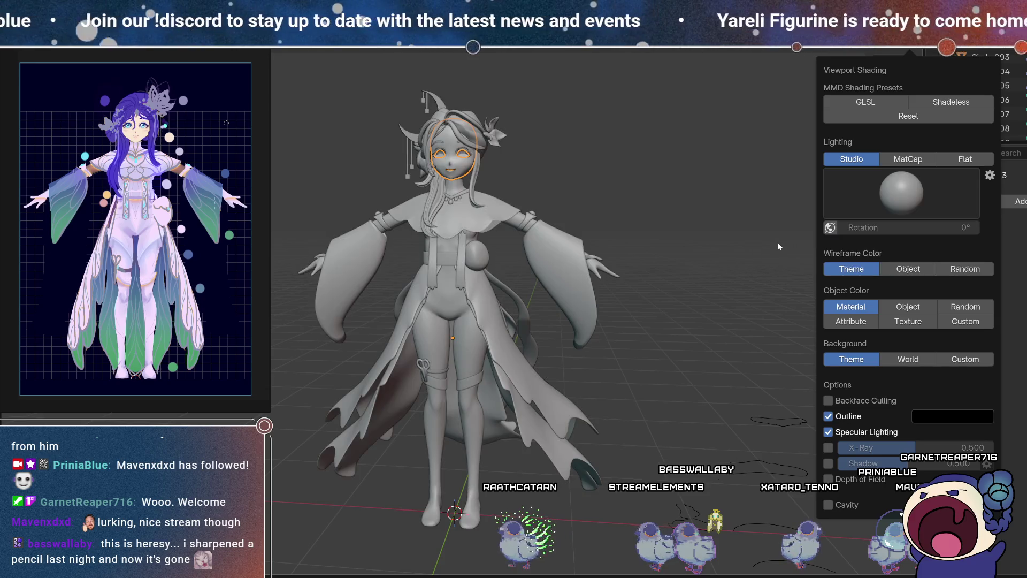
pyautogui.click(778, 241)
pyautogui.moveTo(728, 262); pyautogui.dragTo(894, 53, button='middle')
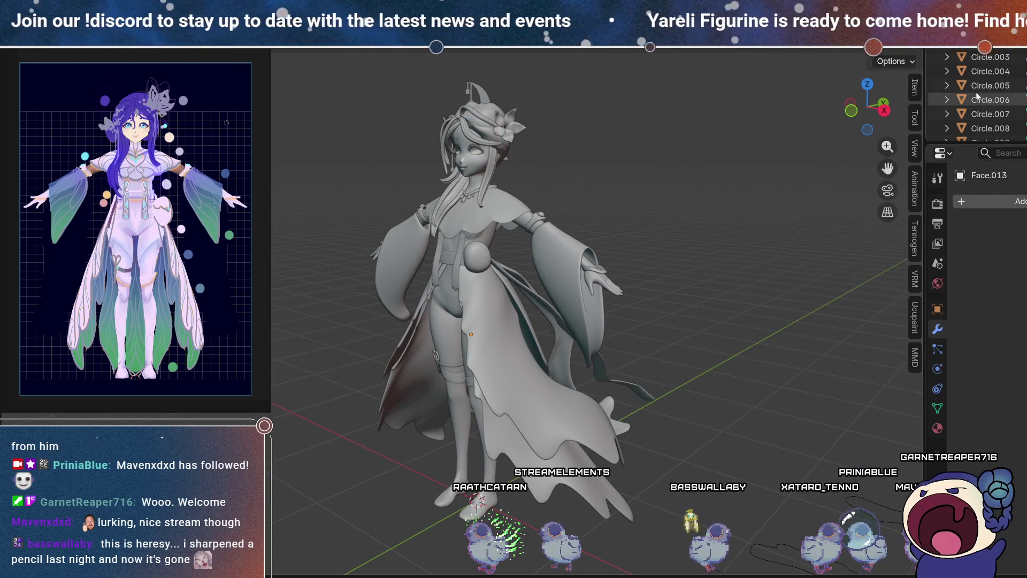
pyautogui.click(911, 51)
pyautogui.click(911, 187)
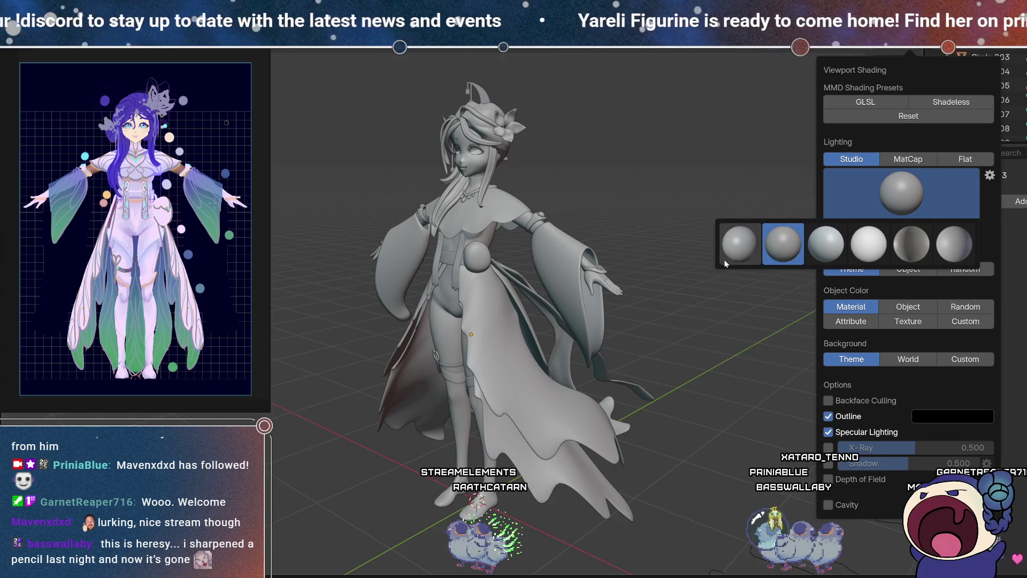
pyautogui.click(733, 248)
pyautogui.press('KP_1')
pyautogui.moveTo(627, 264); pyautogui.dragTo(607, 269, button='middle')
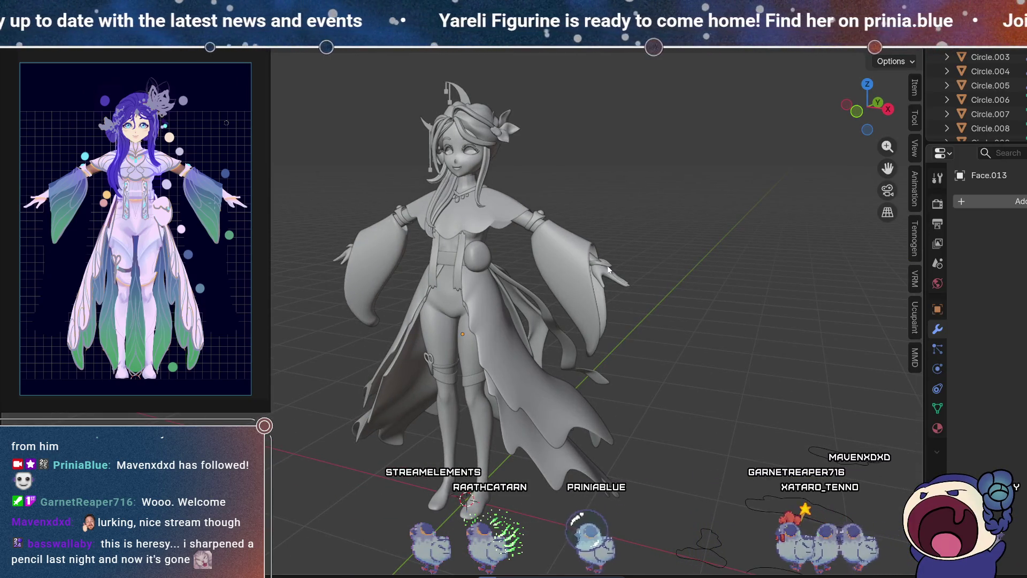
# Step: Select the long skirt panel Plane.011 and enter Edit Mode on its mesh
pyautogui.moveTo(571, 254)
pyautogui.mouseDown(button='middle')
pyautogui.moveTo(491, 168)
pyautogui.moveTo(392, 217)
pyautogui.moveTo(585, 203)
pyautogui.moveTo(706, 216)
pyautogui.moveTo(330, 301)
pyautogui.moveTo(495, 360)
pyautogui.mouseUp(button='middle')
pyautogui.scroll(3, 495, 361)
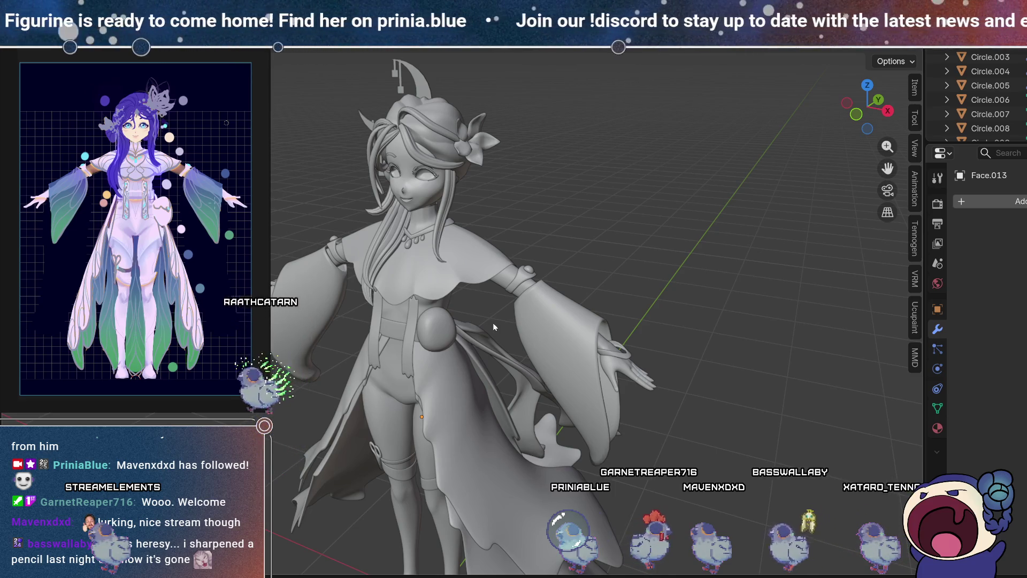
pyautogui.click(489, 438)
pyautogui.moveTo(440, 406)
pyautogui.keyDown('shift'); pyautogui.mouseDown(button='middle')
pyautogui.moveTo(532, 298)
pyautogui.moveTo(524, 333)
pyautogui.moveTo(582, 330)
pyautogui.moveTo(593, 404)
pyautogui.moveTo(504, 432)
pyautogui.moveTo(568, 431)
pyautogui.mouseUp(button='middle'); pyautogui.keyUp('shift')
pyautogui.press('Tab')
pyautogui.press('Tab')
pyautogui.moveTo(493, 370)
pyautogui.mouseDown(button='middle')
pyautogui.moveTo(452, 267)
pyautogui.moveTo(495, 338)
pyautogui.mouseUp(button='middle')
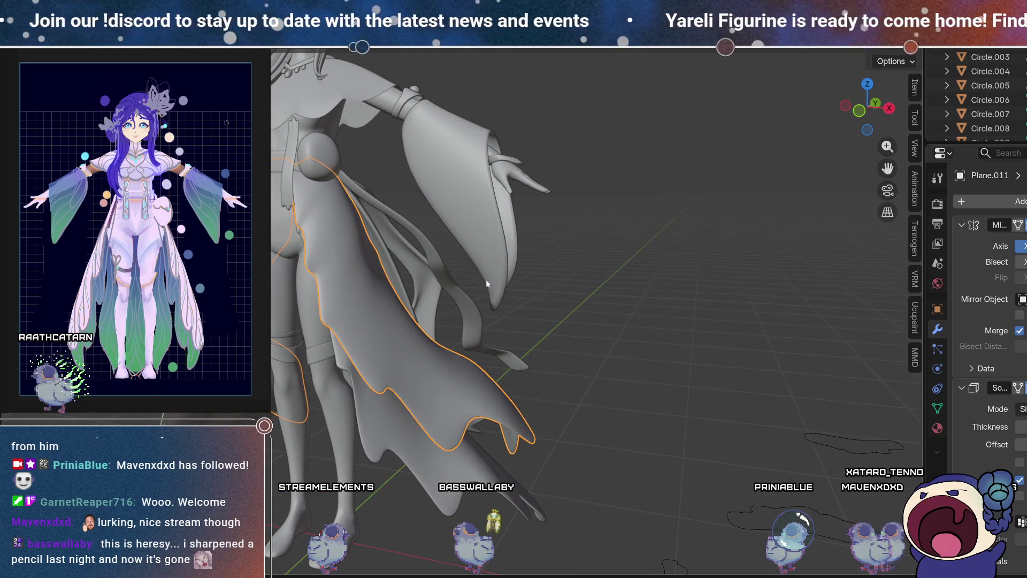
pyautogui.scroll(-4, 395, 150)
# Step: Orbit around the figure to check it from front, side and above
pyautogui.moveTo(329, 190)
pyautogui.mouseDown(button='middle')
pyautogui.moveTo(566, 344)
pyautogui.moveTo(438, 328)
pyautogui.moveTo(450, 347)
pyautogui.mouseUp(button='middle')
pyautogui.scroll(3, 473, 304)
pyautogui.moveTo(472, 305)
pyautogui.mouseDown(button='middle')
pyautogui.moveTo(579, 322)
pyautogui.moveTo(433, 315)
pyautogui.moveTo(499, 291)
pyautogui.moveTo(520, 313)
pyautogui.moveTo(642, 329)
pyautogui.moveTo(568, 316)
pyautogui.moveTo(589, 310)
pyautogui.mouseUp(button='middle')
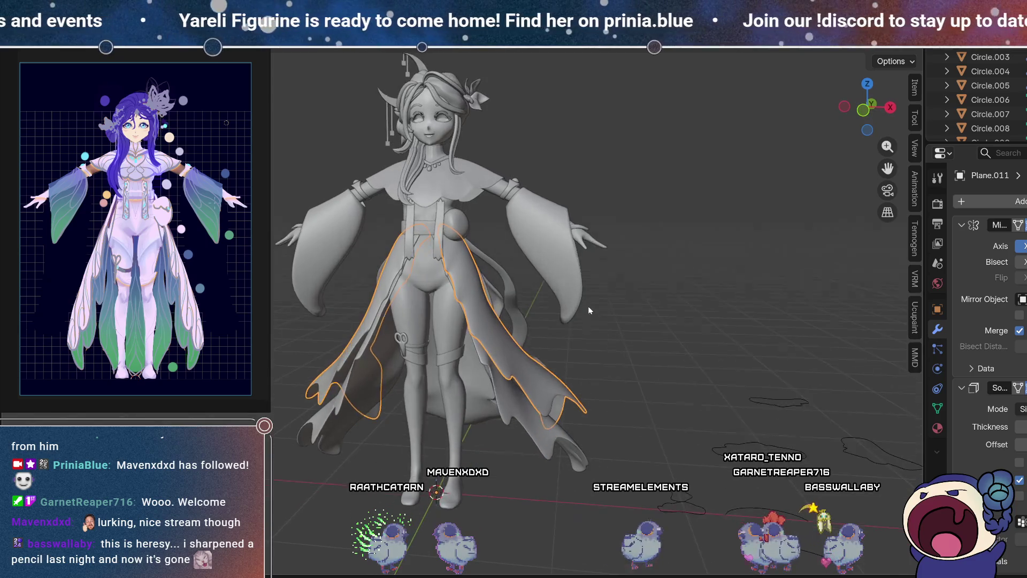
pyautogui.moveTo(569, 202)
pyautogui.mouseDown(button='middle')
pyautogui.moveTo(550, 263)
pyautogui.moveTo(462, 248)
pyautogui.moveTo(527, 242)
pyautogui.moveTo(561, 260)
pyautogui.moveTo(555, 295)
pyautogui.moveTo(511, 343)
pyautogui.mouseUp(button='middle')
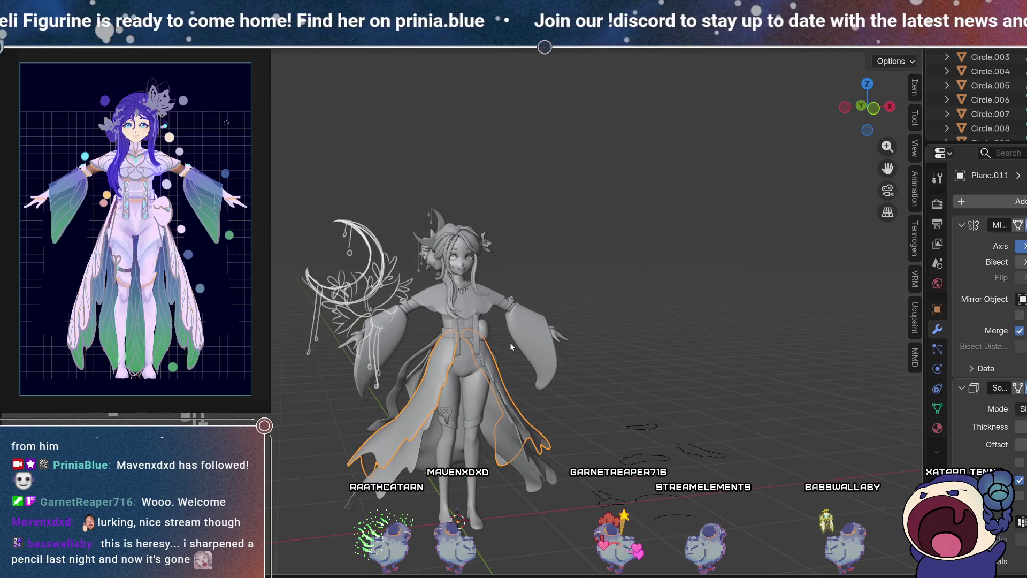
pyautogui.scroll(5, 511, 347)
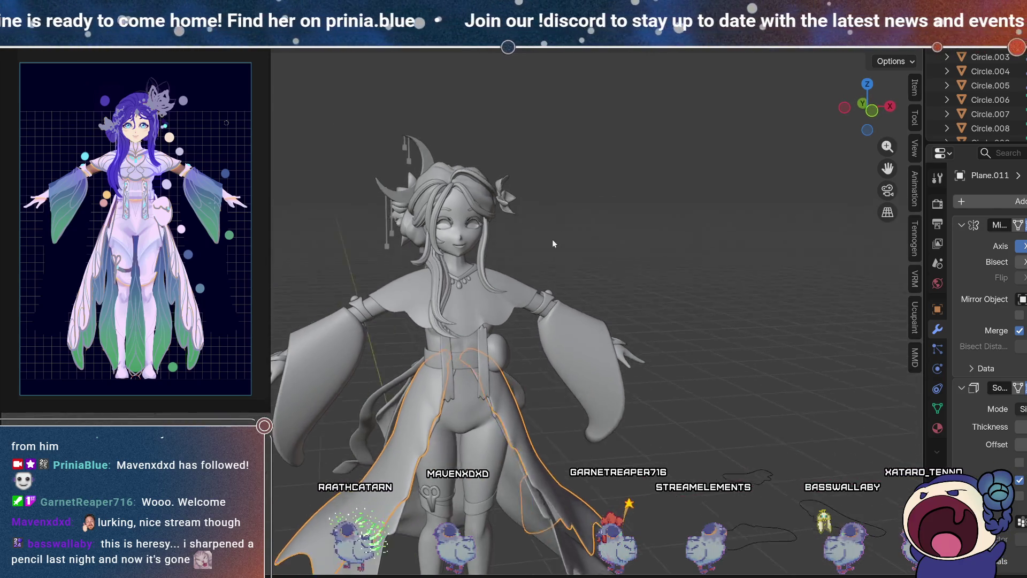
pyautogui.moveTo(552, 240); pyautogui.dragTo(533, 245, button='middle')
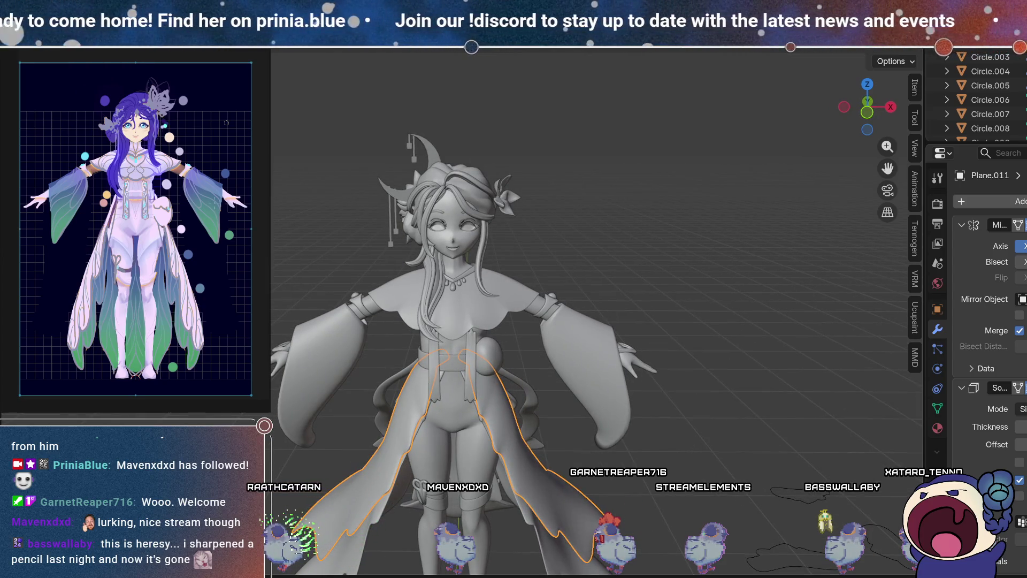
pyautogui.scroll(3, 153, 201)
pyautogui.scroll(2, 153, 201)
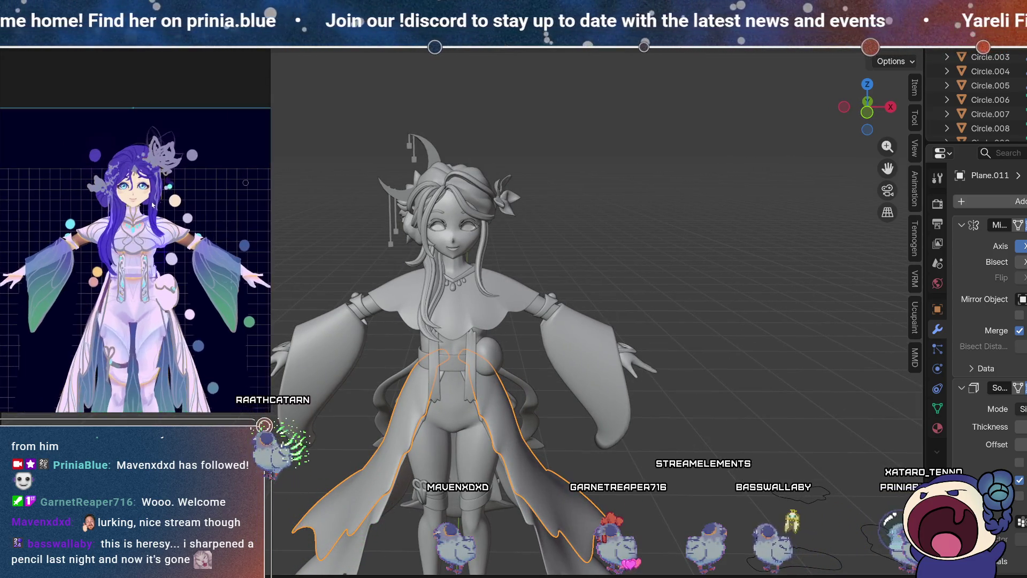
pyautogui.scroll(2, 153, 202)
pyautogui.scroll(-3, 153, 201)
pyautogui.scroll(-2, 164, 217)
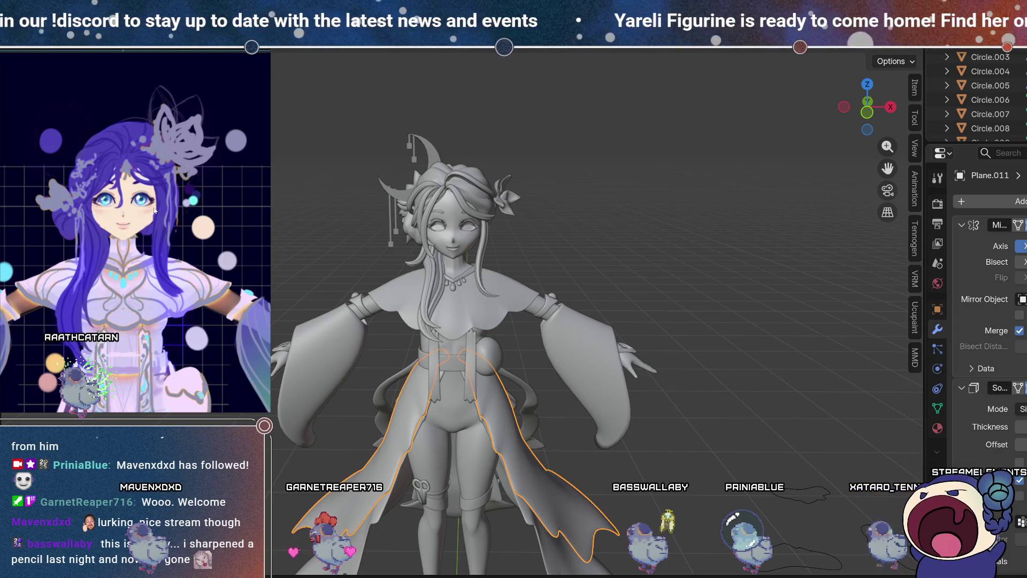
pyautogui.scroll(-3, 154, 212)
# Step: Reframe the reference art, compare from three-quarter views, then select Circle.009 instead of the skirt
pyautogui.moveTo(148, 269); pyautogui.dragTo(148, 189)
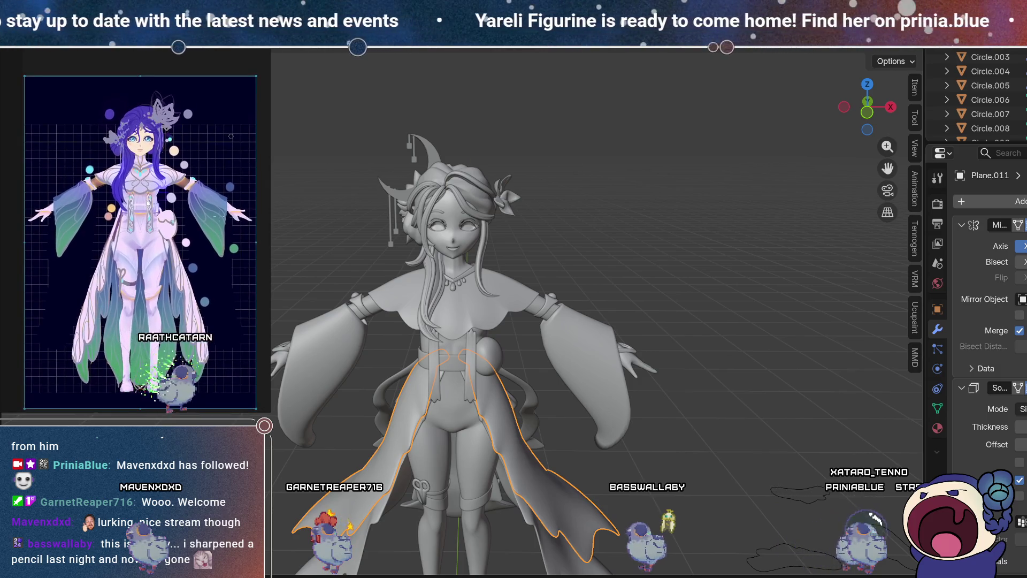
pyautogui.scroll(1, 149, 191)
pyautogui.scroll(-1, 148, 191)
pyautogui.moveTo(148, 192); pyautogui.dragTo(146, 200)
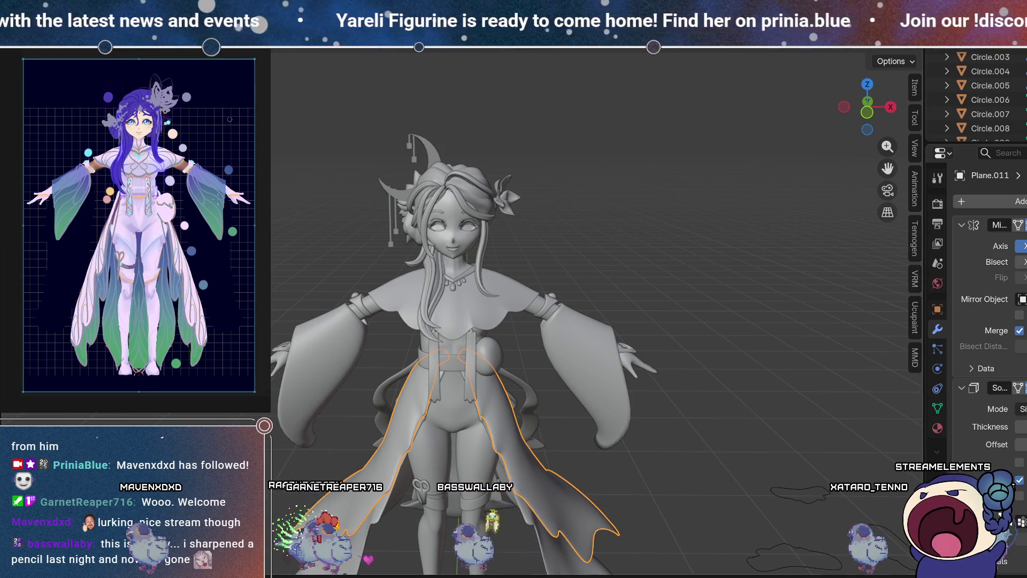
pyautogui.moveTo(562, 241)
pyautogui.mouseDown(button='middle')
pyautogui.moveTo(501, 211)
pyautogui.moveTo(679, 261)
pyautogui.moveTo(781, 249)
pyautogui.moveTo(660, 262)
pyautogui.moveTo(630, 229)
pyautogui.moveTo(637, 182)
pyautogui.moveTo(705, 284)
pyautogui.moveTo(744, 271)
pyautogui.moveTo(709, 238)
pyautogui.moveTo(332, 241)
pyautogui.moveTo(327, 259)
pyautogui.moveTo(388, 274)
pyautogui.moveTo(592, 223)
pyautogui.moveTo(671, 270)
pyautogui.moveTo(695, 243)
pyautogui.moveTo(557, 212)
pyautogui.mouseUp(button='middle')
pyautogui.scroll(3, 463, 218)
pyautogui.moveTo(539, 169)
pyautogui.mouseDown(button='middle')
pyautogui.moveTo(650, 292)
pyautogui.moveTo(578, 266)
pyautogui.moveTo(591, 267)
pyautogui.moveTo(548, 285)
pyautogui.mouseUp(button='middle')
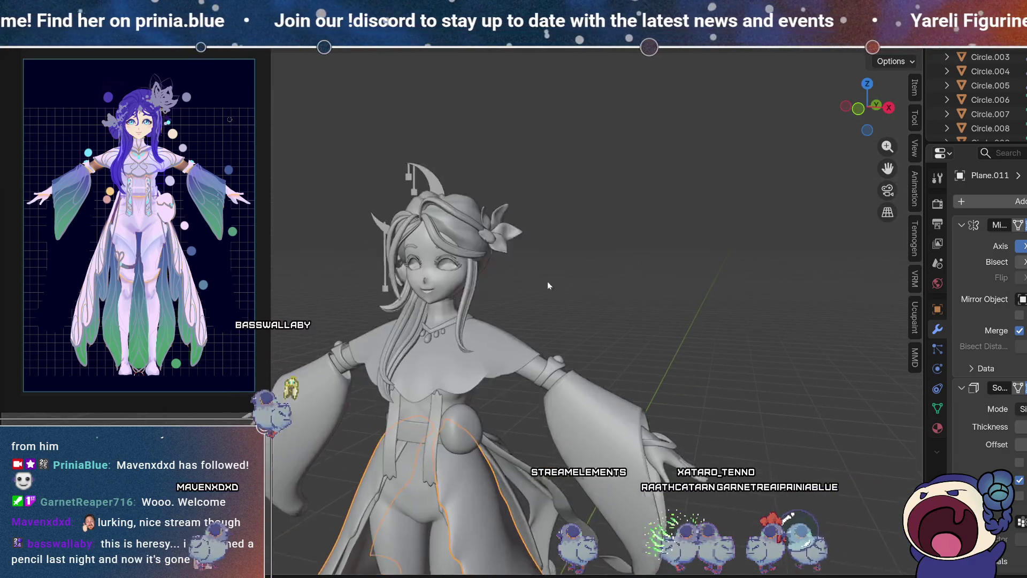
pyautogui.scroll(-4, 548, 285)
pyautogui.scroll(-2, 544, 249)
pyautogui.scroll(3, 397, 454)
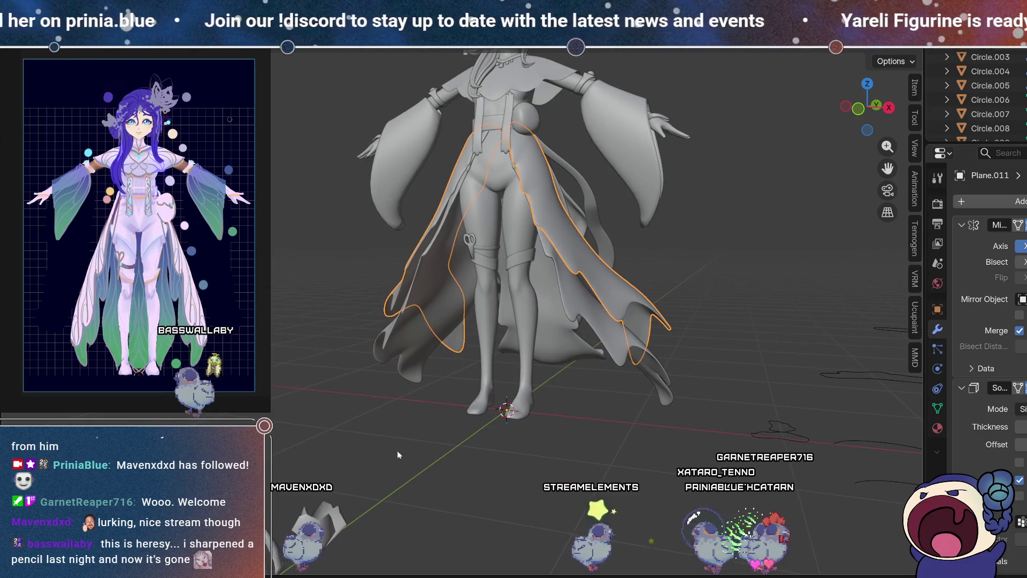
pyautogui.click(578, 321)
# Step: In Right ortho view framed on the head, begin shrinking the heart ornament Circle.016 to about 0.4
pyautogui.moveTo(578, 321); pyautogui.dragTo(636, 344, button='middle')
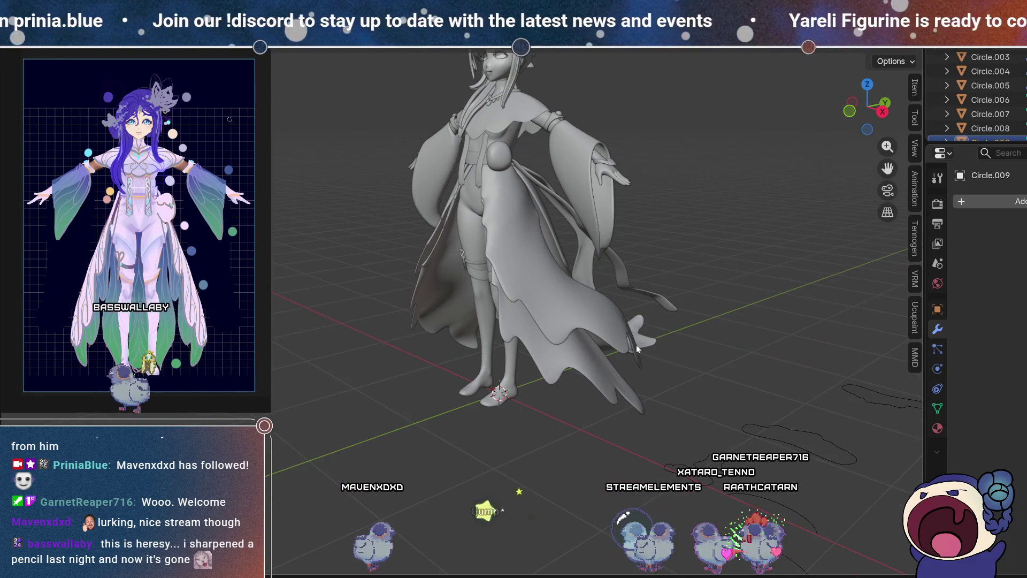
pyautogui.click(885, 112)
pyautogui.scroll(-2, 315, 421)
pyautogui.scroll(-1, 318, 430)
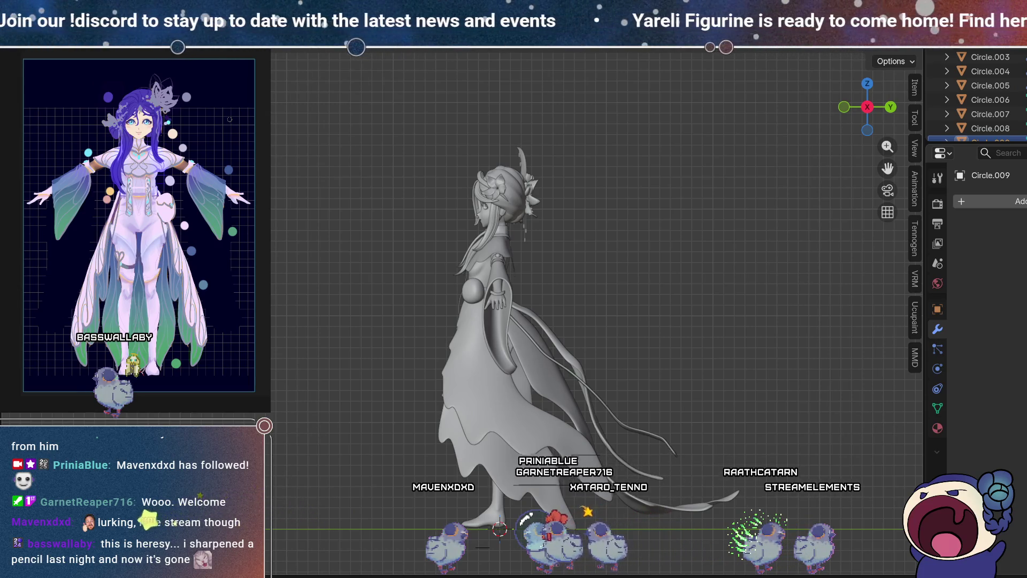
pyautogui.scroll(3, 597, 203)
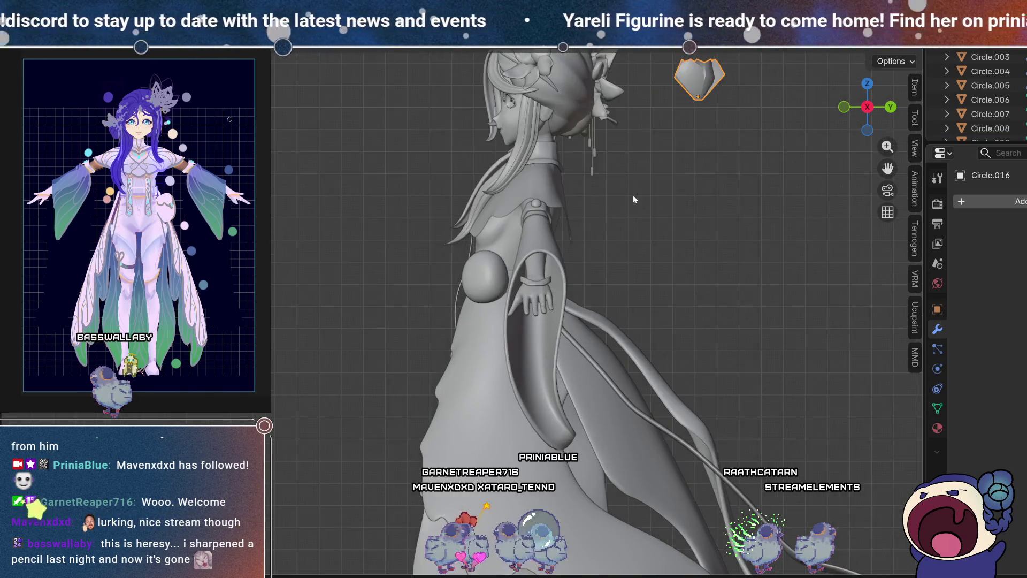
pyautogui.scroll(2, 665, 150)
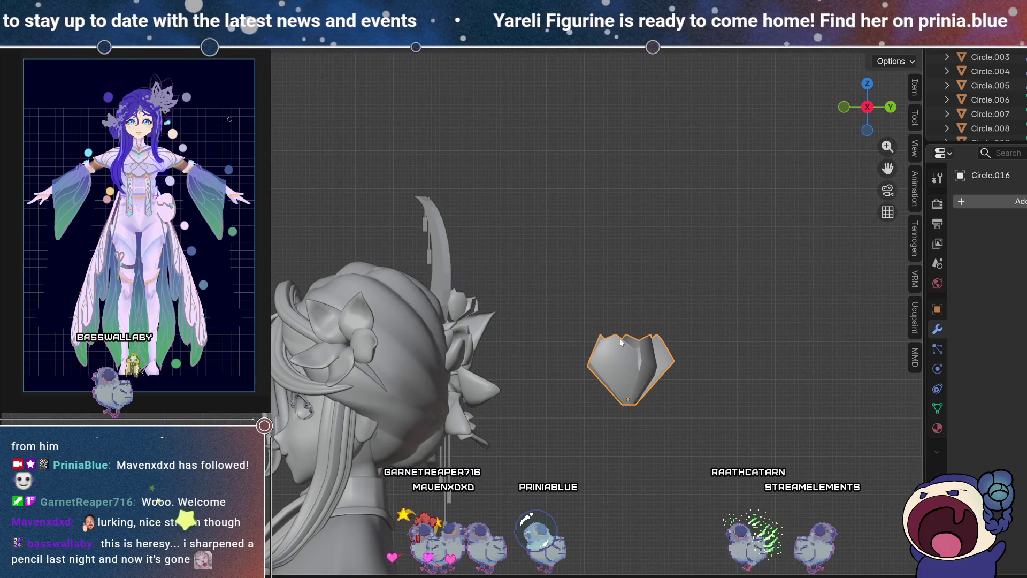
pyautogui.keyDown('shift'); pyautogui.moveTo(515, 365); pyautogui.dragTo(551, 257, button='middle'); pyautogui.keyUp('shift')
pyautogui.press('Tab')
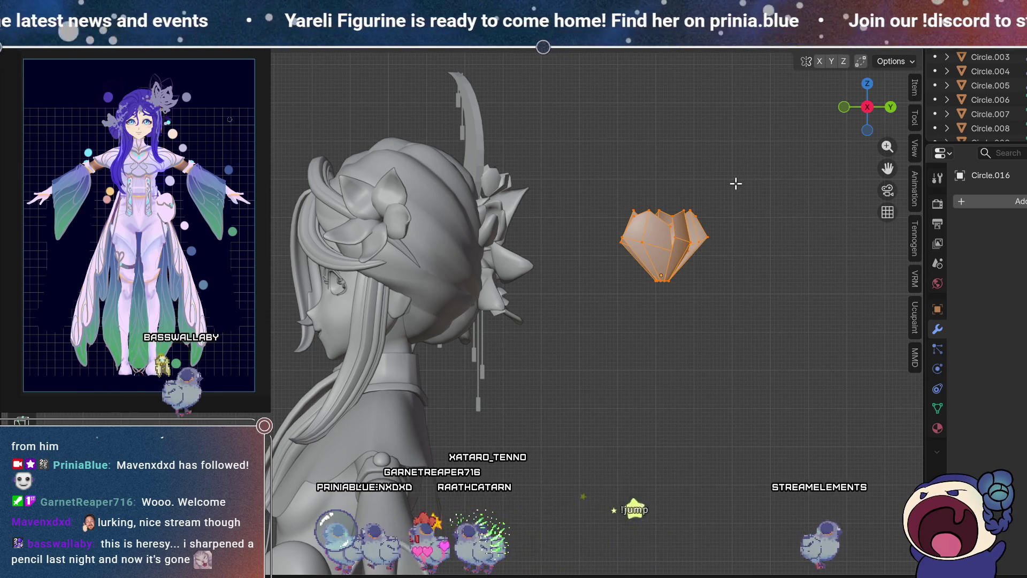
# Step: Confirm the heart ornament's smaller size and lower it into position
pyautogui.click(684, 219)
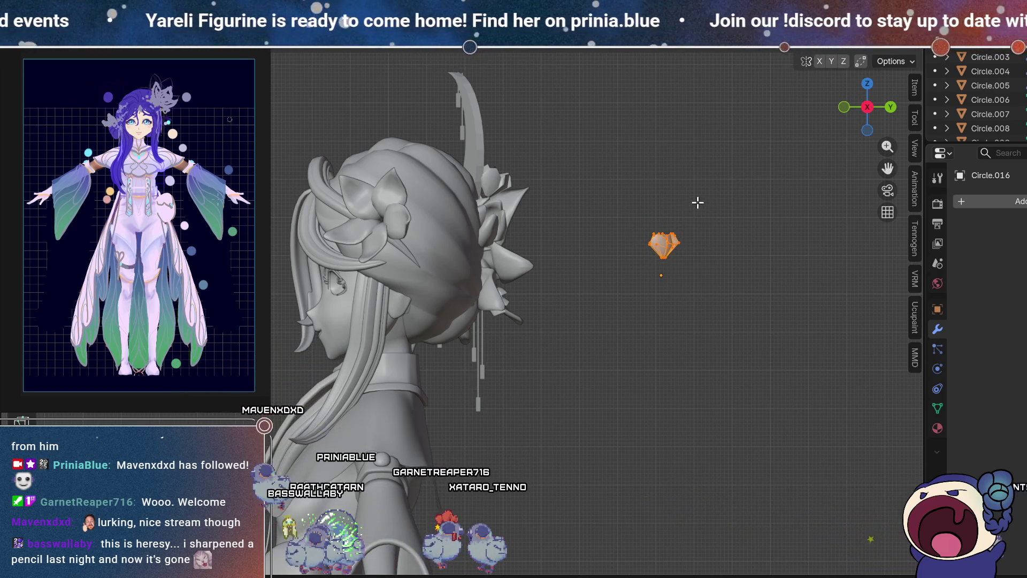
pyautogui.press('g')
pyautogui.click(695, 222)
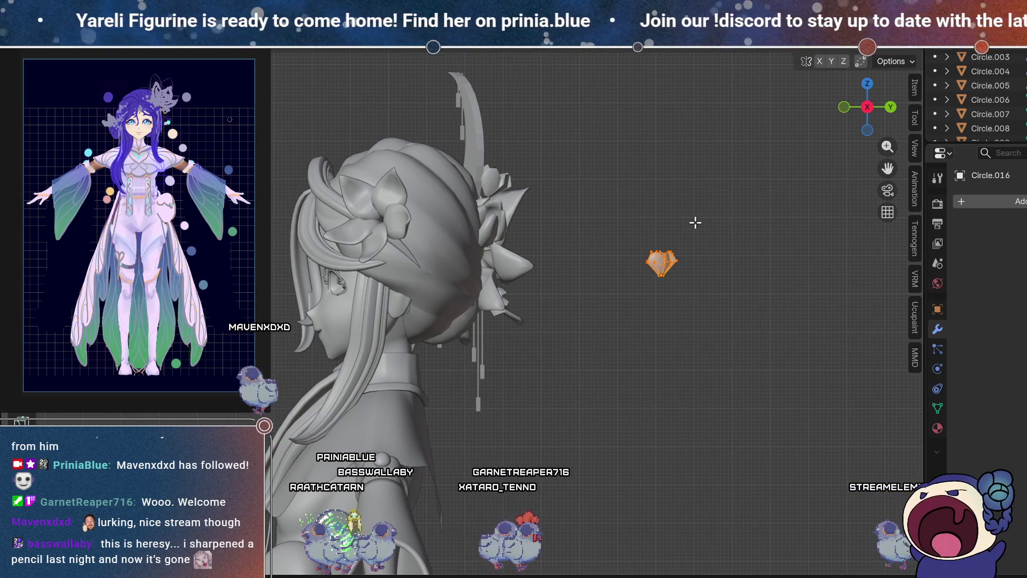
# Step: From a back three-quarter view, move the heart ornament onto the figure's hair bun
pyautogui.moveTo(644, 296)
pyautogui.mouseDown(button='middle')
pyautogui.moveTo(797, 248)
pyautogui.moveTo(747, 346)
pyautogui.moveTo(591, 305)
pyautogui.moveTo(604, 251)
pyautogui.moveTo(702, 251)
pyautogui.moveTo(879, 290)
pyautogui.moveTo(895, 253)
pyautogui.moveTo(733, 287)
pyautogui.moveTo(747, 284)
pyautogui.mouseUp(button='middle')
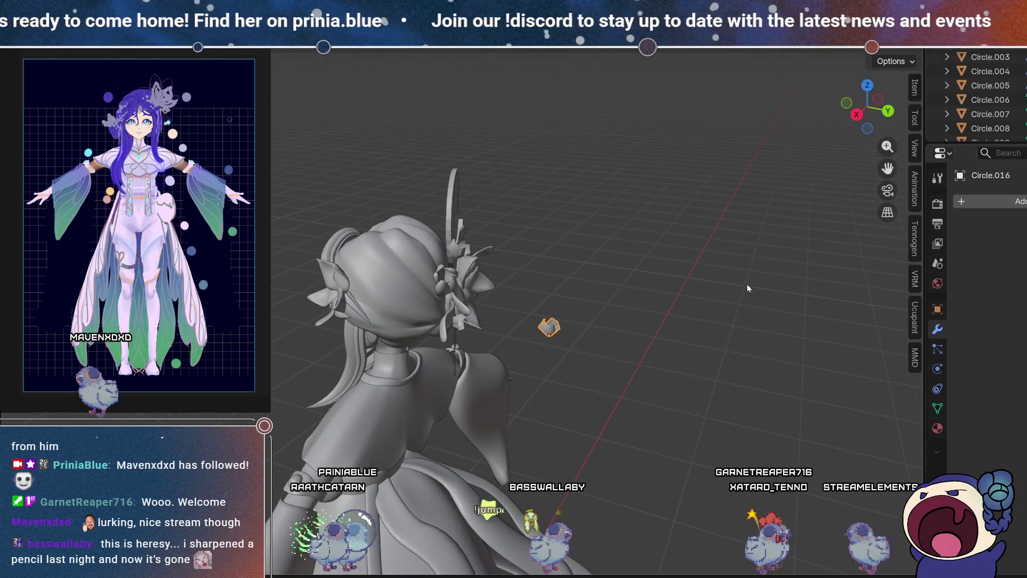
pyautogui.click(888, 111)
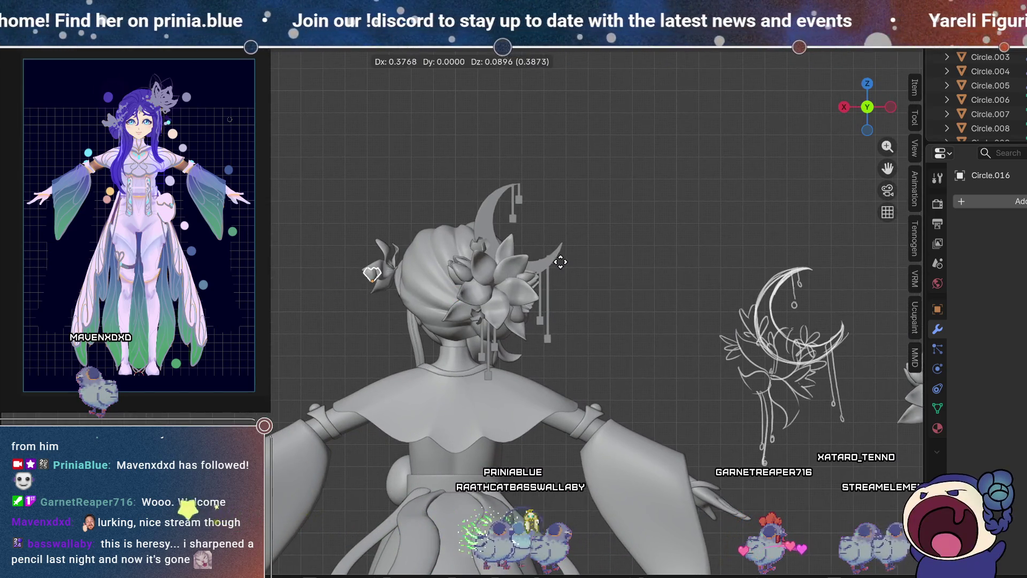
pyautogui.moveTo(643, 284)
pyautogui.mouseDown(button='middle')
pyautogui.moveTo(504, 256)
pyautogui.moveTo(617, 282)
pyautogui.moveTo(580, 283)
pyautogui.moveTo(562, 299)
pyautogui.moveTo(518, 294)
pyautogui.moveTo(512, 225)
pyautogui.mouseUp(button='middle')
pyautogui.press('g')
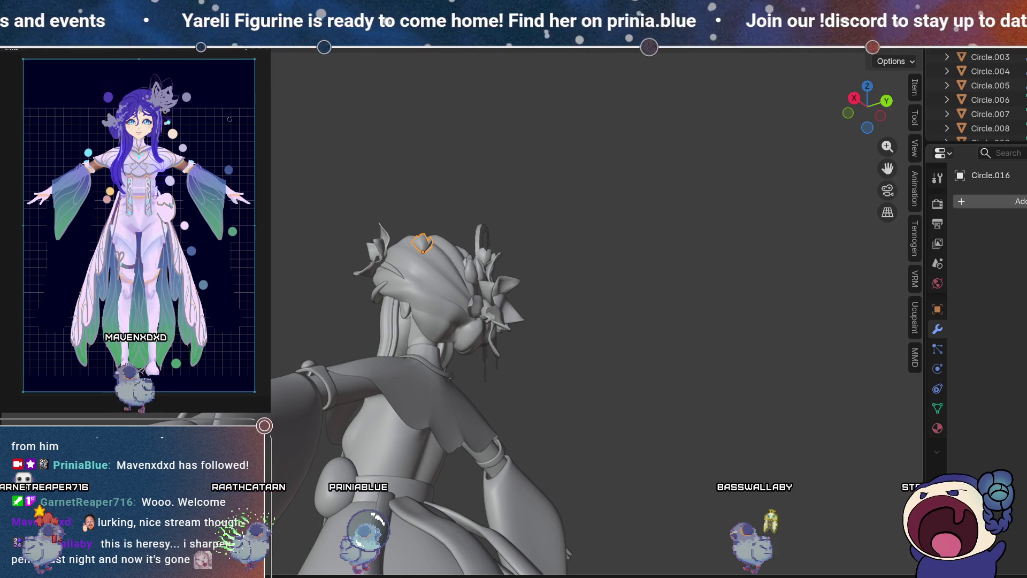
# Step: Nudge the heart ornament up and right from a straight back view, then view the head from above
pyautogui.rightClick(505, 295)
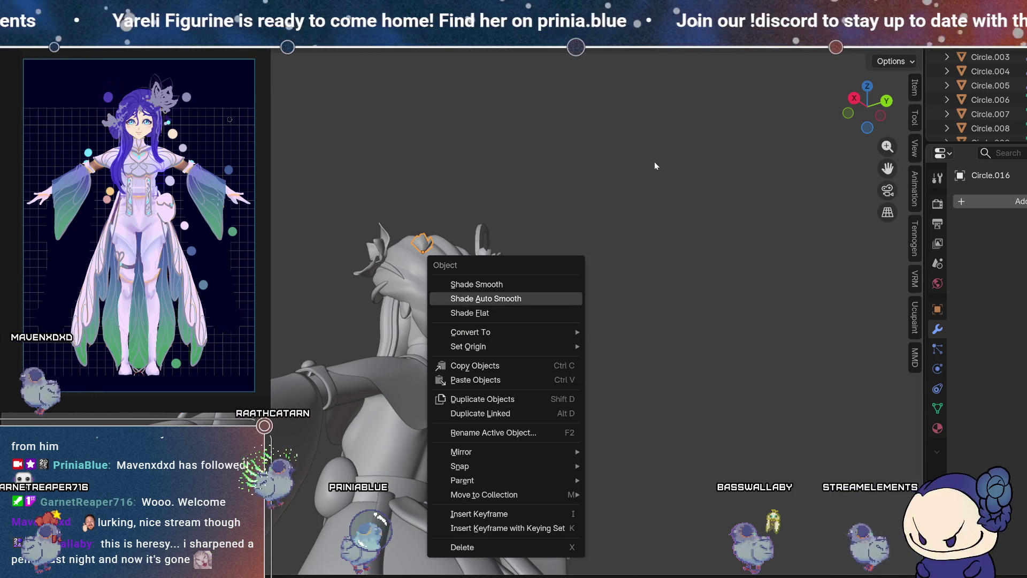
pyautogui.moveTo(654, 160); pyautogui.dragTo(629, 272, button='middle')
pyautogui.moveTo(558, 283); pyautogui.dragTo(672, 266, button='middle')
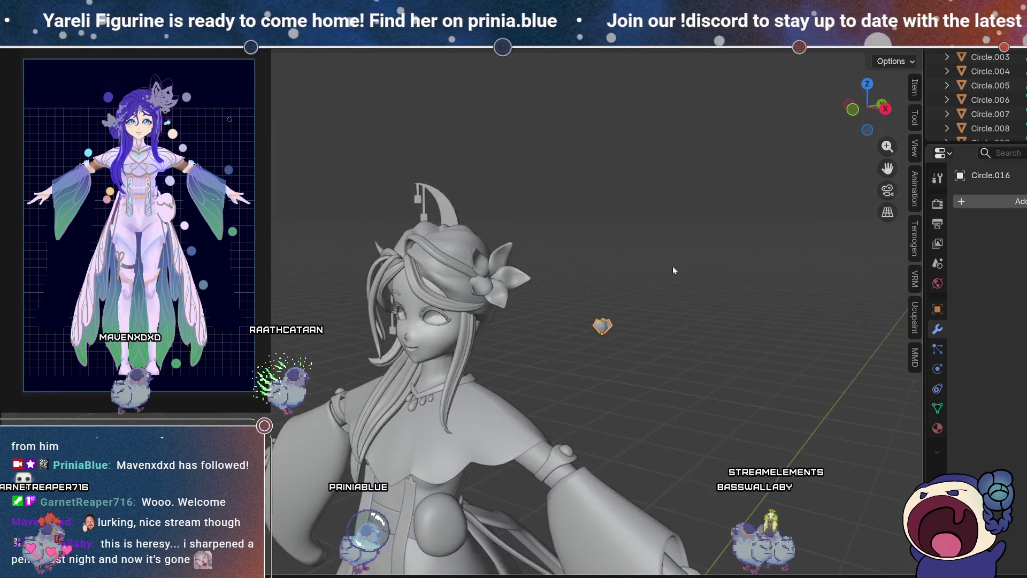
pyautogui.moveTo(582, 345); pyautogui.dragTo(708, 309, button='middle')
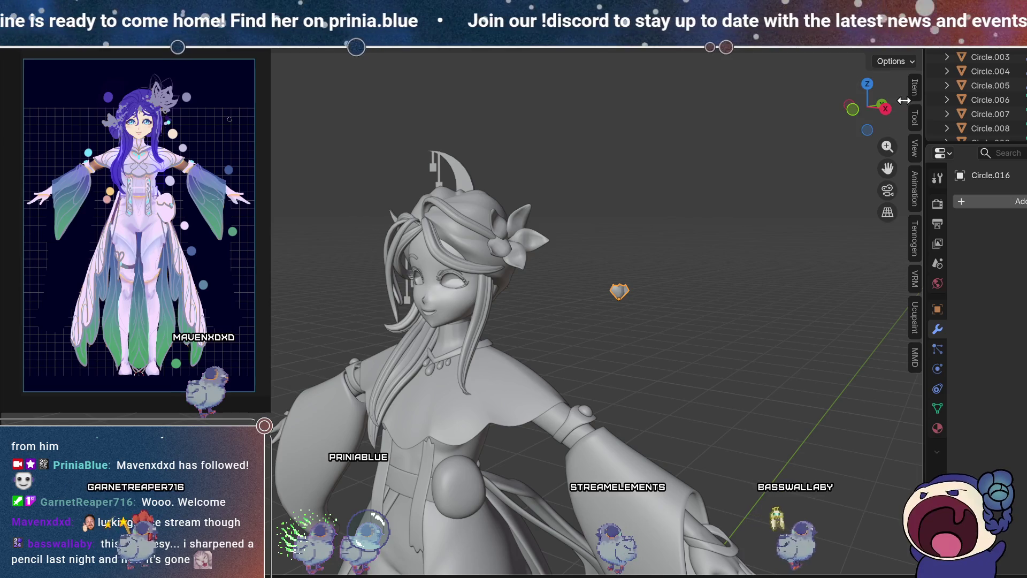
pyautogui.click(882, 105)
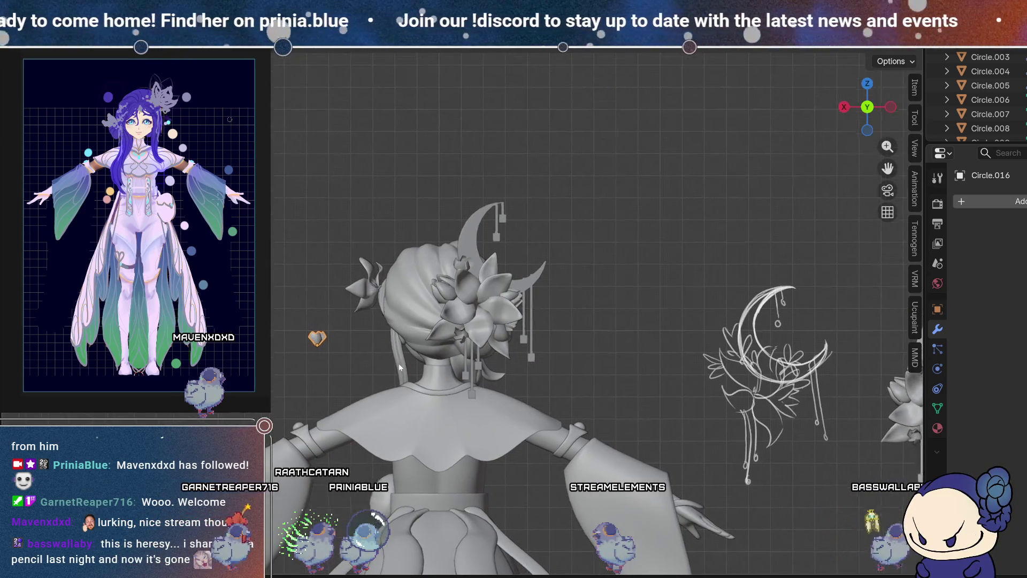
pyautogui.press('g')
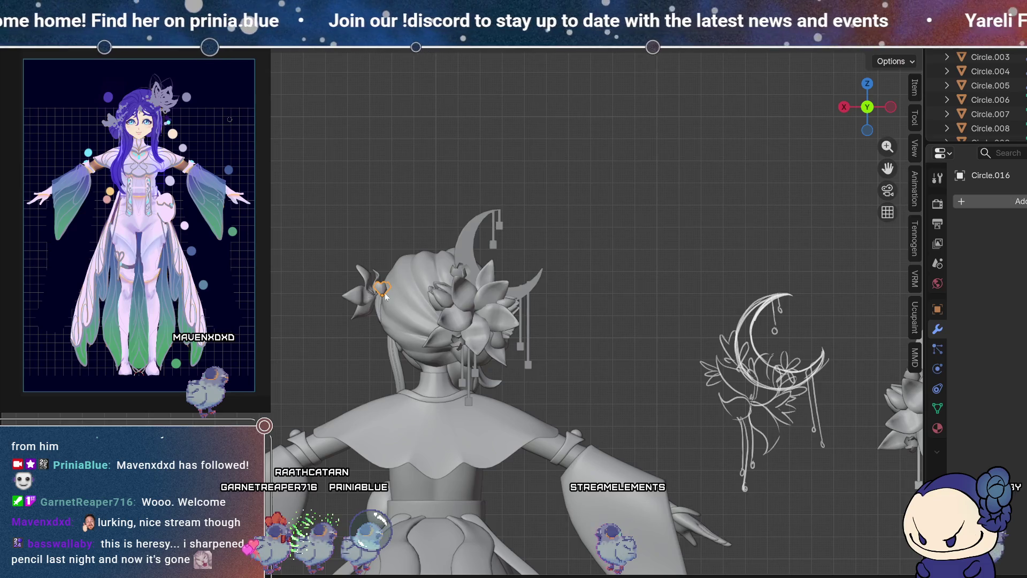
pyautogui.moveTo(384, 296); pyautogui.dragTo(558, 283, button='middle')
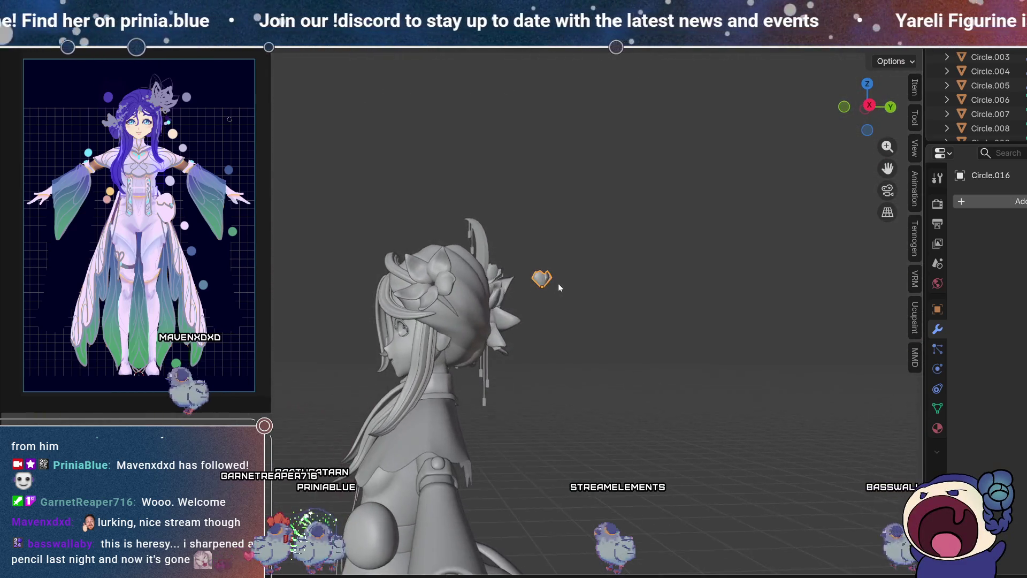
pyautogui.moveTo(657, 349); pyautogui.dragTo(471, 193, button='middle')
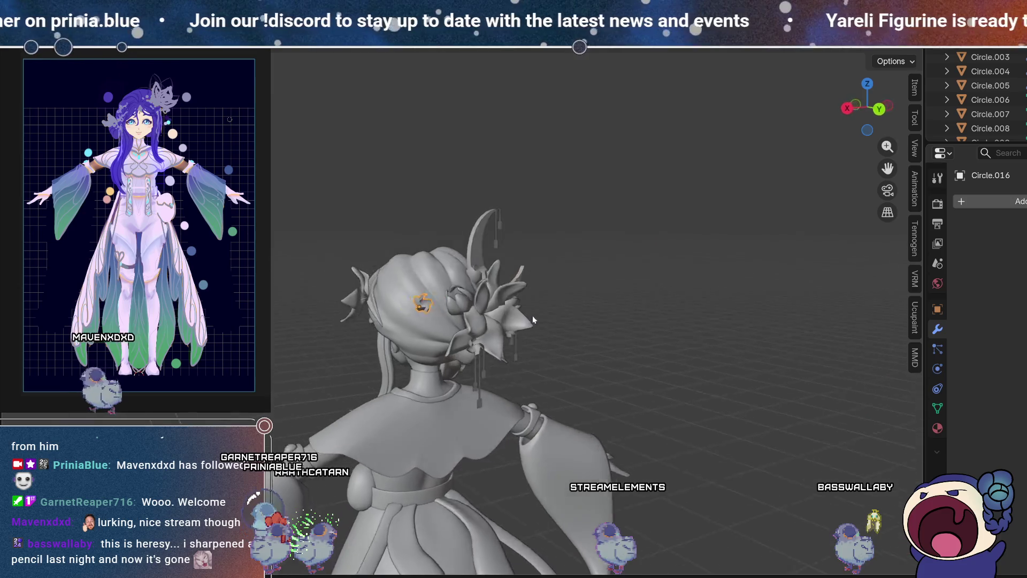
# Step: Rotate the star ornament to a new angle and move it onto the back of the hair bun
pyautogui.press('r')
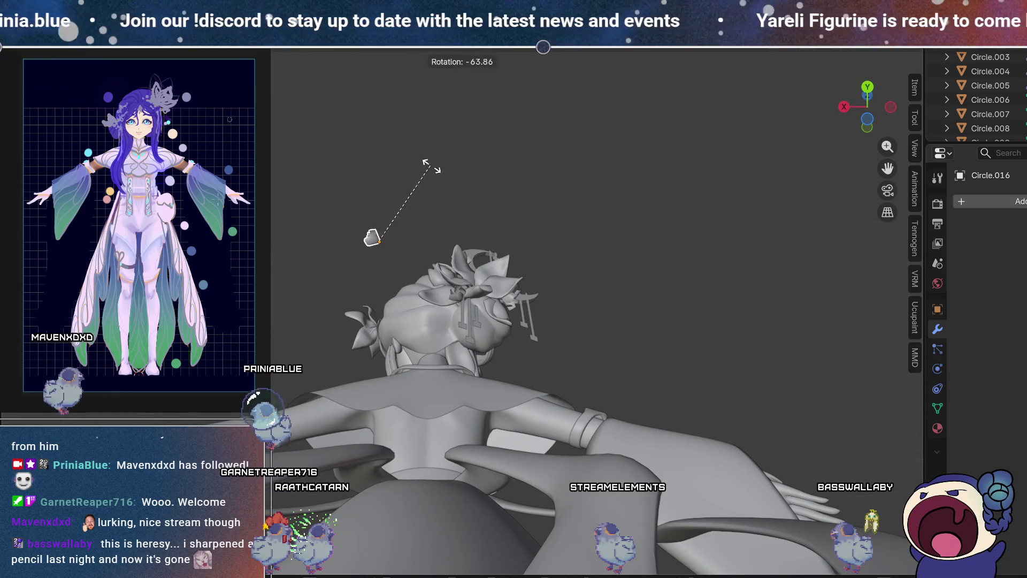
pyautogui.click(431, 166)
pyautogui.moveTo(430, 166); pyautogui.dragTo(418, 263, button='middle')
pyautogui.moveTo(536, 297)
pyautogui.mouseDown(button='middle')
pyautogui.moveTo(591, 266)
pyautogui.moveTo(774, 317)
pyautogui.moveTo(737, 222)
pyautogui.moveTo(778, 307)
pyautogui.moveTo(702, 282)
pyautogui.mouseUp(button='middle')
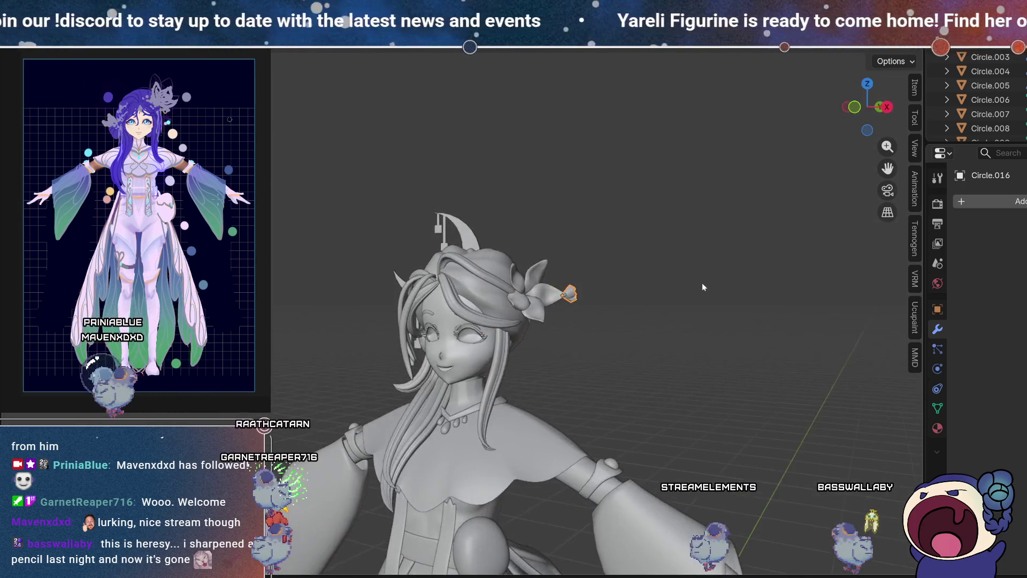
pyautogui.moveTo(543, 284)
pyautogui.mouseDown(button='middle')
pyautogui.moveTo(509, 244)
pyautogui.moveTo(430, 204)
pyautogui.moveTo(415, 278)
pyautogui.mouseUp(button='middle')
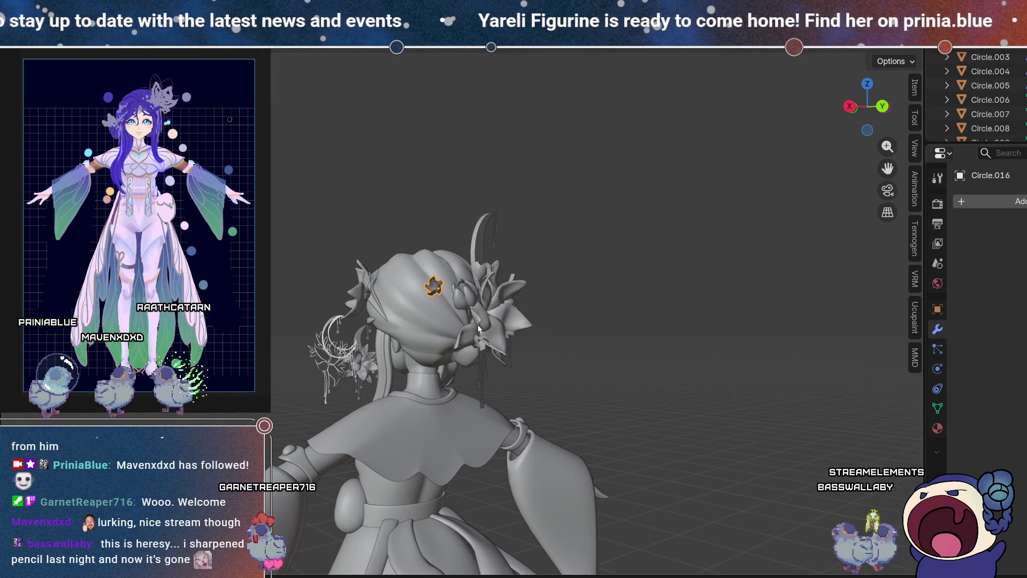
pyautogui.moveTo(575, 295)
pyautogui.mouseDown(button='middle')
pyautogui.moveTo(635, 290)
pyautogui.moveTo(583, 290)
pyautogui.moveTo(477, 376)
pyautogui.moveTo(531, 371)
pyautogui.mouseUp(button='middle')
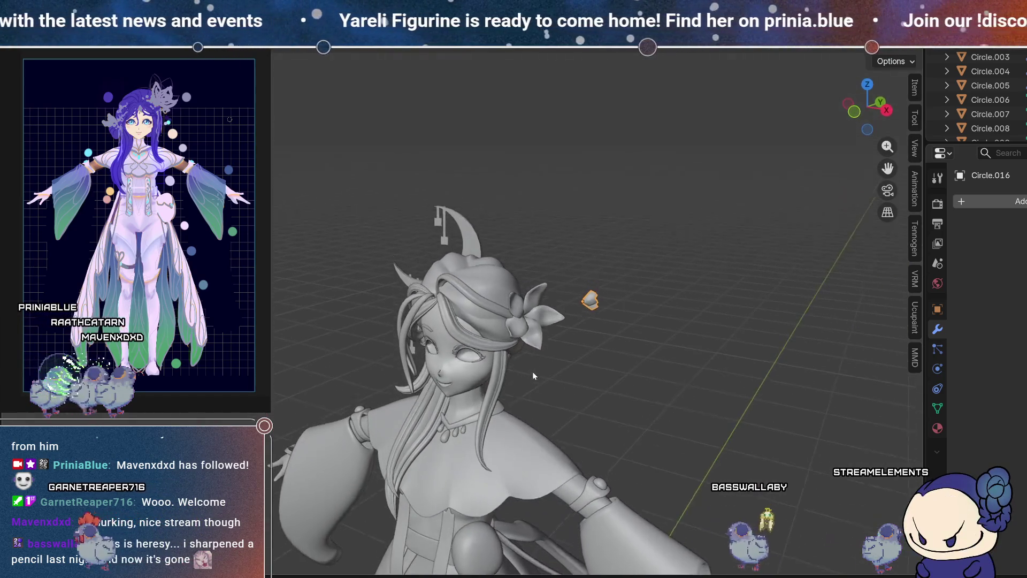
pyautogui.press('g')
pyautogui.click(612, 265)
pyautogui.moveTo(612, 266)
pyautogui.mouseDown(button='middle')
pyautogui.moveTo(545, 310)
pyautogui.moveTo(412, 274)
pyautogui.mouseUp(button='middle')
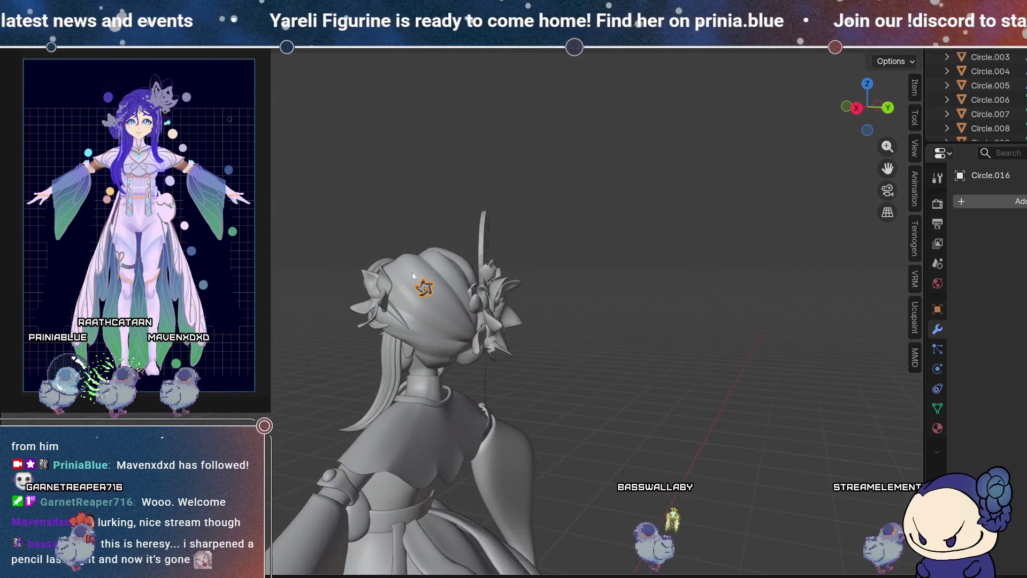
pyautogui.scroll(2, 413, 275)
pyautogui.scroll(2, 447, 271)
pyautogui.scroll(2, 491, 292)
# Step: Shift the star ornament into place and centre the view on it at the back of the bun
pyautogui.moveTo(491, 293)
pyautogui.mouseDown(button='middle')
pyautogui.moveTo(426, 300)
pyautogui.moveTo(458, 257)
pyautogui.moveTo(454, 222)
pyautogui.moveTo(399, 360)
pyautogui.moveTo(362, 351)
pyautogui.mouseUp(button='middle')
pyautogui.press('g')
pyautogui.click(457, 224)
pyautogui.moveTo(392, 390)
pyautogui.mouseDown(button='middle')
pyautogui.moveTo(372, 293)
pyautogui.moveTo(467, 266)
pyautogui.mouseUp(button='middle')
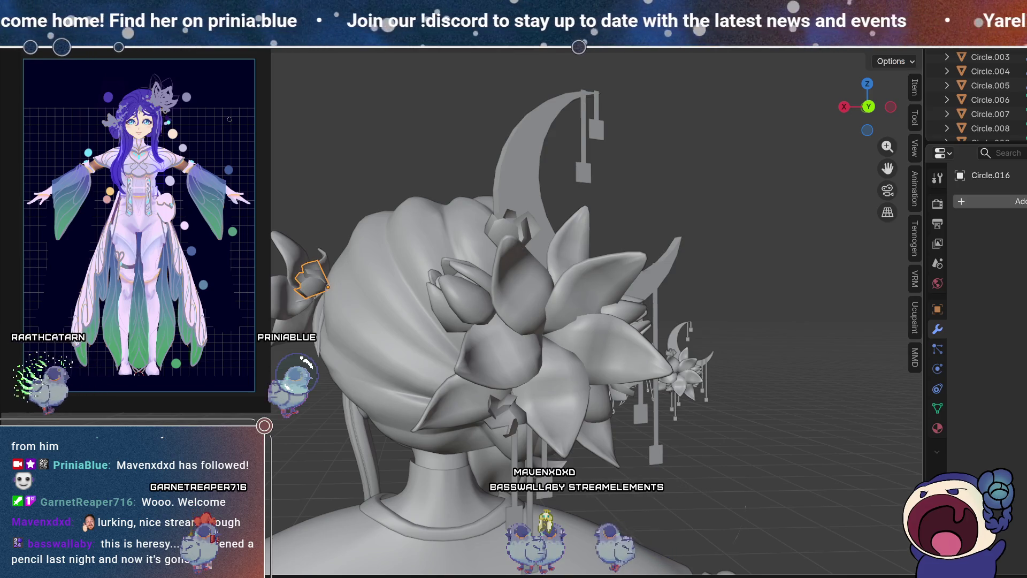
pyautogui.moveTo(377, 337); pyautogui.dragTo(395, 306, button='middle')
pyautogui.scroll(3, 413, 247)
pyautogui.scroll(-3, 413, 247)
pyautogui.moveTo(413, 247)
pyautogui.mouseDown(button='middle')
pyautogui.moveTo(377, 339)
pyautogui.moveTo(369, 314)
pyautogui.moveTo(390, 306)
pyautogui.mouseUp(button='middle')
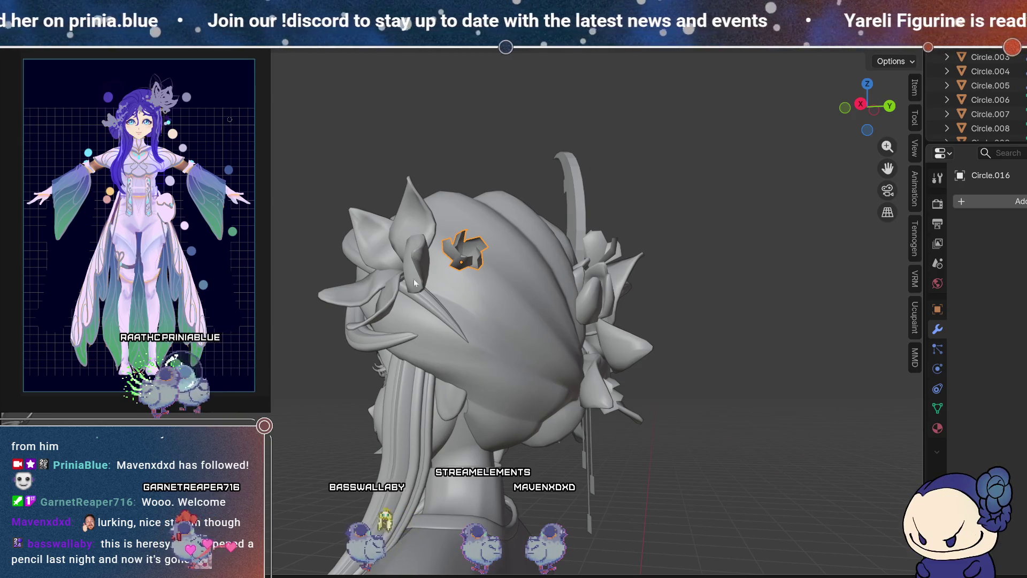
# Step: Duplicate the star, place the copy below the first, then rotate, shrink and move it
pyautogui.hotkey('shift', 'd')
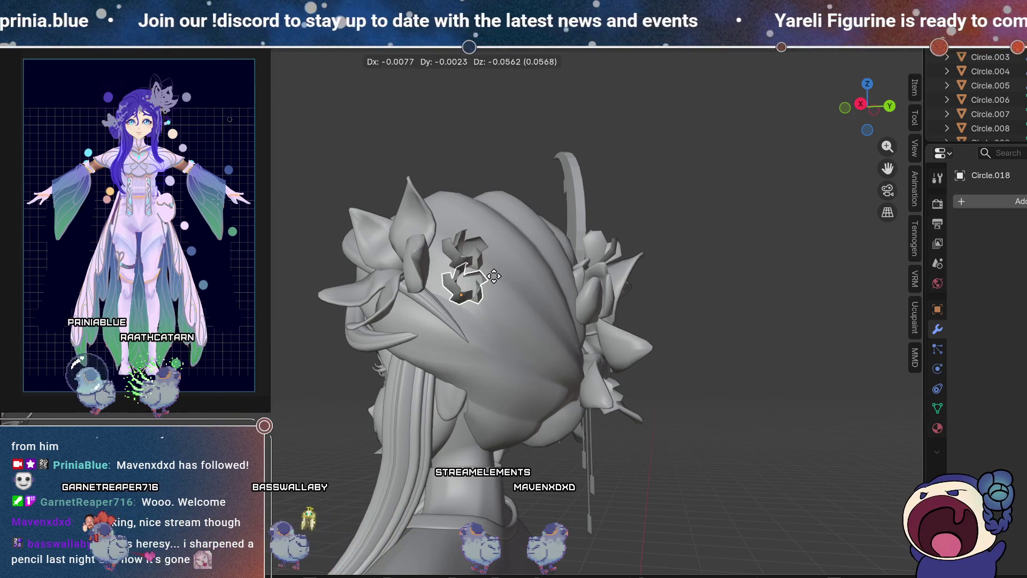
pyautogui.click(483, 280)
pyautogui.moveTo(481, 280)
pyautogui.mouseDown(button='middle')
pyautogui.moveTo(535, 283)
pyautogui.moveTo(529, 294)
pyautogui.mouseUp(button='middle')
pyautogui.press('r')
pyautogui.click(538, 313)
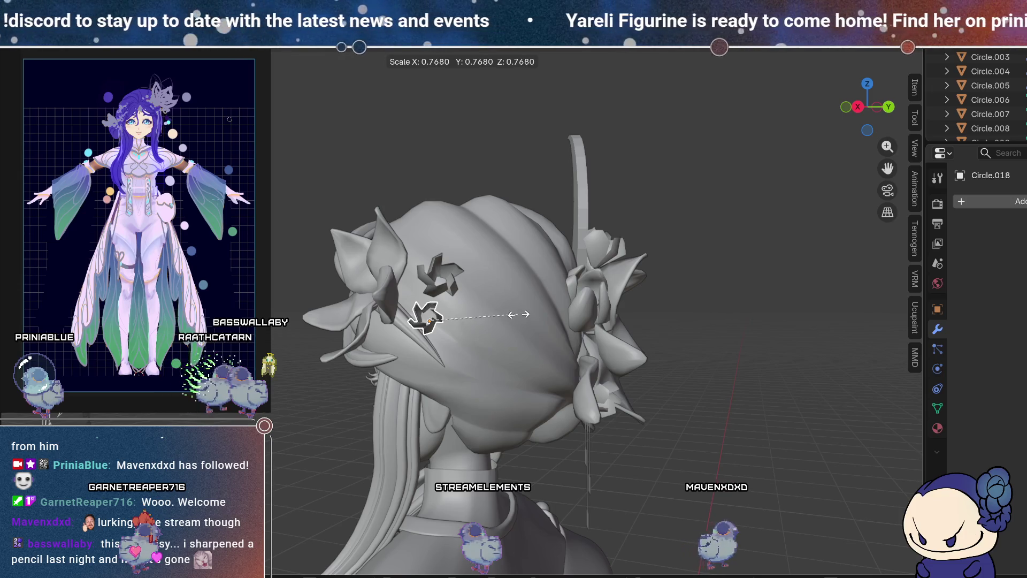
pyautogui.click(518, 314)
pyautogui.moveTo(480, 326); pyautogui.dragTo(383, 314, button='middle')
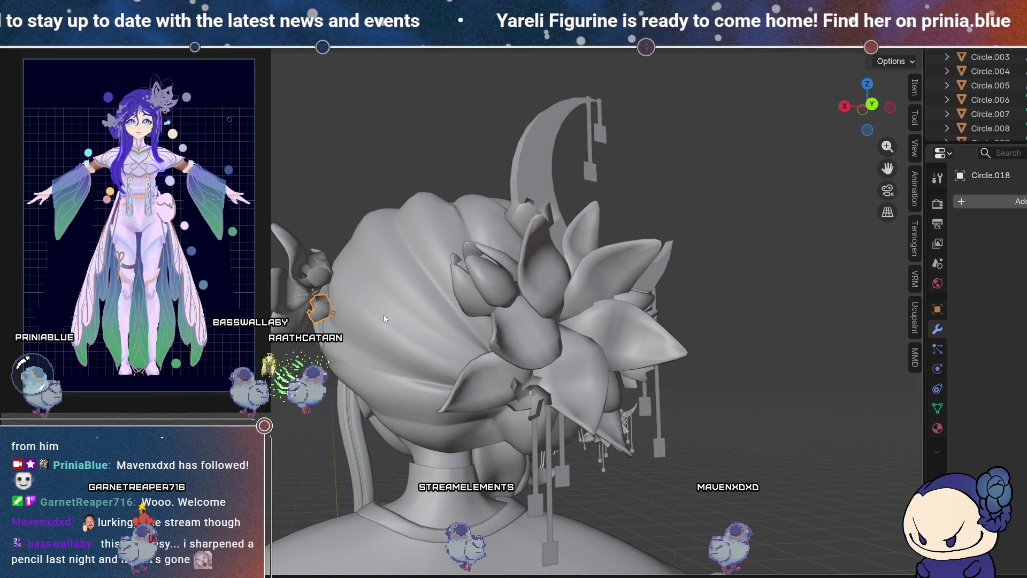
pyautogui.press('g')
pyautogui.moveTo(377, 317)
pyautogui.mouseDown(button='middle')
pyautogui.moveTo(525, 344)
pyautogui.moveTo(476, 351)
pyautogui.moveTo(467, 388)
pyautogui.moveTo(599, 357)
pyautogui.moveTo(481, 345)
pyautogui.moveTo(477, 373)
pyautogui.mouseUp(button='middle')
# Step: Select both stars, duplicate the pair and rotate the copies on the bun
pyautogui.keyDown('shift'); pyautogui.click(451, 284); pyautogui.keyUp('shift')
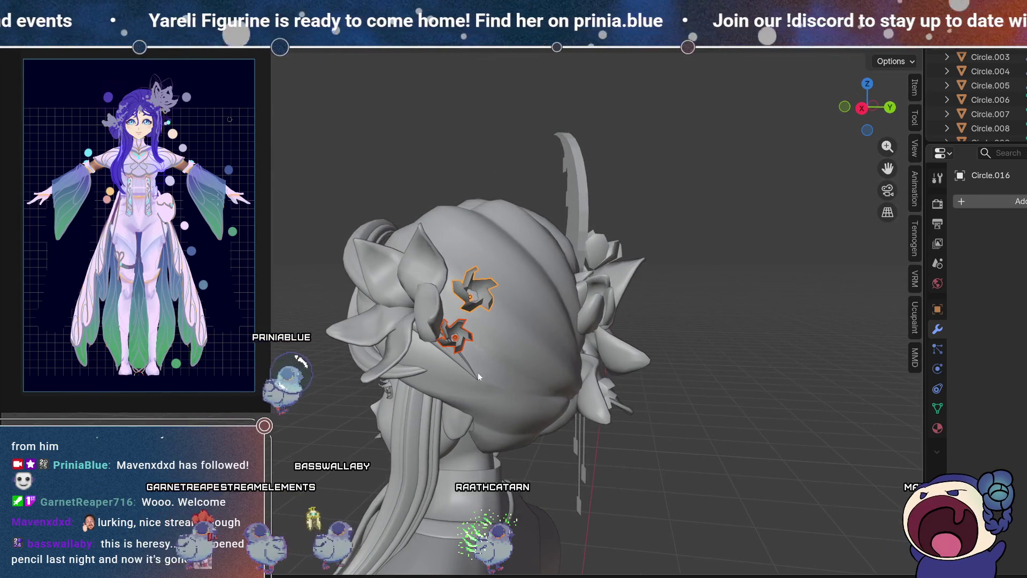
pyautogui.hotkey('shift', 'd')
pyautogui.click(345, 336)
pyautogui.moveTo(362, 324)
pyautogui.mouseDown(button='middle')
pyautogui.moveTo(650, 413)
pyautogui.moveTo(561, 403)
pyautogui.moveTo(570, 357)
pyautogui.moveTo(506, 355)
pyautogui.moveTo(514, 361)
pyautogui.mouseUp(button='middle')
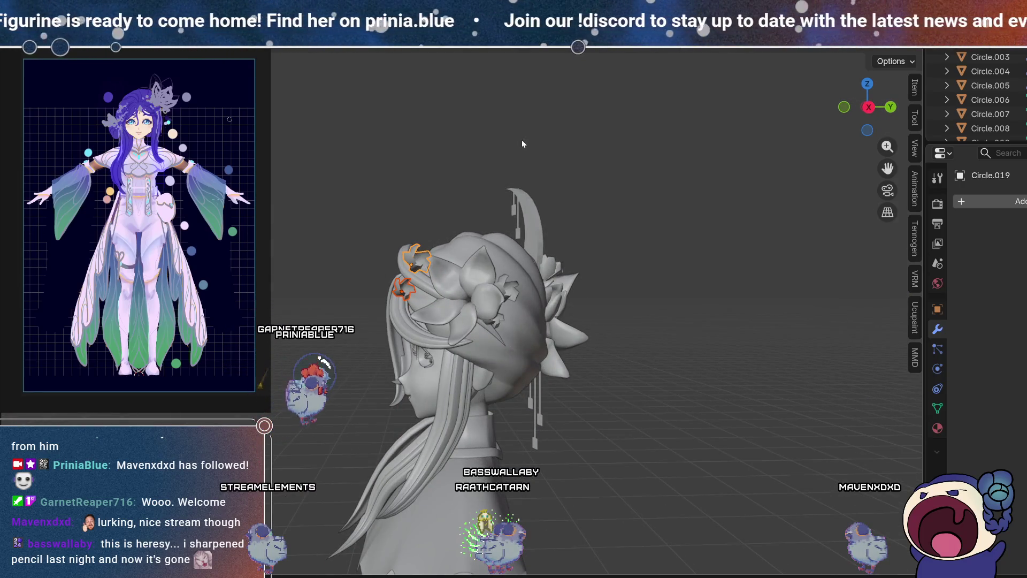
pyautogui.moveTo(433, 331)
pyautogui.mouseDown(button='middle')
pyautogui.moveTo(539, 299)
pyautogui.moveTo(614, 298)
pyautogui.mouseUp(button='middle')
pyautogui.press('r')
pyautogui.moveTo(583, 218)
pyautogui.mouseDown(button='middle')
pyautogui.moveTo(522, 303)
pyautogui.moveTo(468, 264)
pyautogui.moveTo(281, 245)
pyautogui.moveTo(321, 187)
pyautogui.moveTo(445, 188)
pyautogui.moveTo(461, 252)
pyautogui.moveTo(384, 213)
pyautogui.mouseUp(button='middle')
pyautogui.moveTo(609, 339)
pyautogui.mouseDown(button='middle')
pyautogui.moveTo(505, 333)
pyautogui.moveTo(500, 351)
pyautogui.mouseUp(button='middle')
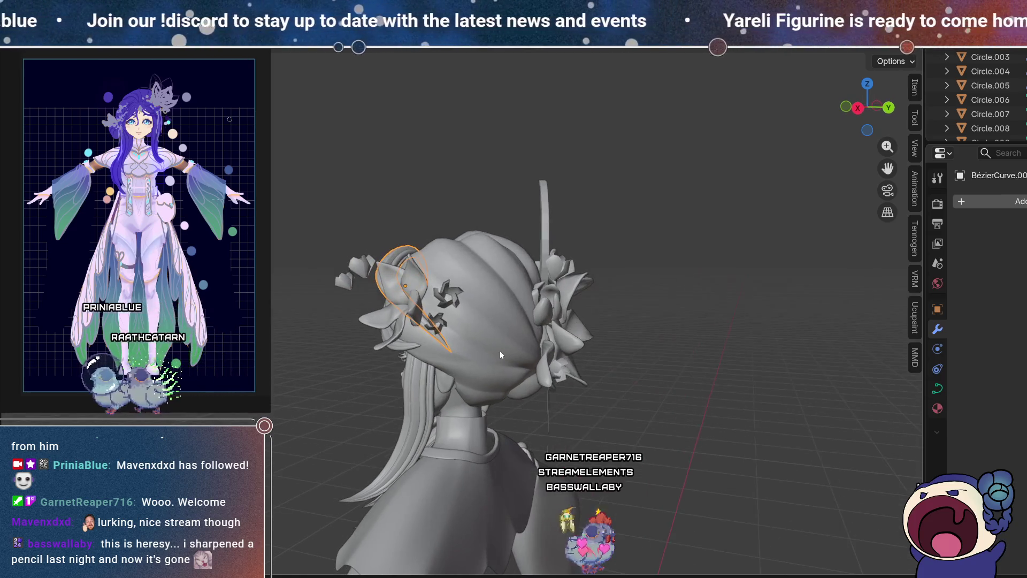
# Step: Enter edit mode and rotate and move the selected ornaments into place, viewed from above
pyautogui.press('Tab')
pyautogui.scroll(3, 482, 377)
pyautogui.scroll(3, 475, 398)
pyautogui.moveTo(476, 398)
pyautogui.mouseDown(button='middle')
pyautogui.moveTo(611, 365)
pyautogui.moveTo(485, 425)
pyautogui.moveTo(485, 336)
pyautogui.moveTo(471, 330)
pyautogui.moveTo(516, 242)
pyautogui.mouseUp(button='middle')
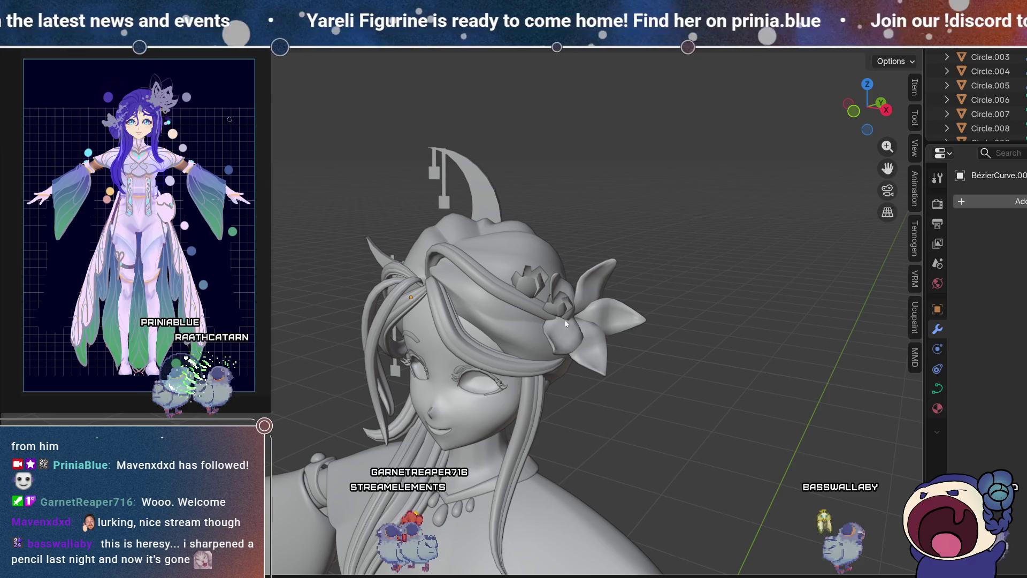
pyautogui.moveTo(583, 323); pyautogui.dragTo(618, 297, button='middle')
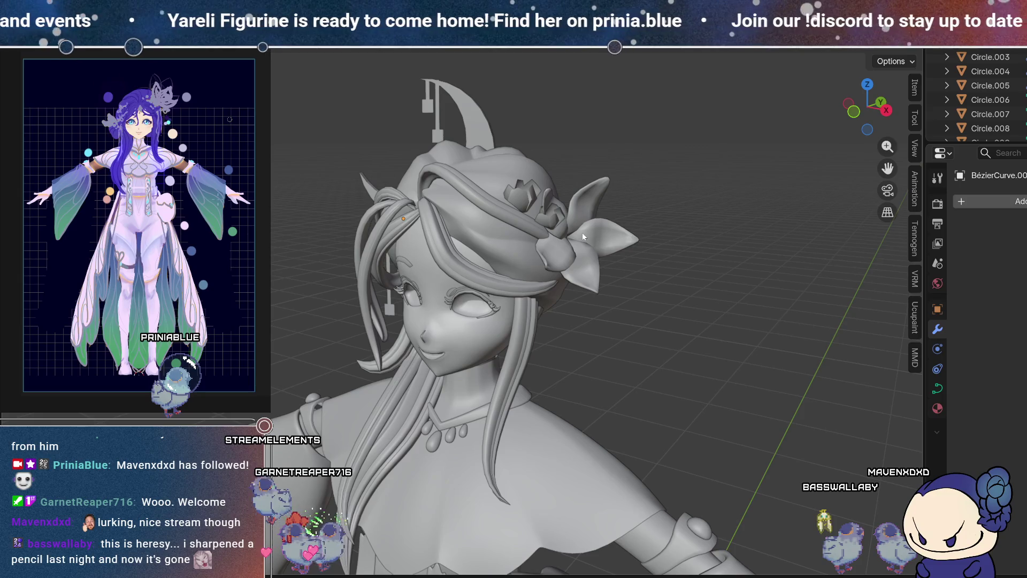
pyautogui.scroll(2, 582, 232)
pyautogui.moveTo(582, 232)
pyautogui.mouseDown(button='middle')
pyautogui.moveTo(591, 314)
pyautogui.moveTo(649, 353)
pyautogui.moveTo(624, 243)
pyautogui.mouseUp(button='middle')
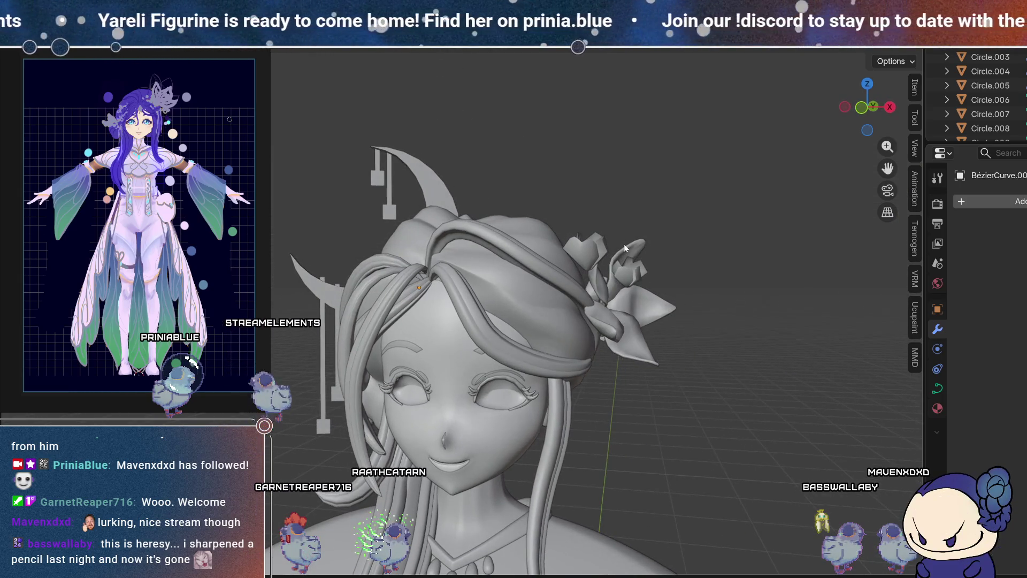
pyautogui.moveTo(672, 299); pyautogui.dragTo(682, 286, button='middle')
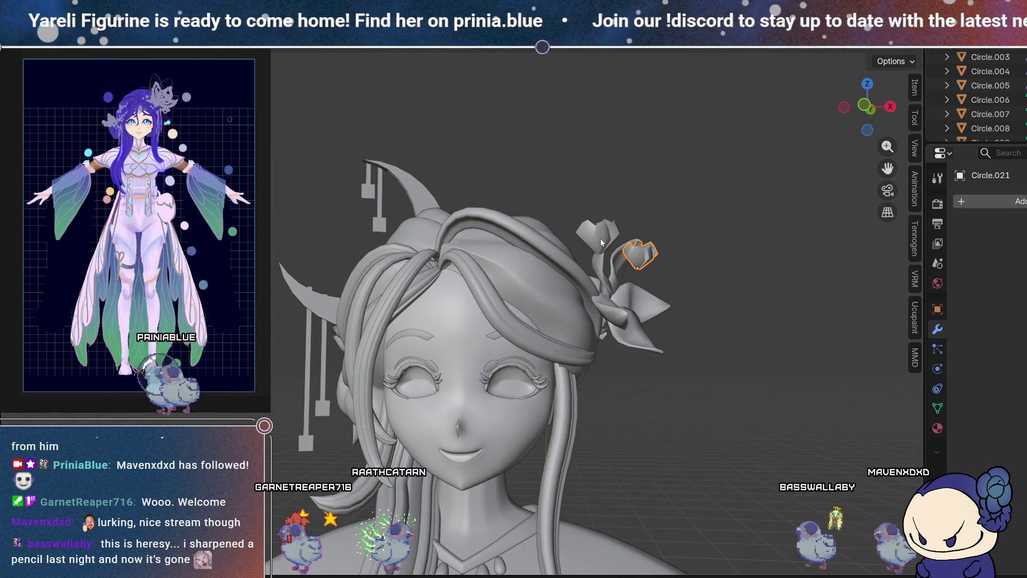
pyautogui.moveTo(652, 242)
pyautogui.mouseDown(button='middle')
pyautogui.moveTo(666, 289)
pyautogui.moveTo(513, 298)
pyautogui.mouseUp(button='middle')
pyautogui.press('r')
pyautogui.press('g')
pyautogui.press('r')
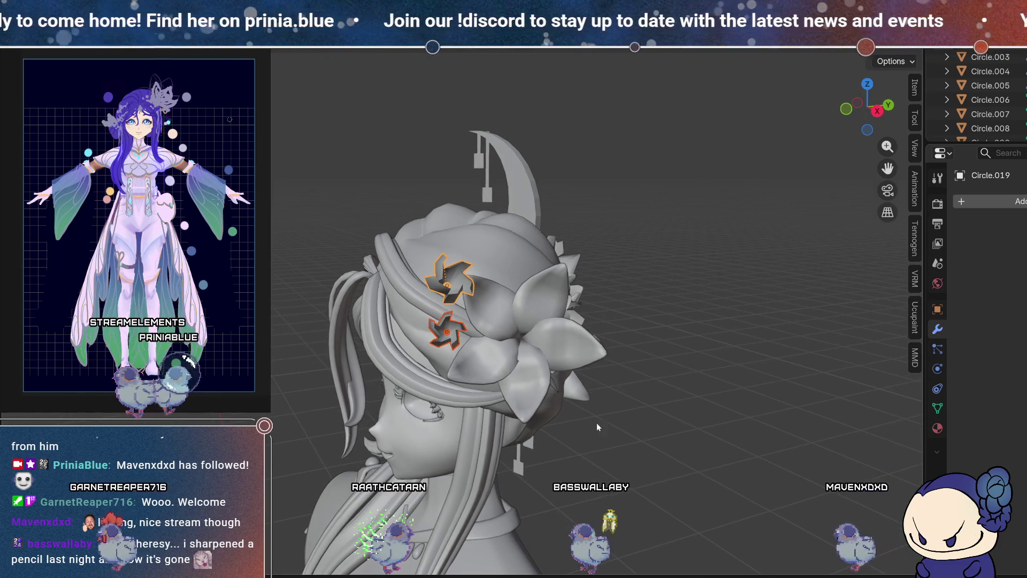
pyautogui.click(685, 317)
pyautogui.moveTo(686, 318)
pyautogui.mouseDown(button='middle')
pyautogui.moveTo(514, 364)
pyautogui.moveTo(565, 347)
pyautogui.moveTo(667, 264)
pyautogui.moveTo(511, 334)
pyautogui.moveTo(566, 283)
pyautogui.mouseUp(button='middle')
pyautogui.click(619, 279)
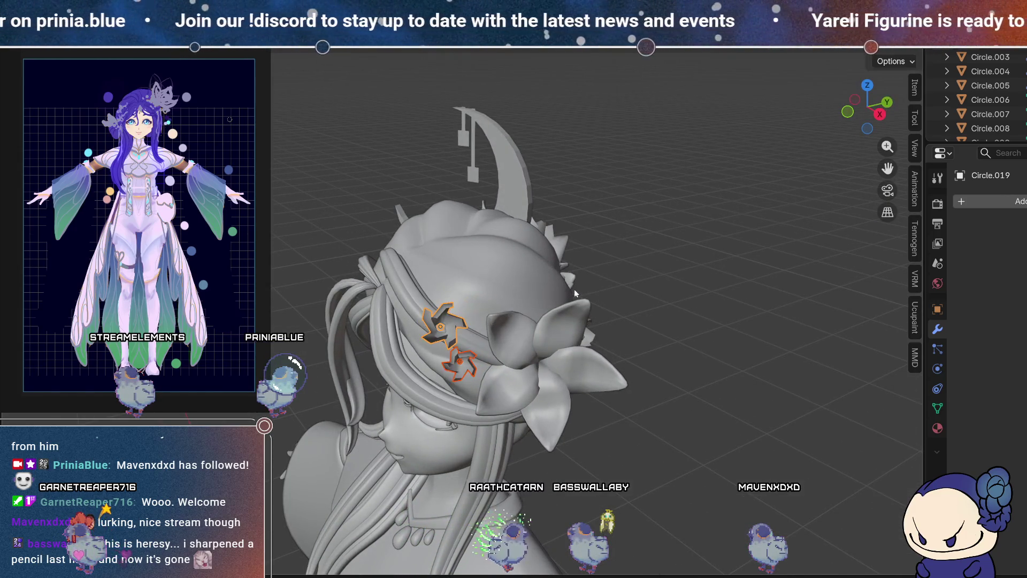
# Step: Select a single ornament piece, rotate it and nudge it beside the flower bow
pyautogui.moveTo(642, 318); pyautogui.dragTo(591, 299, button='middle')
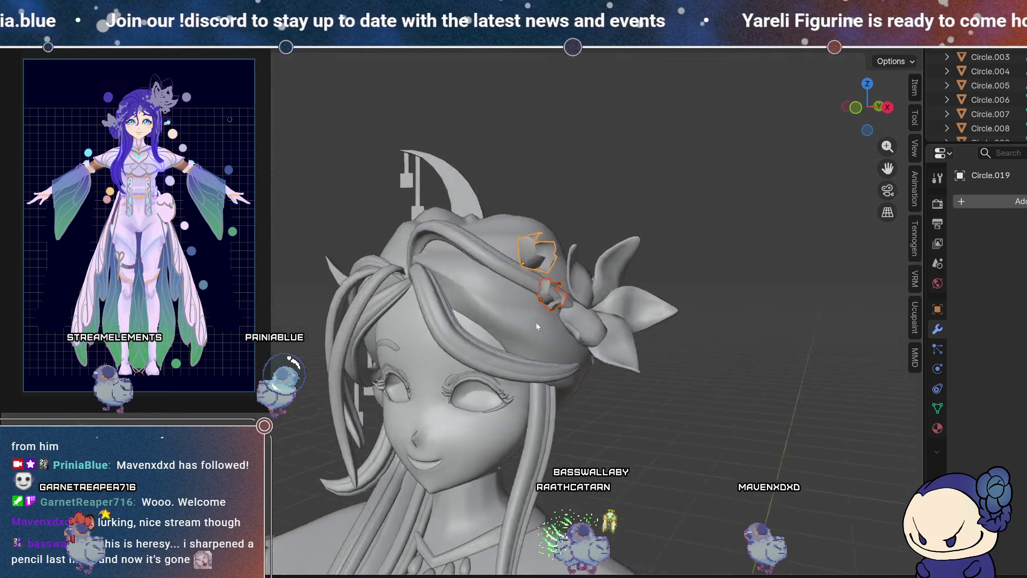
pyautogui.click(592, 287)
pyautogui.press('g')
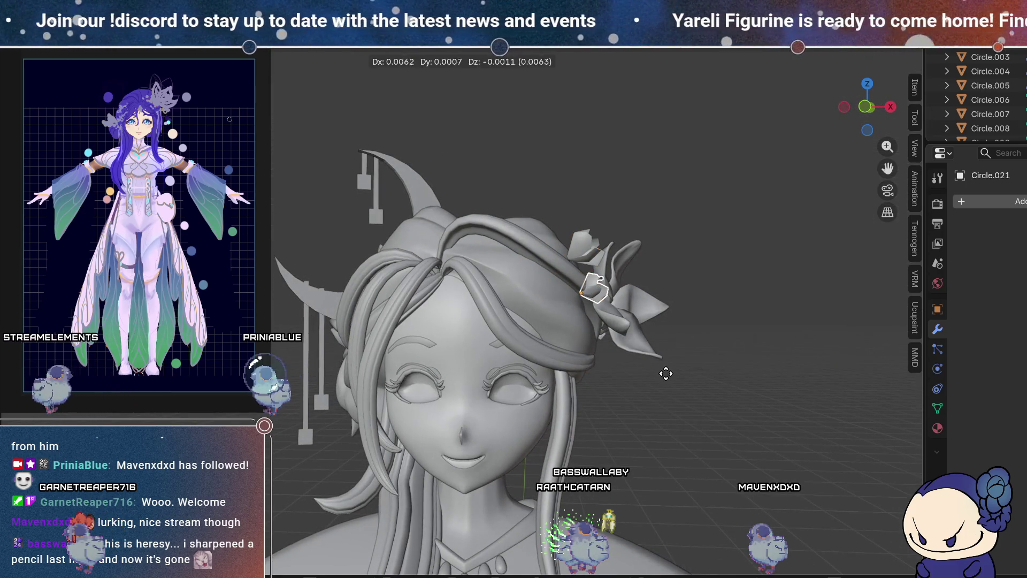
pyautogui.moveTo(665, 379)
pyautogui.mouseDown(button='middle')
pyautogui.moveTo(686, 382)
pyautogui.moveTo(555, 461)
pyautogui.mouseUp(button='middle')
pyautogui.press('r')
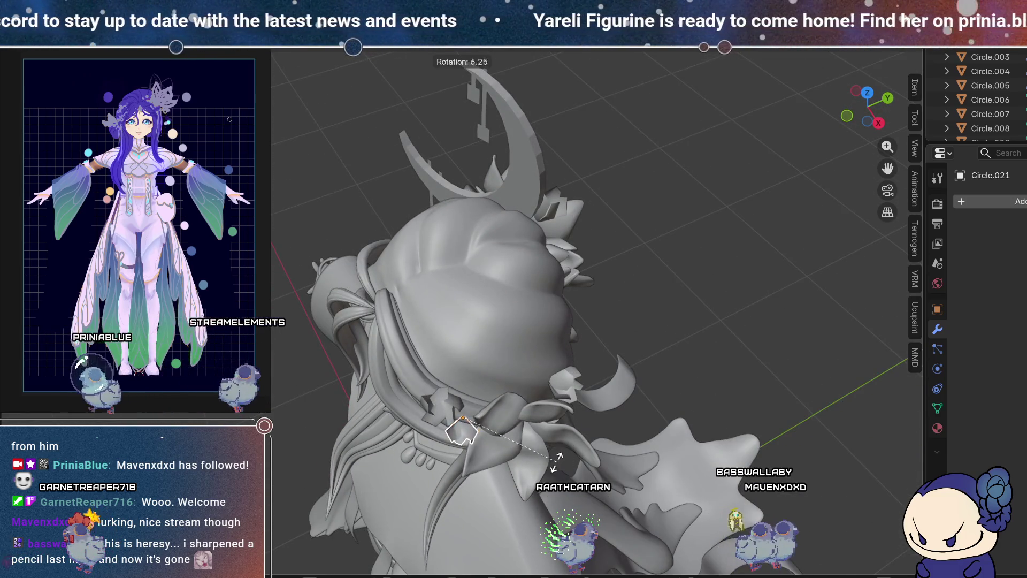
pyautogui.click(534, 463)
pyautogui.moveTo(534, 464)
pyautogui.mouseDown(button='middle')
pyautogui.moveTo(516, 272)
pyautogui.moveTo(503, 335)
pyautogui.moveTo(558, 320)
pyautogui.moveTo(635, 357)
pyautogui.moveTo(663, 346)
pyautogui.moveTo(797, 374)
pyautogui.moveTo(528, 290)
pyautogui.moveTo(595, 308)
pyautogui.moveTo(586, 293)
pyautogui.moveTo(596, 332)
pyautogui.moveTo(601, 291)
pyautogui.moveTo(638, 298)
pyautogui.moveTo(580, 307)
pyautogui.moveTo(555, 333)
pyautogui.moveTo(455, 295)
pyautogui.mouseUp(button='middle')
pyautogui.press('g')
pyautogui.press('Escape')
pyautogui.scroll(-2, 531, 290)
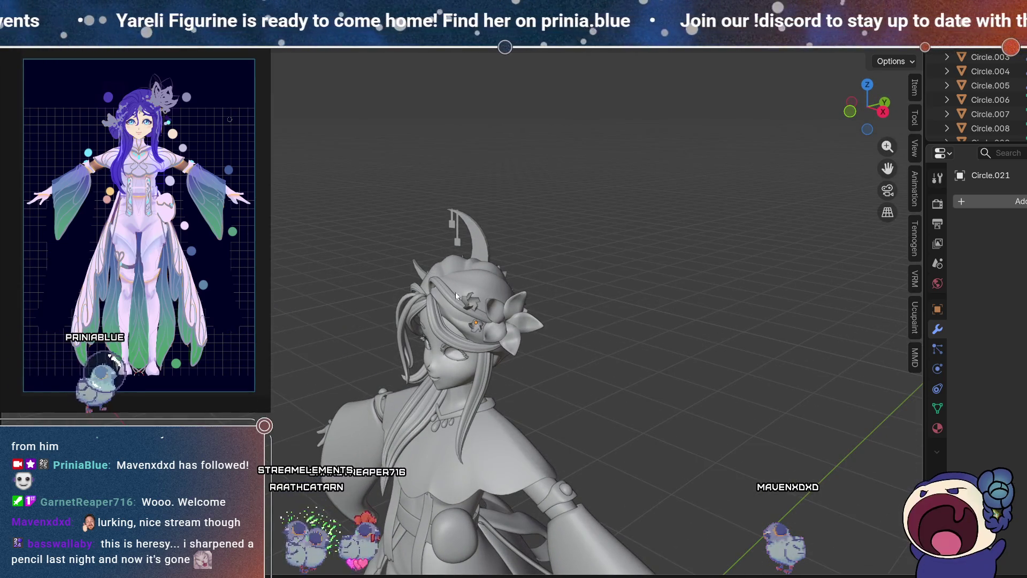
pyautogui.scroll(2, 477, 315)
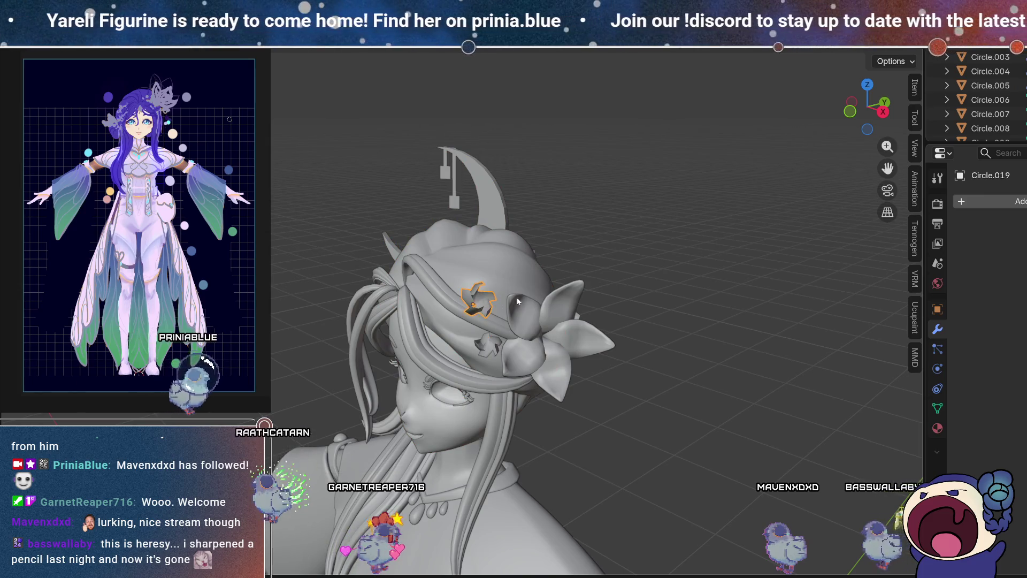
# Step: Shrink the star ornament Circle.019 slightly, inspect it from all sides and start moving it beside the bow
pyautogui.moveTo(520, 297); pyautogui.dragTo(630, 274, button='middle')
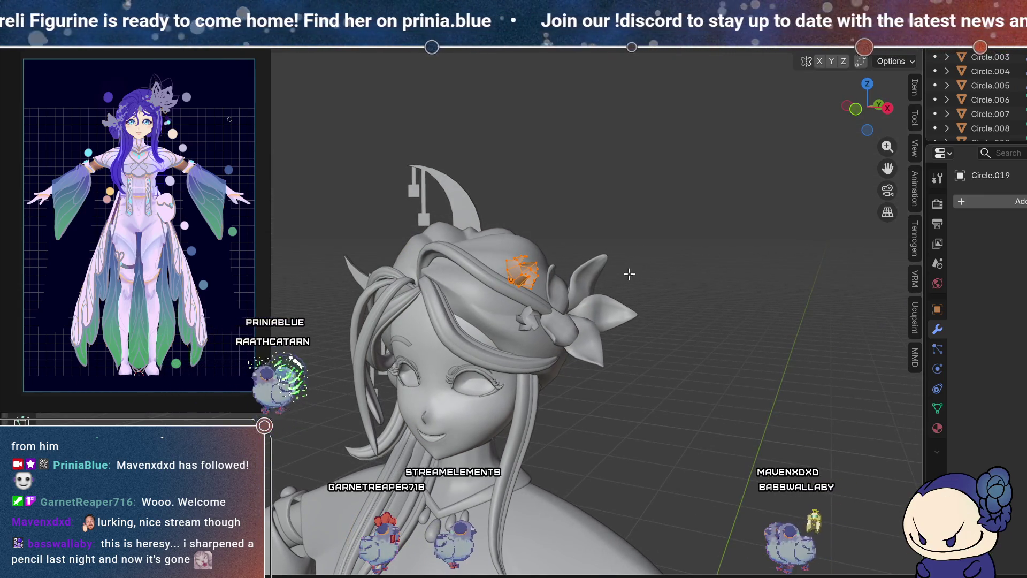
pyautogui.click(597, 274)
pyautogui.moveTo(598, 273)
pyautogui.mouseDown(button='middle')
pyautogui.moveTo(530, 295)
pyautogui.moveTo(527, 268)
pyautogui.mouseUp(button='middle')
pyautogui.moveTo(469, 281)
pyautogui.mouseDown(button='middle')
pyautogui.moveTo(591, 277)
pyautogui.moveTo(728, 393)
pyautogui.mouseUp(button='middle')
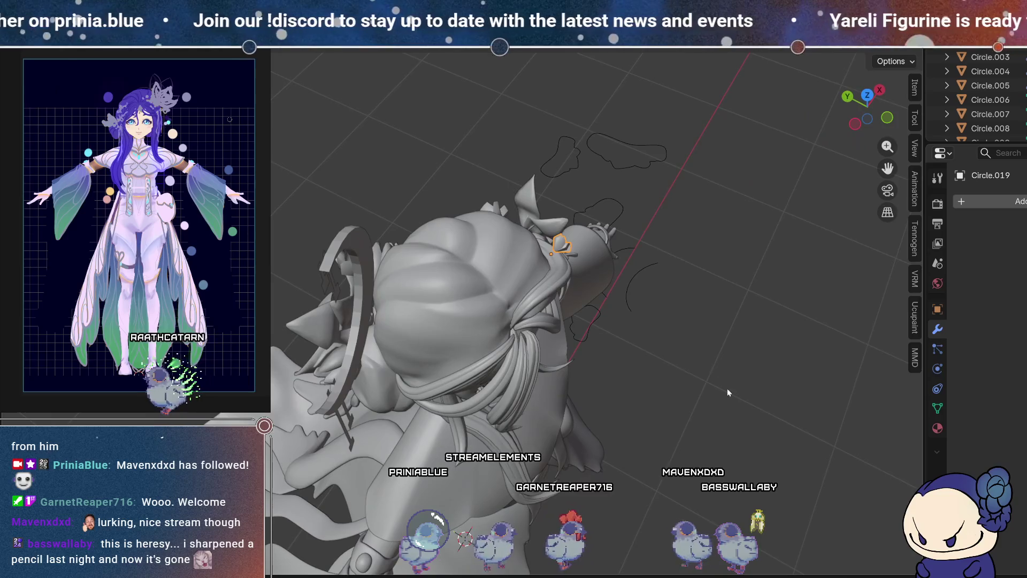
pyautogui.moveTo(688, 314)
pyautogui.mouseDown(button='middle')
pyautogui.moveTo(628, 305)
pyautogui.moveTo(651, 291)
pyautogui.mouseUp(button='middle')
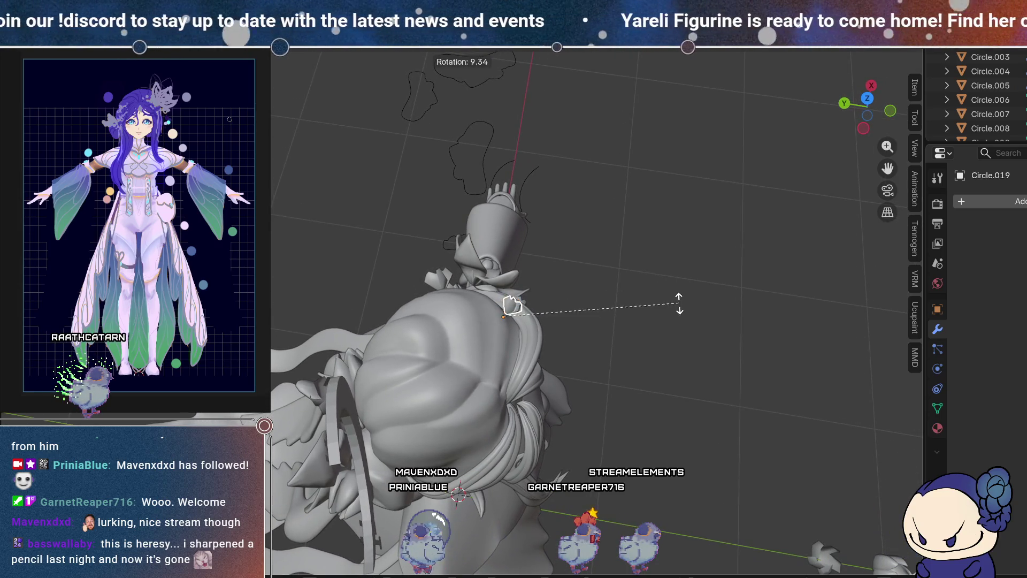
pyautogui.moveTo(708, 328)
pyautogui.mouseDown(button='middle')
pyautogui.moveTo(468, 263)
pyautogui.moveTo(457, 228)
pyautogui.moveTo(468, 225)
pyautogui.moveTo(463, 235)
pyautogui.mouseUp(button='middle')
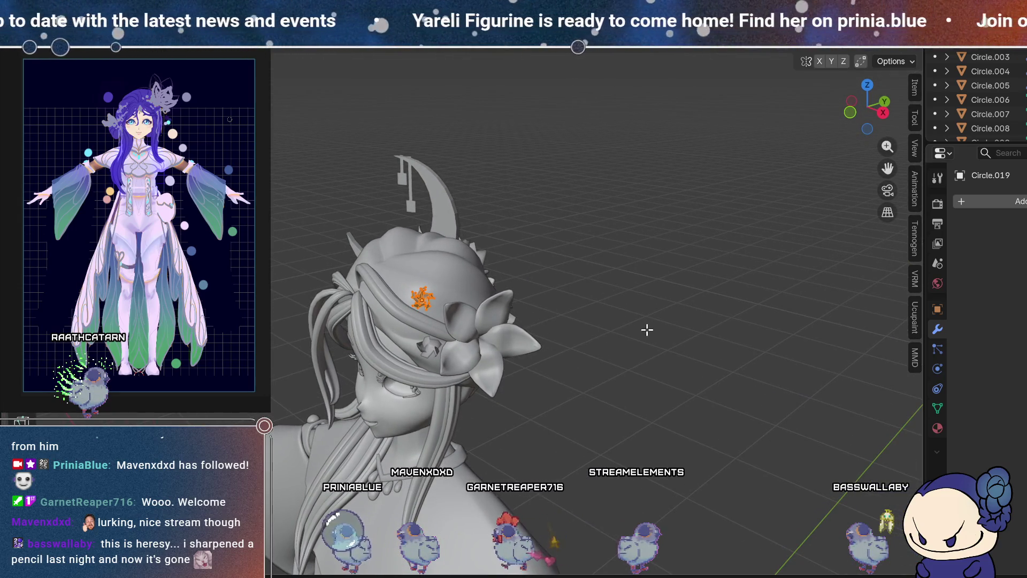
pyautogui.moveTo(519, 336)
pyautogui.mouseDown(button='middle')
pyautogui.moveTo(574, 282)
pyautogui.moveTo(630, 320)
pyautogui.mouseUp(button='middle')
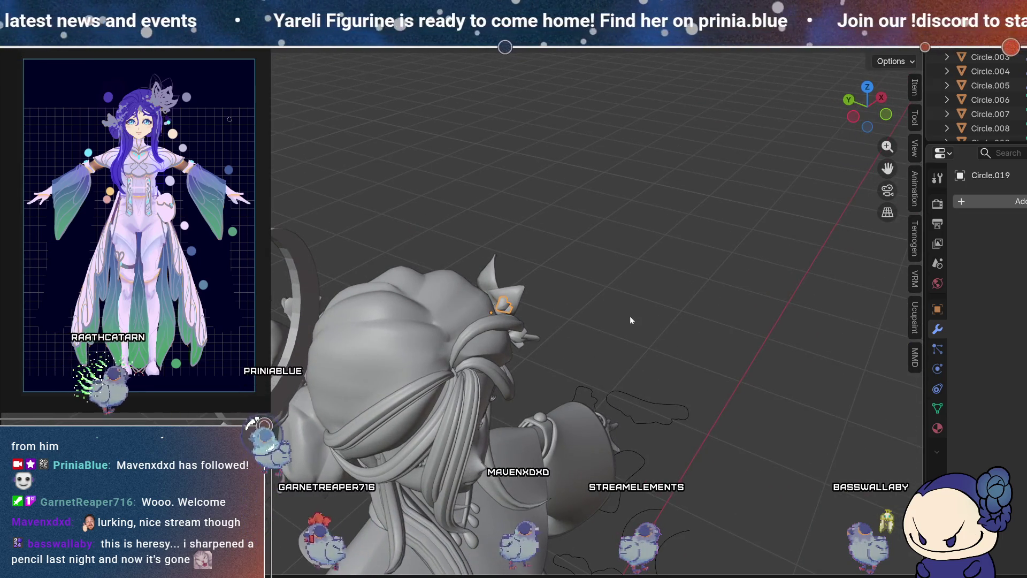
pyautogui.moveTo(573, 279)
pyautogui.mouseDown(button='middle')
pyautogui.moveTo(464, 235)
pyautogui.moveTo(470, 264)
pyautogui.mouseUp(button='middle')
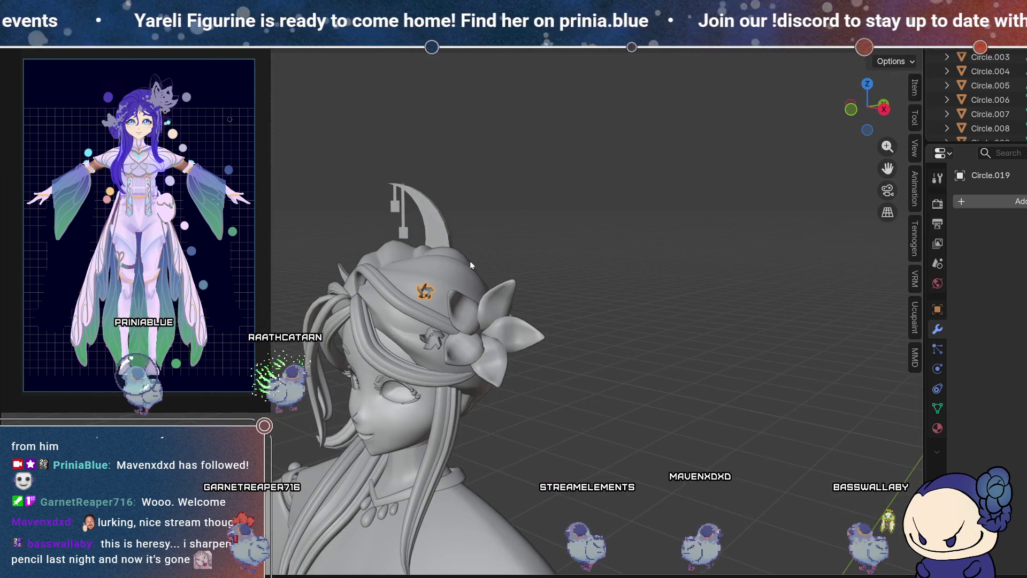
pyautogui.moveTo(464, 322); pyautogui.dragTo(506, 298, button='middle')
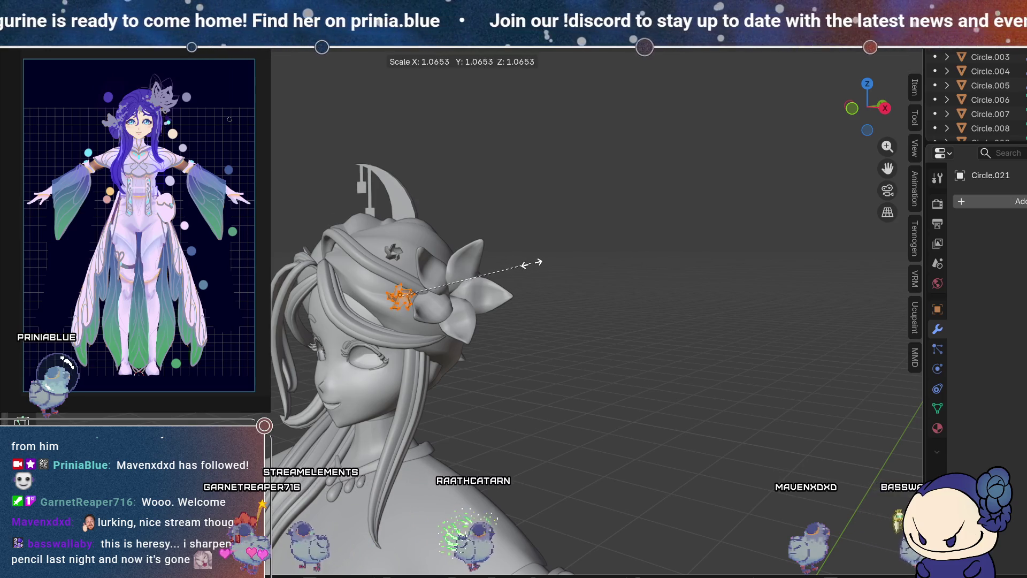
pyautogui.moveTo(400, 331)
pyautogui.mouseDown(button='middle')
pyautogui.moveTo(546, 331)
pyautogui.moveTo(551, 319)
pyautogui.moveTo(483, 330)
pyautogui.moveTo(411, 313)
pyautogui.moveTo(439, 293)
pyautogui.moveTo(399, 443)
pyautogui.moveTo(402, 338)
pyautogui.moveTo(540, 347)
pyautogui.moveTo(451, 278)
pyautogui.moveTo(551, 213)
pyautogui.moveTo(572, 334)
pyautogui.moveTo(569, 321)
pyautogui.mouseUp(button='middle')
pyautogui.press('g')
pyautogui.press('g')
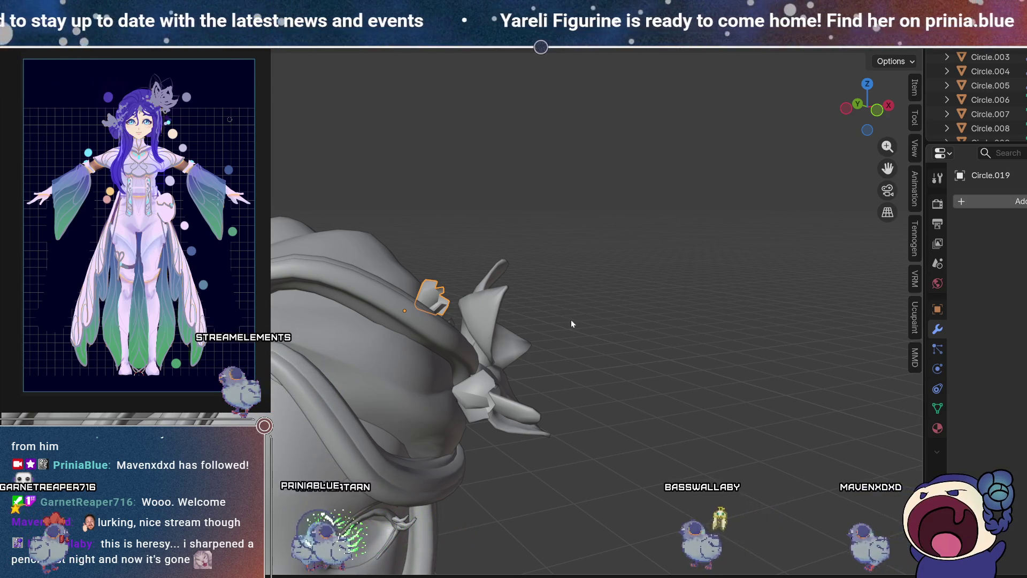
# Step: Resize the star ornament and rotate it slightly, viewed from above the head
pyautogui.moveTo(562, 320)
pyautogui.mouseDown(button='middle')
pyautogui.moveTo(481, 312)
pyautogui.moveTo(587, 294)
pyautogui.moveTo(527, 343)
pyautogui.moveTo(333, 322)
pyautogui.moveTo(302, 246)
pyautogui.moveTo(331, 301)
pyautogui.moveTo(312, 305)
pyautogui.moveTo(558, 346)
pyautogui.mouseUp(button='middle')
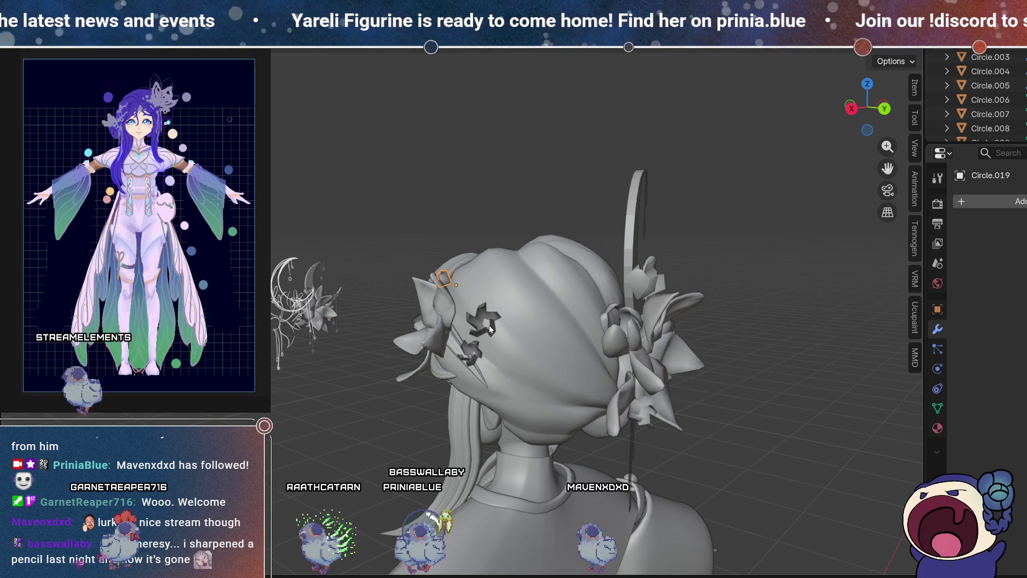
pyautogui.moveTo(590, 436)
pyautogui.mouseDown(button='middle')
pyautogui.moveTo(623, 233)
pyautogui.moveTo(620, 264)
pyautogui.moveTo(518, 263)
pyautogui.moveTo(474, 296)
pyautogui.moveTo(567, 400)
pyautogui.moveTo(612, 417)
pyautogui.moveTo(689, 409)
pyautogui.moveTo(740, 423)
pyautogui.moveTo(734, 386)
pyautogui.moveTo(494, 342)
pyautogui.moveTo(530, 318)
pyautogui.moveTo(529, 358)
pyautogui.mouseUp(button='middle')
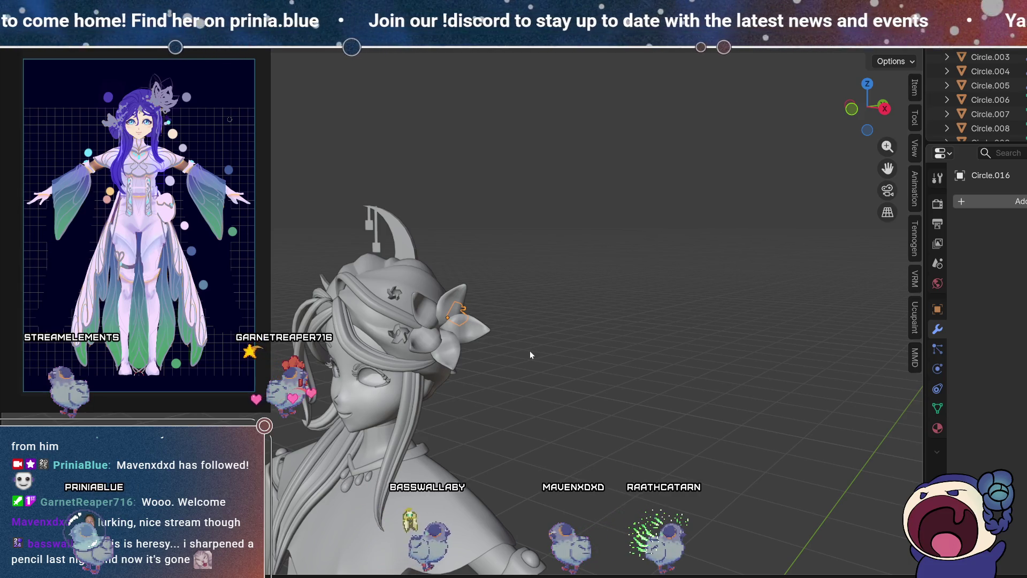
pyautogui.moveTo(544, 303)
pyautogui.keyDown('shift'); pyautogui.mouseDown(button='middle')
pyautogui.moveTo(365, 310)
pyautogui.moveTo(499, 271)
pyautogui.moveTo(439, 398)
pyautogui.mouseUp(button='middle'); pyautogui.keyUp('shift')
pyautogui.scroll(2, 499, 269)
pyautogui.scroll(2, 505, 237)
pyautogui.scroll(2, 480, 341)
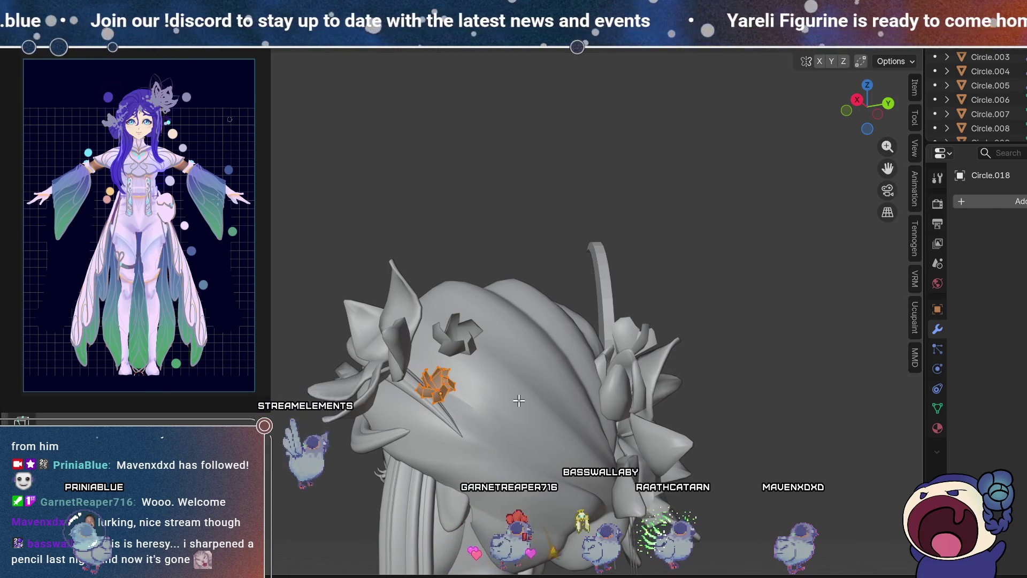
pyautogui.press('s')
pyautogui.moveTo(565, 395)
pyautogui.mouseDown(button='middle')
pyautogui.moveTo(515, 372)
pyautogui.moveTo(530, 339)
pyautogui.moveTo(513, 353)
pyautogui.moveTo(532, 380)
pyautogui.moveTo(560, 376)
pyautogui.mouseUp(button='middle')
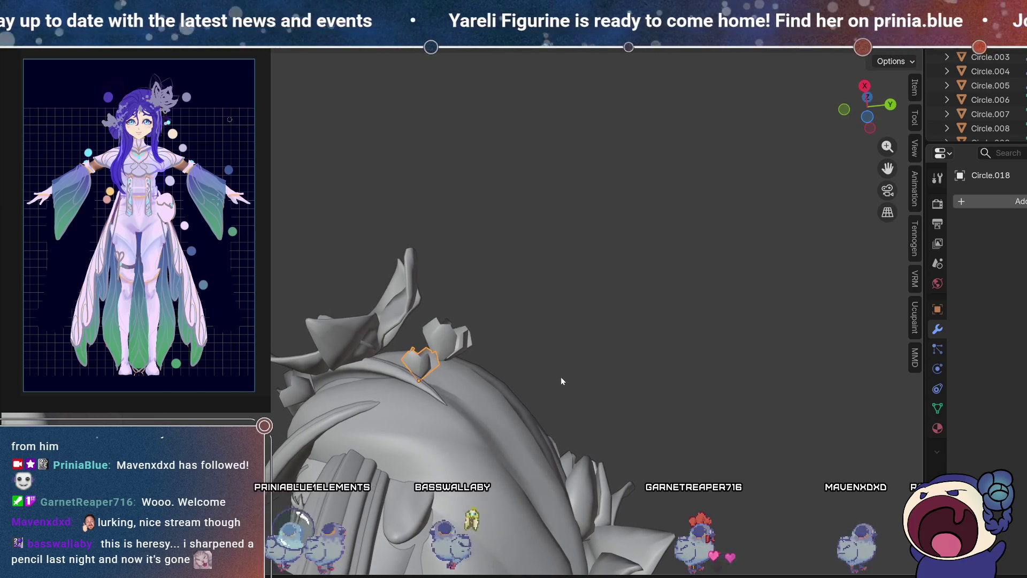
pyautogui.press('r')
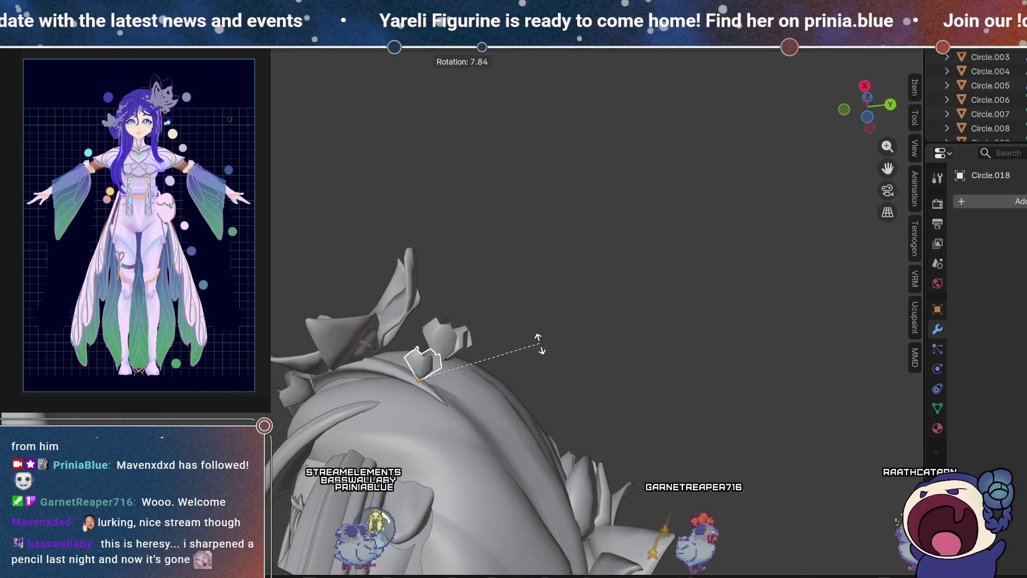
# Step: Check the hair from the rear and front, then duplicate the star as Circle.022 and start moving it
pyautogui.moveTo(545, 318)
pyautogui.mouseDown(button='middle')
pyautogui.moveTo(631, 259)
pyautogui.moveTo(571, 452)
pyautogui.moveTo(586, 390)
pyautogui.moveTo(709, 391)
pyautogui.moveTo(613, 391)
pyautogui.moveTo(427, 301)
pyautogui.moveTo(521, 304)
pyautogui.moveTo(375, 299)
pyautogui.mouseUp(button='middle')
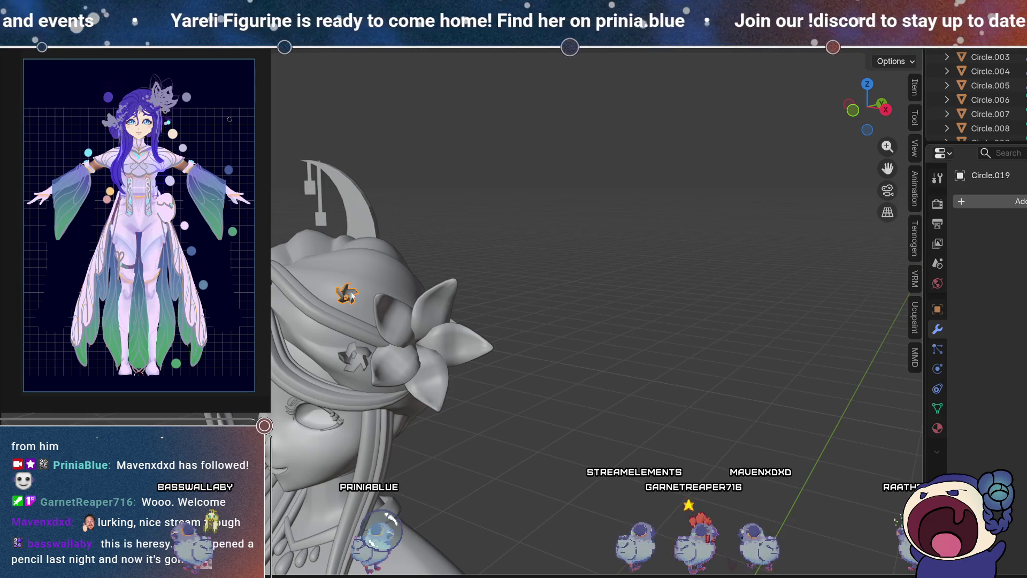
pyautogui.moveTo(615, 263); pyautogui.dragTo(586, 345, button='middle')
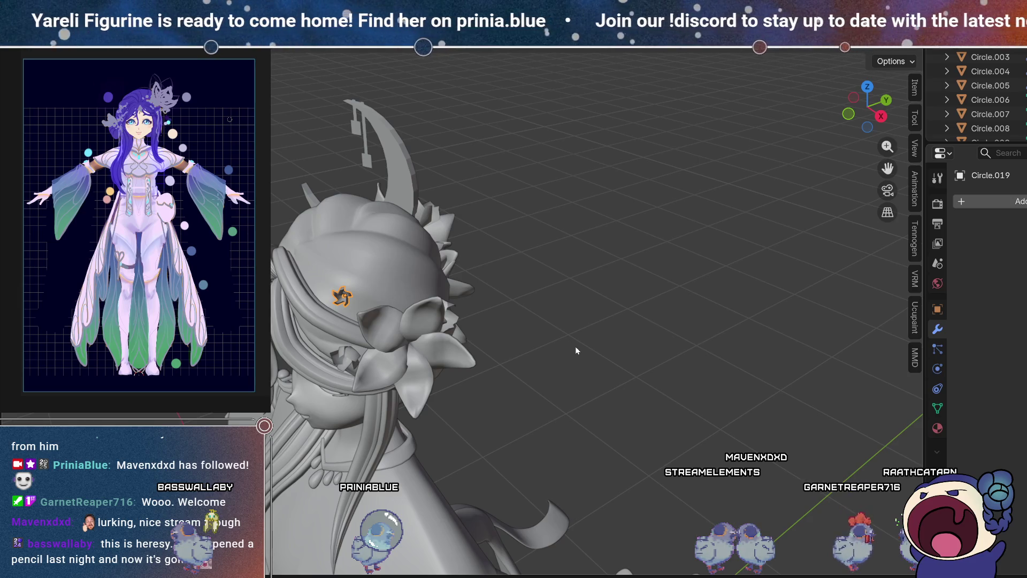
pyautogui.moveTo(564, 387)
pyautogui.mouseDown(button='middle')
pyautogui.moveTo(630, 306)
pyautogui.moveTo(716, 239)
pyautogui.moveTo(638, 280)
pyautogui.moveTo(414, 274)
pyautogui.moveTo(448, 311)
pyautogui.moveTo(397, 314)
pyautogui.mouseUp(button='middle')
pyautogui.moveTo(481, 311); pyautogui.dragTo(449, 288, button='middle')
pyautogui.hotkey('shift', 'd')
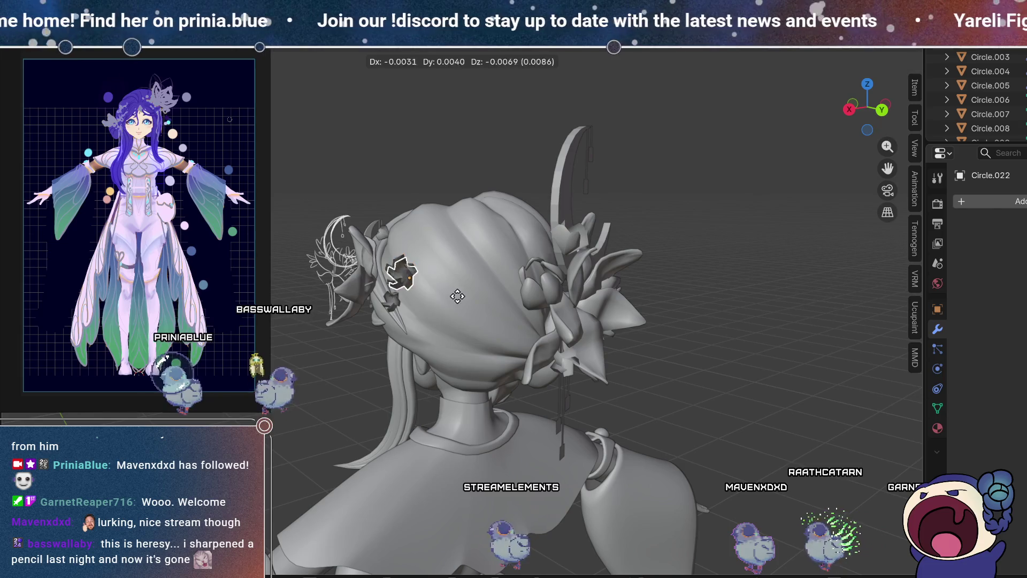
# Step: Place the copied star on the hair and view it from the flower-ornament side
pyautogui.click(505, 366)
pyautogui.moveTo(506, 366)
pyautogui.mouseDown(button='middle')
pyautogui.moveTo(585, 292)
pyautogui.moveTo(432, 330)
pyautogui.moveTo(427, 302)
pyautogui.moveTo(584, 364)
pyautogui.moveTo(597, 348)
pyautogui.mouseUp(button='middle')
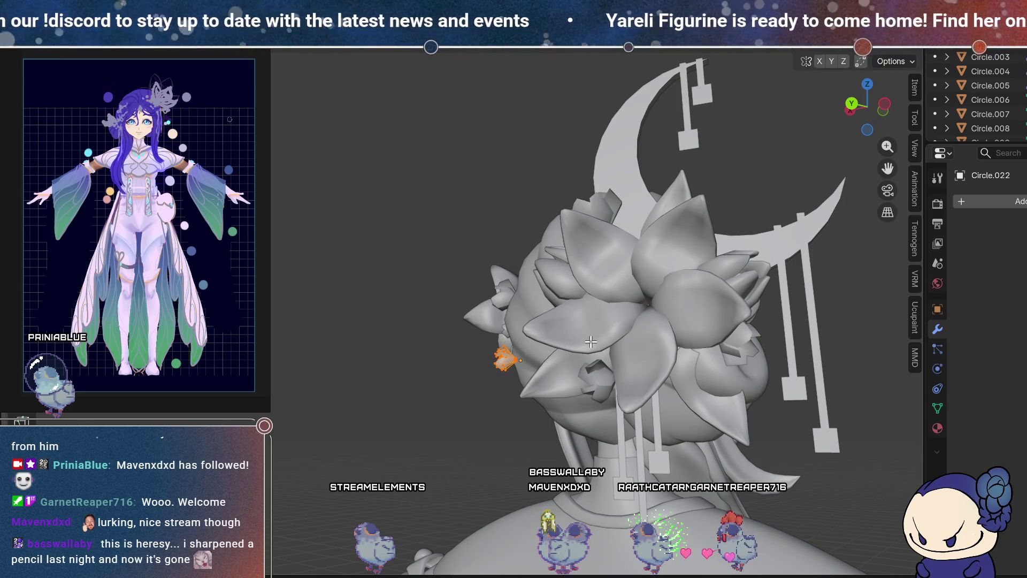
pyautogui.moveTo(529, 360)
pyautogui.mouseDown(button='middle')
pyautogui.moveTo(710, 378)
pyautogui.moveTo(708, 359)
pyautogui.moveTo(700, 371)
pyautogui.mouseUp(button='middle')
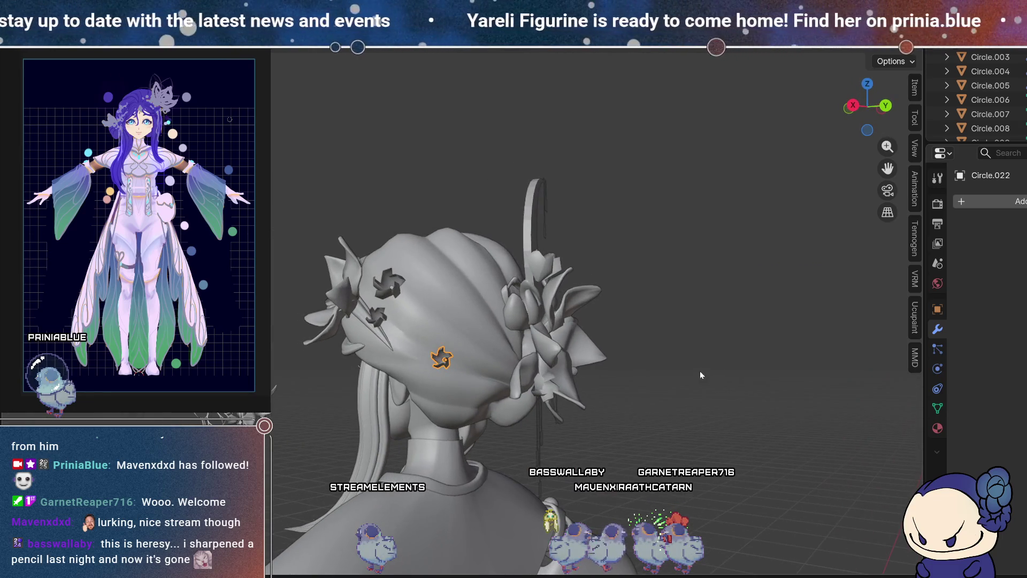
pyautogui.moveTo(614, 330)
pyautogui.mouseDown(button='middle')
pyautogui.moveTo(596, 349)
pyautogui.moveTo(612, 331)
pyautogui.mouseUp(button='middle')
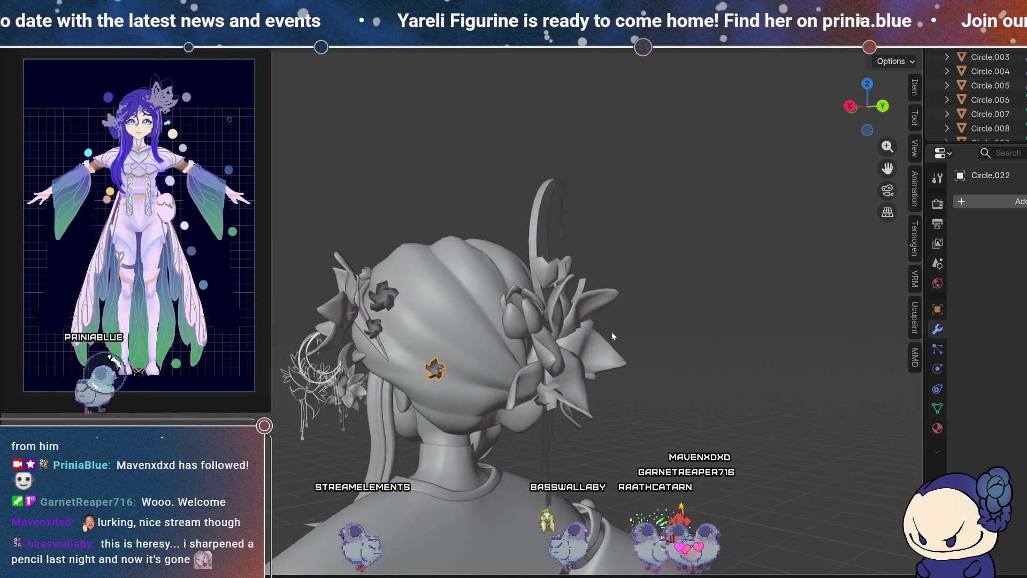
# Step: Duplicate the star again as Circle.023, then rotate and move the copy on the bun
pyautogui.hotkey('shift', 'd')
pyautogui.click(566, 365)
pyautogui.moveTo(567, 365)
pyautogui.mouseDown(button='middle')
pyautogui.moveTo(550, 310)
pyautogui.moveTo(547, 237)
pyautogui.mouseUp(button='middle')
pyautogui.press('r')
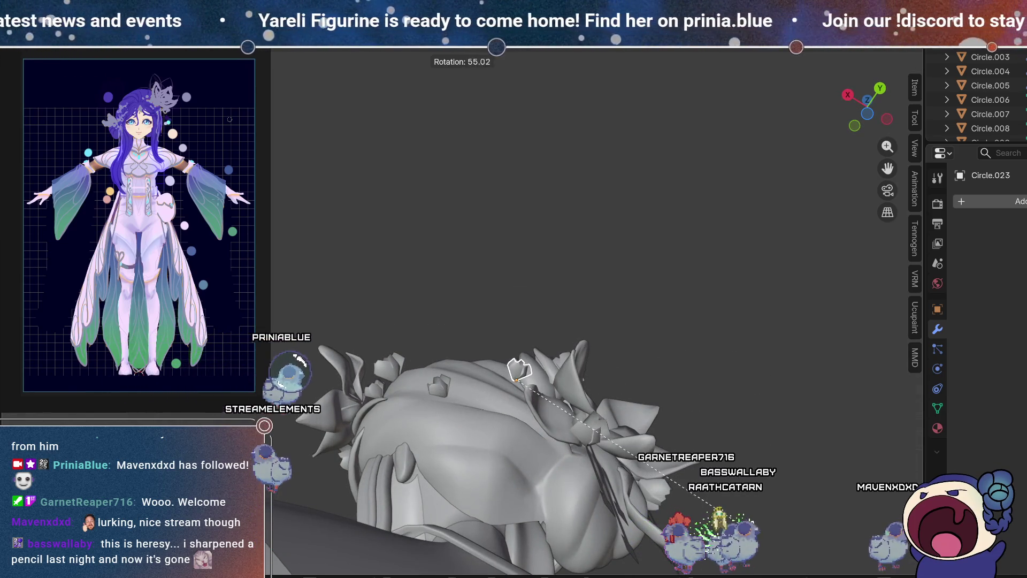
pyautogui.click(760, 364)
pyautogui.moveTo(727, 440)
pyautogui.mouseDown(button='middle')
pyautogui.moveTo(700, 366)
pyautogui.moveTo(725, 367)
pyautogui.moveTo(642, 403)
pyautogui.moveTo(622, 457)
pyautogui.moveTo(603, 418)
pyautogui.mouseUp(button='middle')
pyautogui.press('g')
pyautogui.click(705, 398)
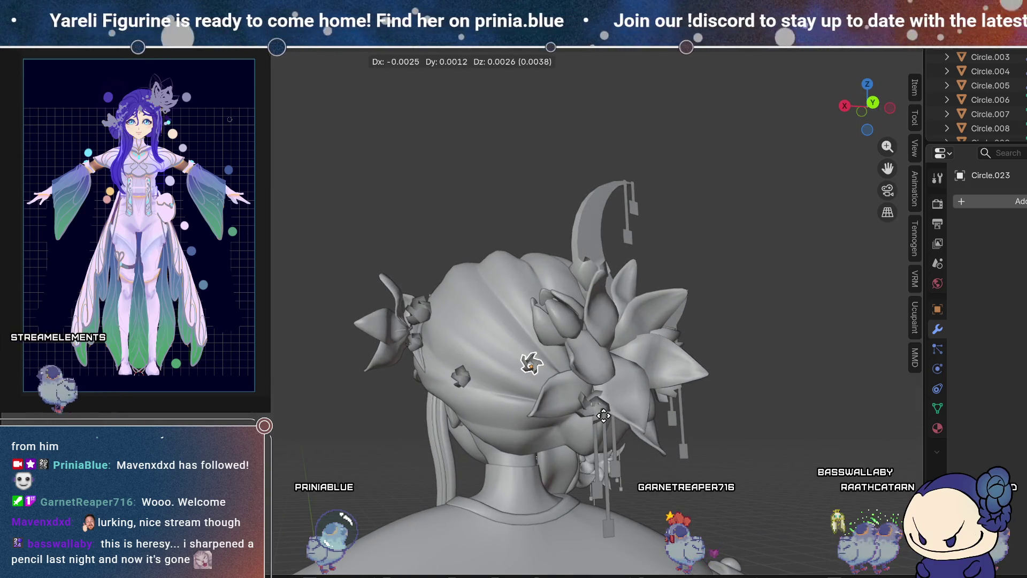
# Step: Reselect Circle.022 then Circle.023, nudge the star into position, and look down at the dress
pyautogui.moveTo(482, 334)
pyautogui.mouseDown(button='middle')
pyautogui.moveTo(604, 305)
pyautogui.moveTo(491, 343)
pyautogui.moveTo(528, 340)
pyautogui.mouseUp(button='middle')
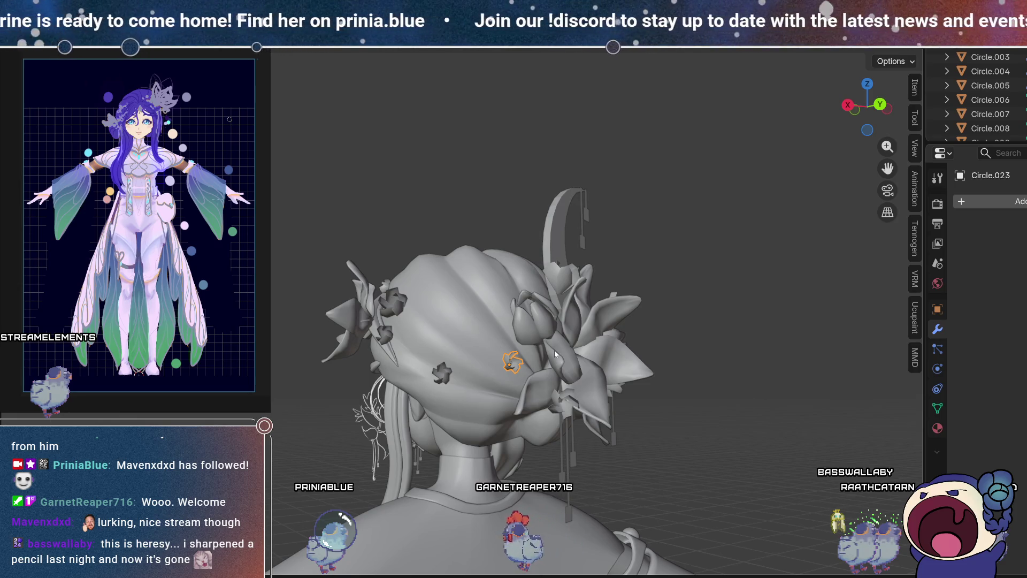
pyautogui.scroll(2, 546, 423)
pyautogui.moveTo(538, 274); pyautogui.dragTo(492, 298, button='middle')
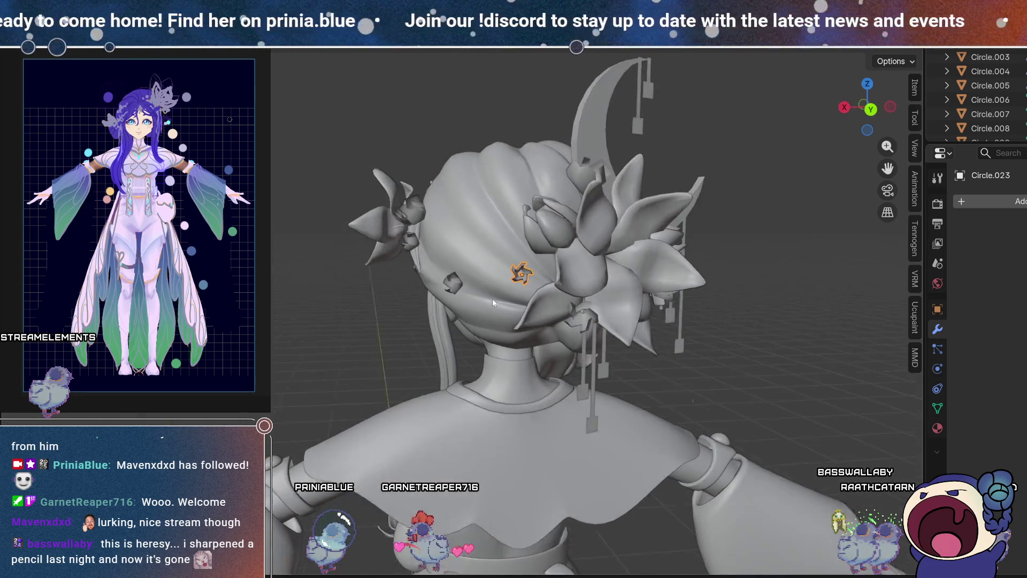
pyautogui.scroll(2, 492, 299)
pyautogui.moveTo(487, 264)
pyautogui.mouseDown(button='middle')
pyautogui.moveTo(543, 261)
pyautogui.moveTo(604, 279)
pyautogui.moveTo(437, 245)
pyautogui.mouseUp(button='middle')
pyautogui.scroll(3, 436, 245)
pyautogui.click(377, 277)
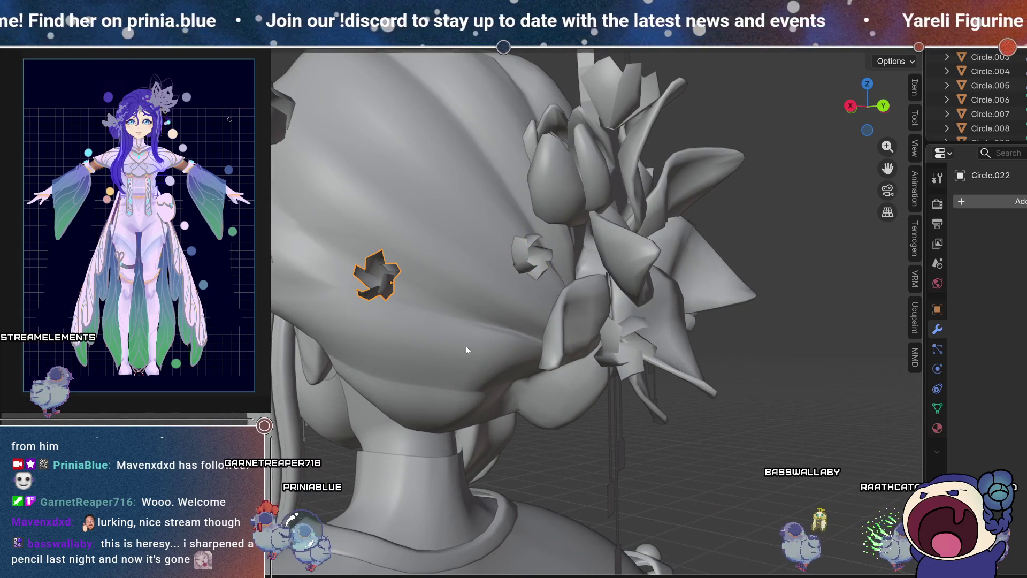
pyautogui.moveTo(465, 346)
pyautogui.mouseDown(button='middle')
pyautogui.moveTo(558, 292)
pyautogui.moveTo(666, 288)
pyautogui.moveTo(633, 278)
pyautogui.moveTo(638, 316)
pyautogui.moveTo(541, 308)
pyautogui.moveTo(559, 309)
pyautogui.moveTo(598, 354)
pyautogui.moveTo(614, 353)
pyautogui.moveTo(555, 334)
pyautogui.mouseUp(button='middle')
pyautogui.click(614, 238)
pyautogui.press('g')
pyautogui.scroll(-5, 560, 309)
pyautogui.scroll(2, 533, 290)
pyautogui.scroll(2, 532, 290)
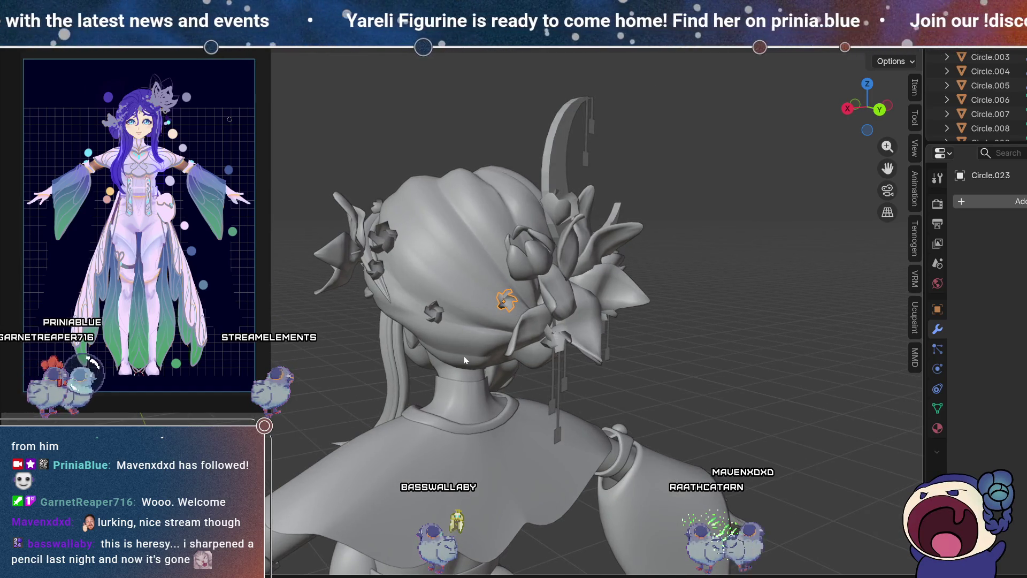
pyautogui.keyDown('shift'); pyautogui.moveTo(464, 355); pyautogui.dragTo(718, 248, button='middle'); pyautogui.keyUp('shift')
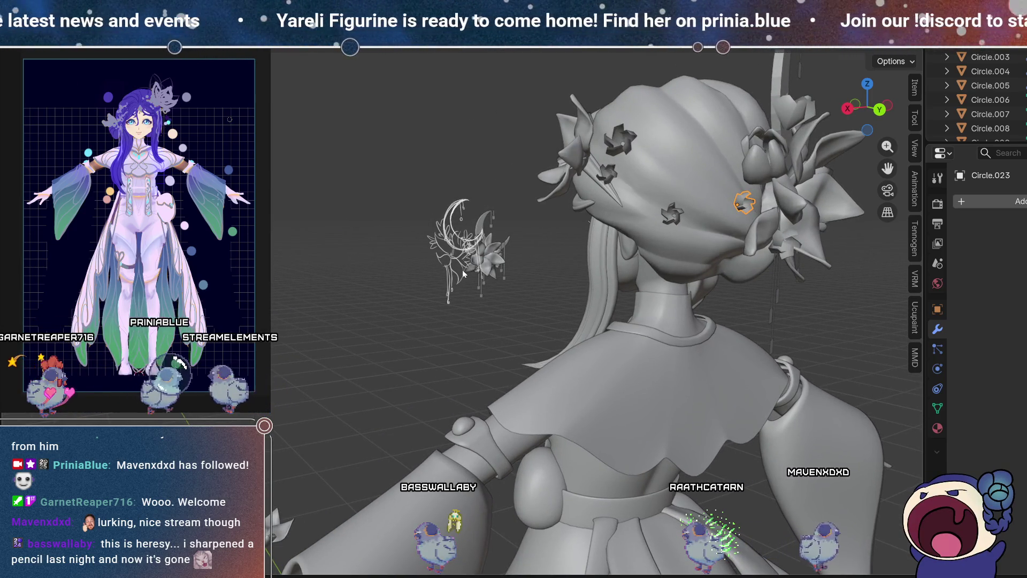
pyautogui.scroll(-6, 464, 274)
pyautogui.scroll(3, 392, 320)
pyautogui.moveTo(667, 181); pyautogui.dragTo(505, 364, button='middle')
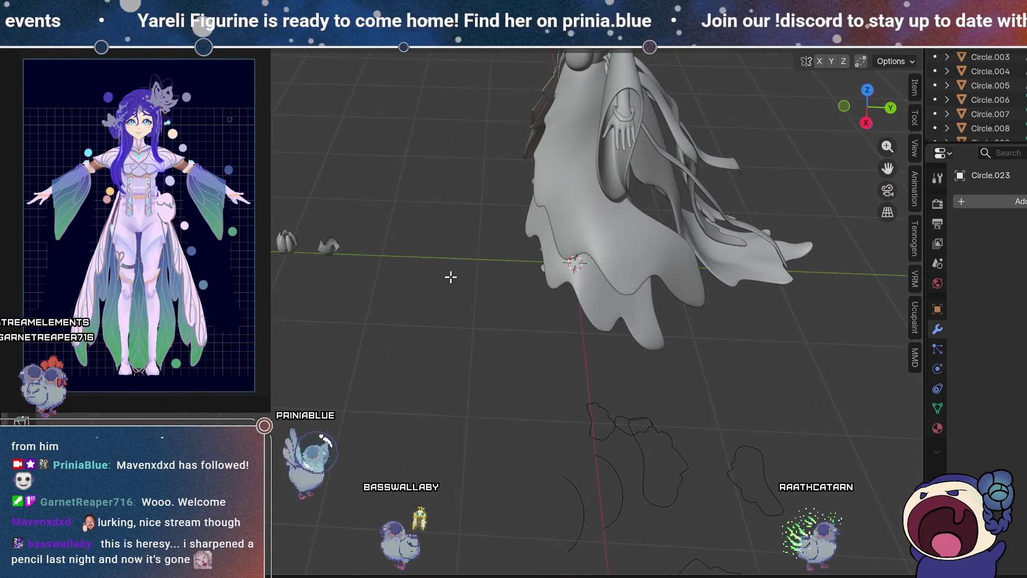
# Step: Add an Ico Sphere with fewer subdivisions, shrink it and move it out along X beside the skirt
pyautogui.moveTo(465, 319); pyautogui.dragTo(445, 303, button='middle')
pyautogui.hotkey('shift', 'a')
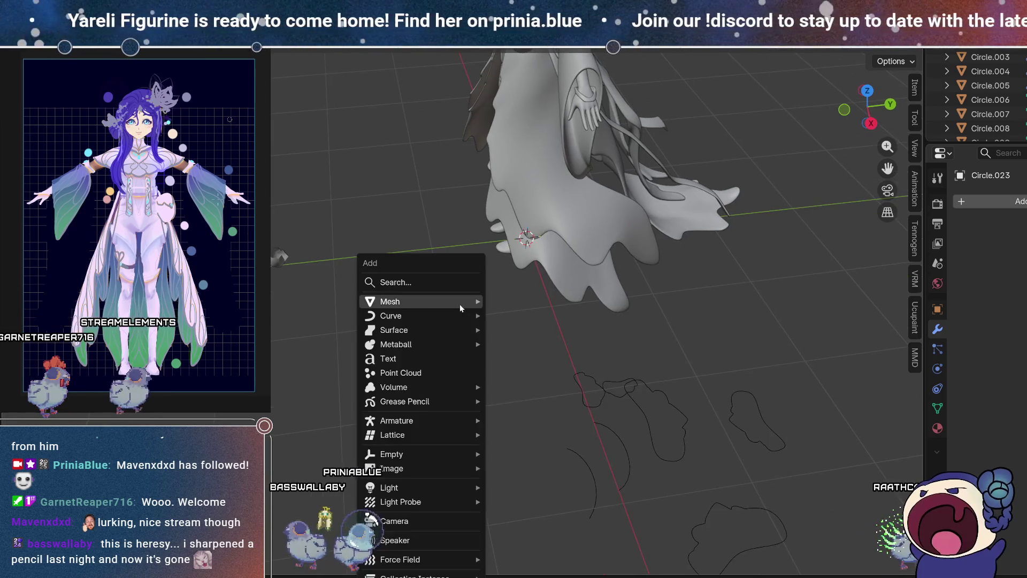
pyautogui.moveTo(390, 302)
pyautogui.click(530, 353)
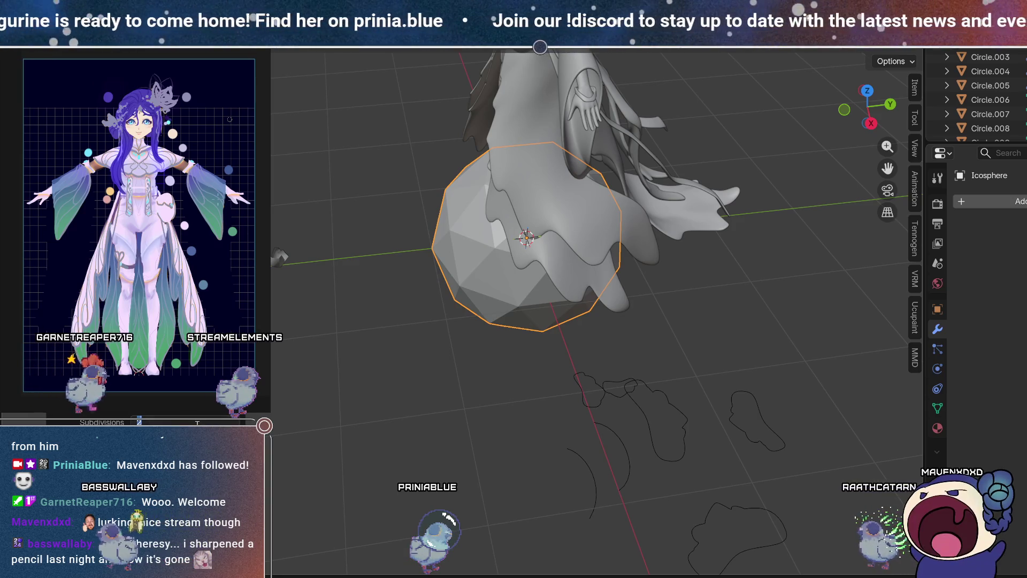
pyautogui.moveTo(196, 423); pyautogui.dragTo(181, 423)
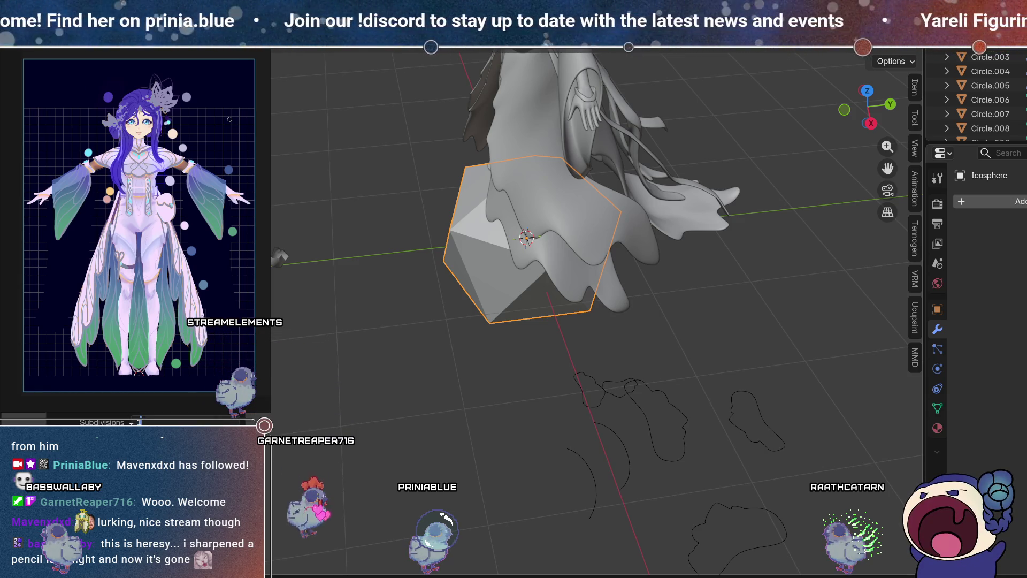
pyautogui.moveTo(197, 437); pyautogui.dragTo(165, 437)
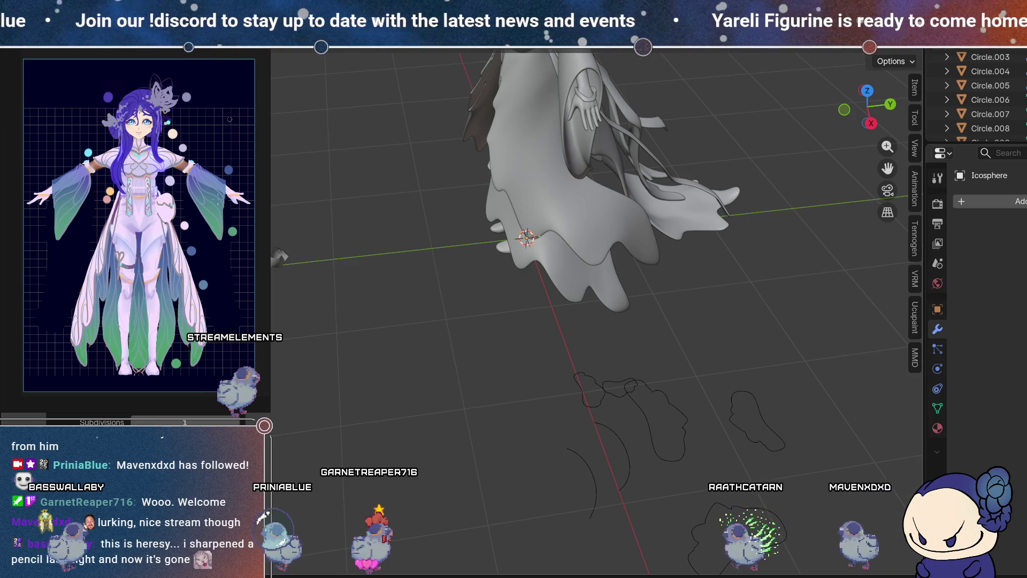
pyautogui.press('g')
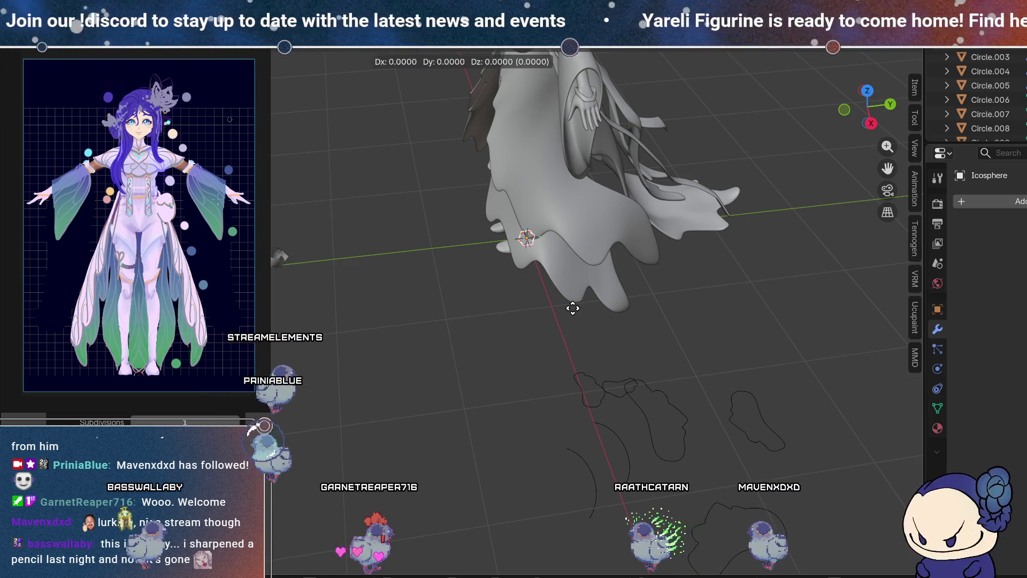
pyautogui.click(390, 321)
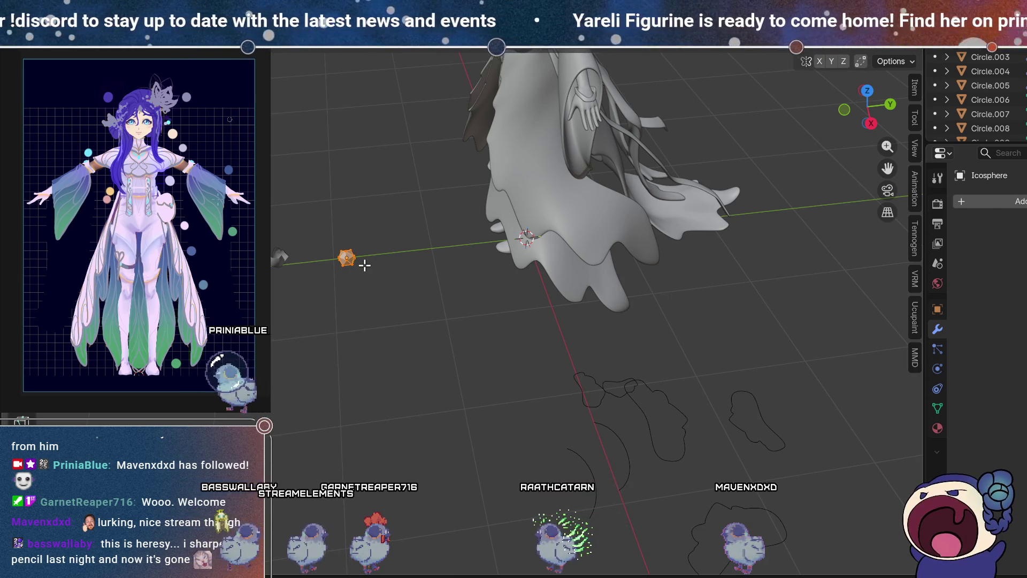
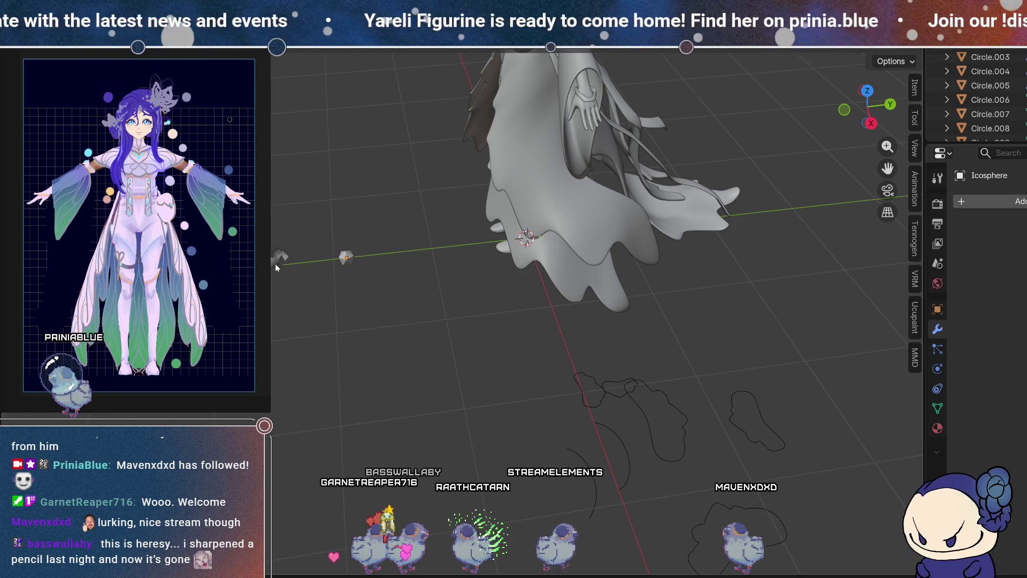
# Step: Select the icosphere, scale it to about 0.24 and go to Right ortho view to raise it beside the head
pyautogui.click(279, 262)
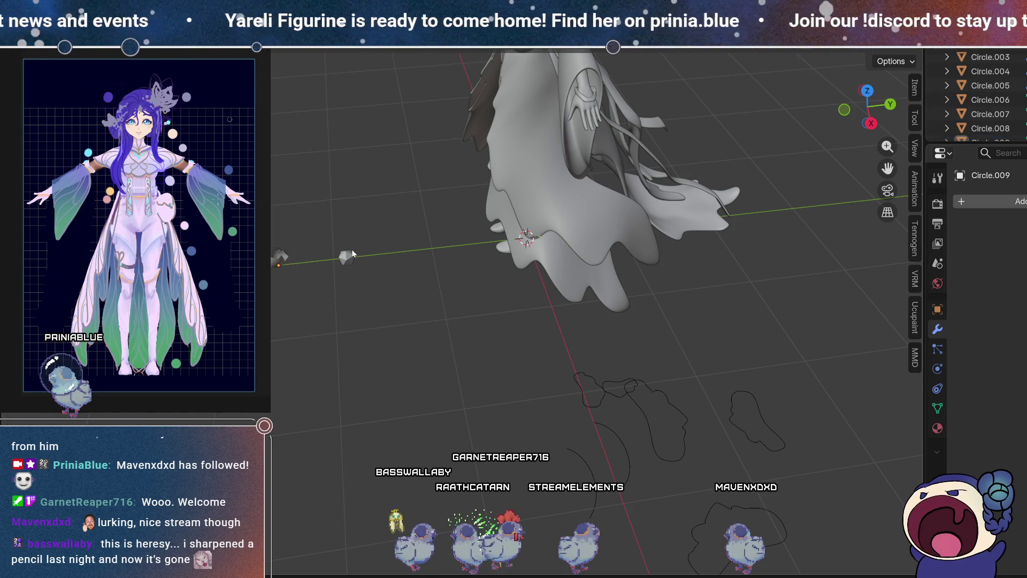
pyautogui.moveTo(410, 320)
pyautogui.mouseDown(button='middle')
pyautogui.moveTo(411, 287)
pyautogui.moveTo(423, 274)
pyautogui.mouseUp(button='middle')
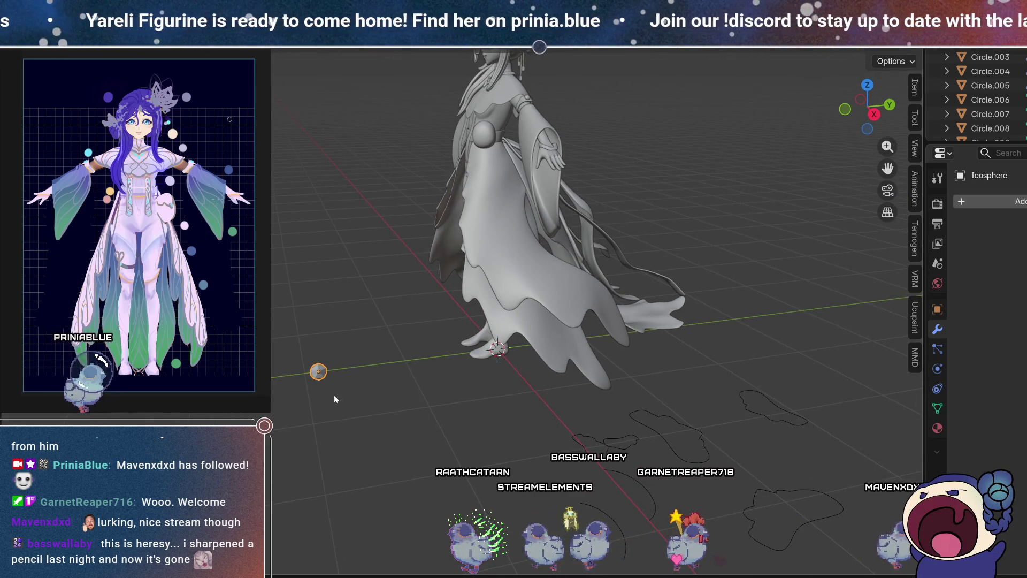
pyautogui.moveTo(638, 168)
pyautogui.mouseDown(button='middle')
pyautogui.moveTo(589, 181)
pyautogui.moveTo(758, 184)
pyautogui.moveTo(320, 263)
pyautogui.moveTo(364, 305)
pyautogui.moveTo(580, 392)
pyautogui.moveTo(593, 342)
pyautogui.moveTo(585, 351)
pyautogui.mouseUp(button='middle')
pyautogui.press('Tab')
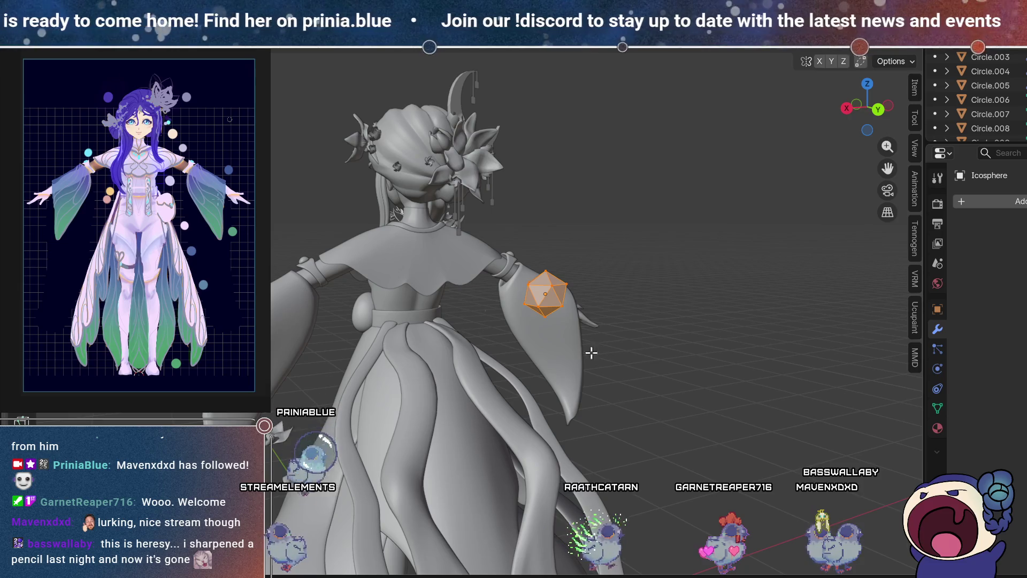
pyautogui.press('s')
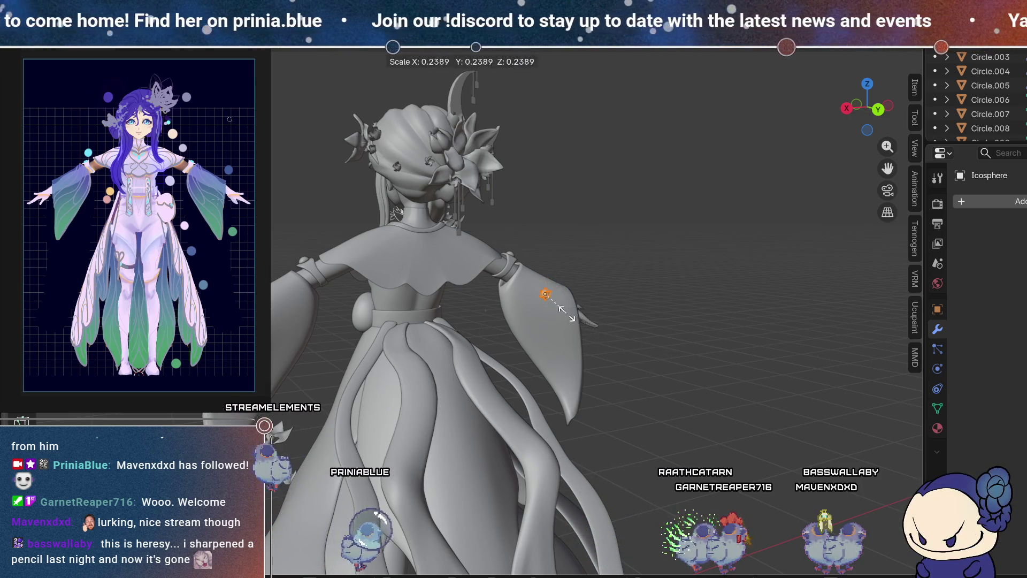
pyautogui.click(562, 312)
pyautogui.moveTo(570, 320)
pyautogui.mouseDown(button='middle')
pyautogui.moveTo(570, 346)
pyautogui.moveTo(644, 342)
pyautogui.moveTo(833, 114)
pyautogui.mouseUp(button='middle')
pyautogui.click(862, 109)
pyautogui.scroll(-2, 698, 348)
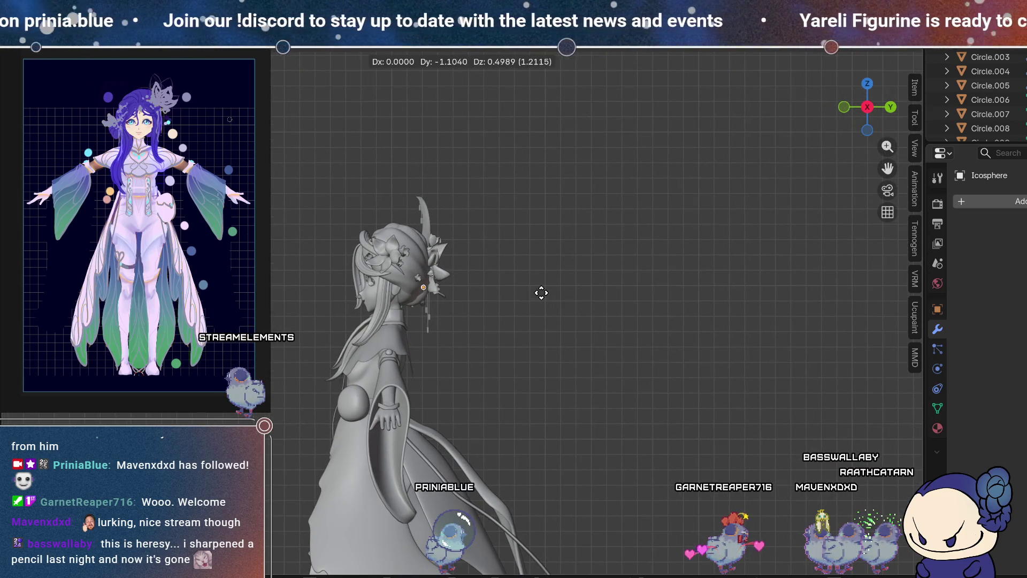
# Step: Move the small icosphere round to the back of the head among the flower ornaments
pyautogui.moveTo(552, 310)
pyautogui.mouseDown(button='middle')
pyautogui.moveTo(478, 319)
pyautogui.moveTo(347, 278)
pyautogui.moveTo(538, 306)
pyautogui.moveTo(632, 364)
pyautogui.mouseUp(button='middle')
pyautogui.scroll(3, 347, 278)
pyautogui.moveTo(532, 321); pyautogui.dragTo(563, 317, button='middle')
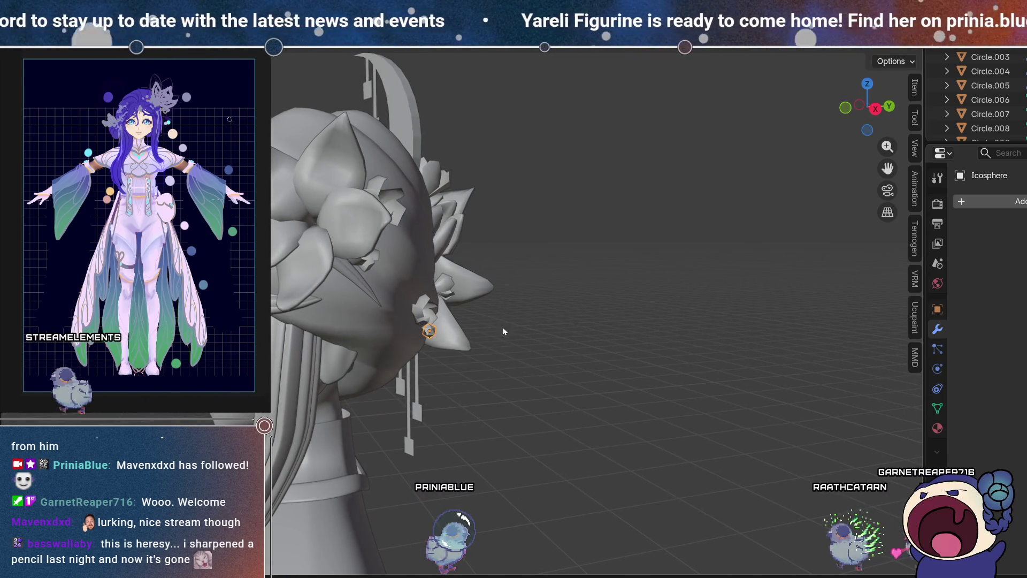
pyautogui.moveTo(622, 299); pyautogui.dragTo(713, 327, button='middle')
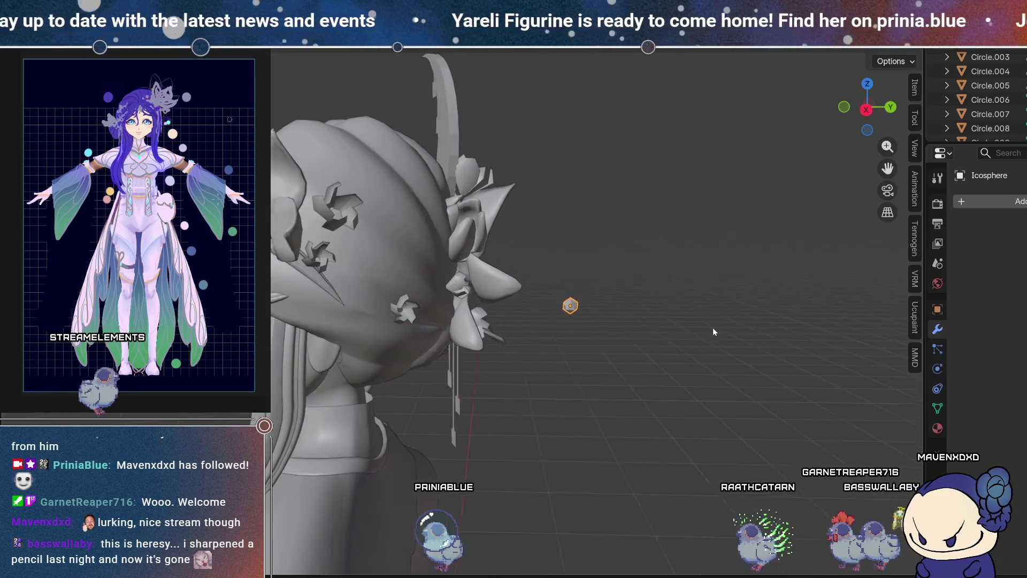
pyautogui.scroll(3, 601, 311)
pyautogui.keyDown('shift'); pyautogui.moveTo(604, 311); pyautogui.dragTo(687, 334, button='middle'); pyautogui.keyUp('shift')
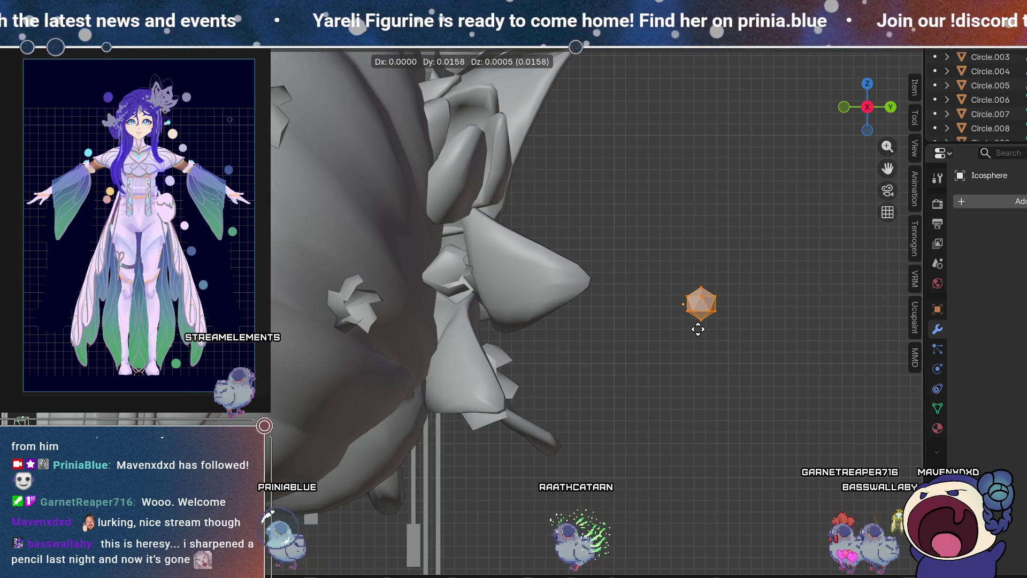
pyautogui.click(697, 328)
pyautogui.scroll(-5, 704, 316)
# Step: Grab the icosphere onto the hair, check its depth from the side, then duplicate it
pyautogui.moveTo(781, 300); pyautogui.dragTo(679, 311, button='middle')
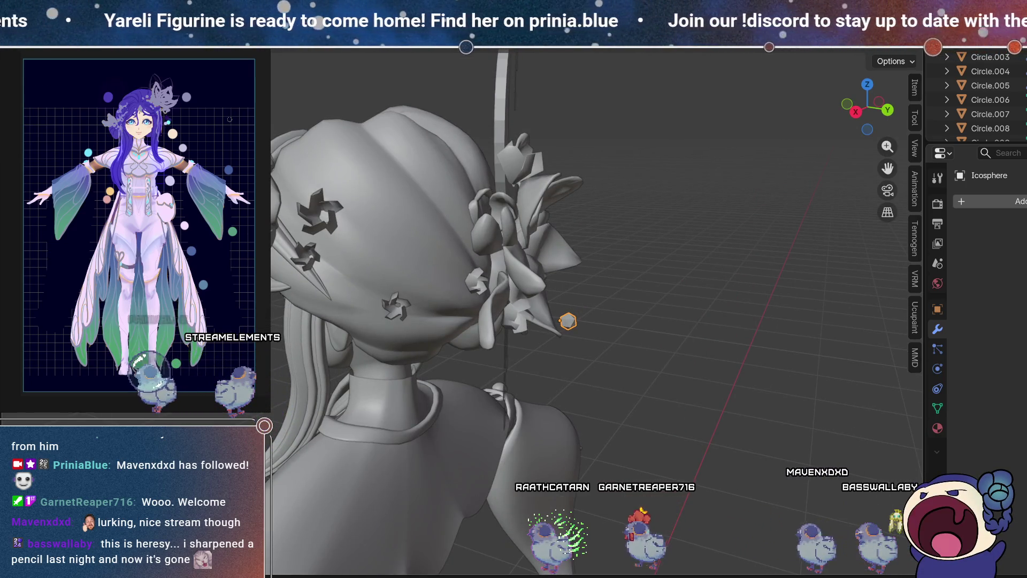
pyautogui.moveTo(866, 105); pyautogui.dragTo(644, 282)
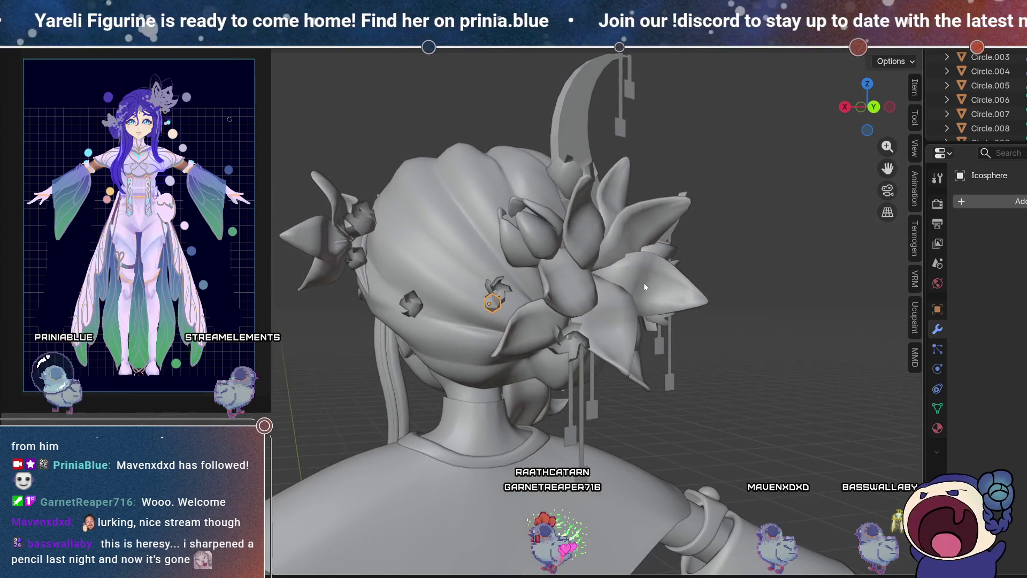
pyautogui.press('g')
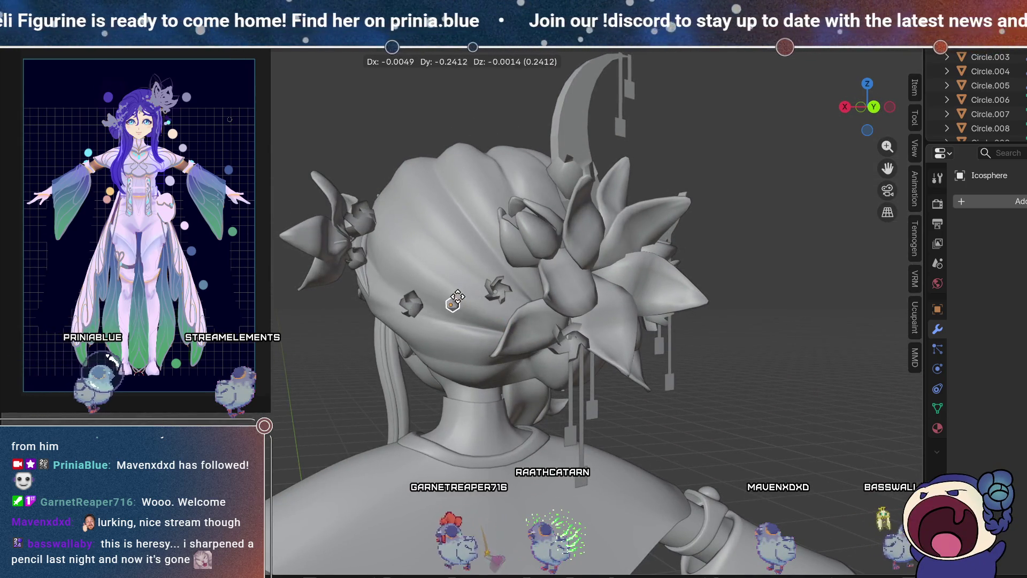
pyautogui.moveTo(474, 309)
pyautogui.mouseDown(button='middle')
pyautogui.moveTo(626, 362)
pyautogui.moveTo(605, 310)
pyautogui.moveTo(476, 316)
pyautogui.mouseUp(button='middle')
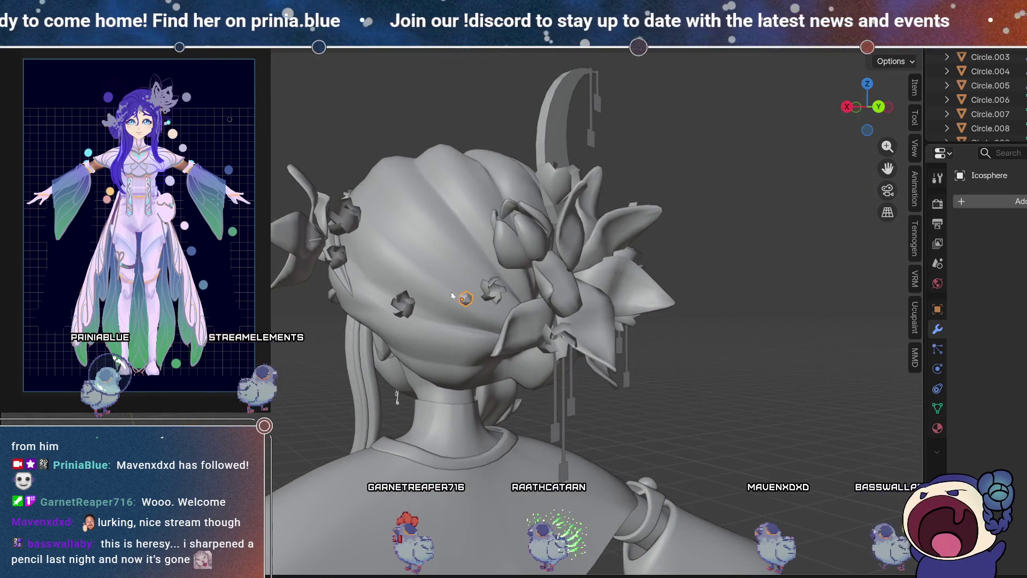
pyautogui.scroll(1, 451, 291)
pyautogui.scroll(1, 533, 255)
pyautogui.hotkey('shift', 'd')
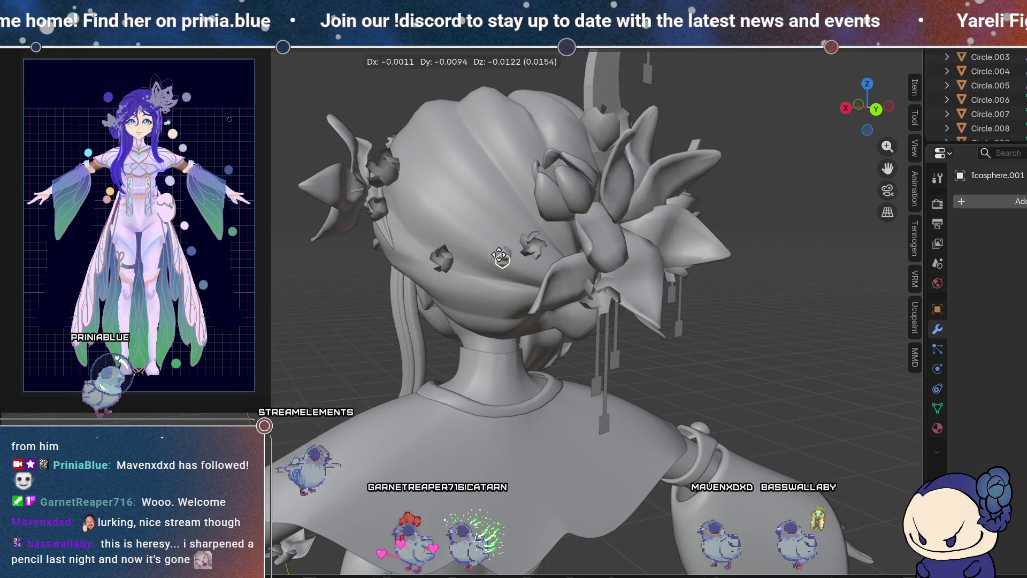
# Step: Place one bead copy lower-left on the hair and a second duplicate on the upper-left of the head
pyautogui.click(476, 300)
pyautogui.moveTo(475, 300)
pyautogui.mouseDown(button='middle')
pyautogui.moveTo(517, 259)
pyautogui.moveTo(613, 269)
pyautogui.mouseUp(button='middle')
pyautogui.hotkey('shift', 'd')
pyautogui.click(513, 265)
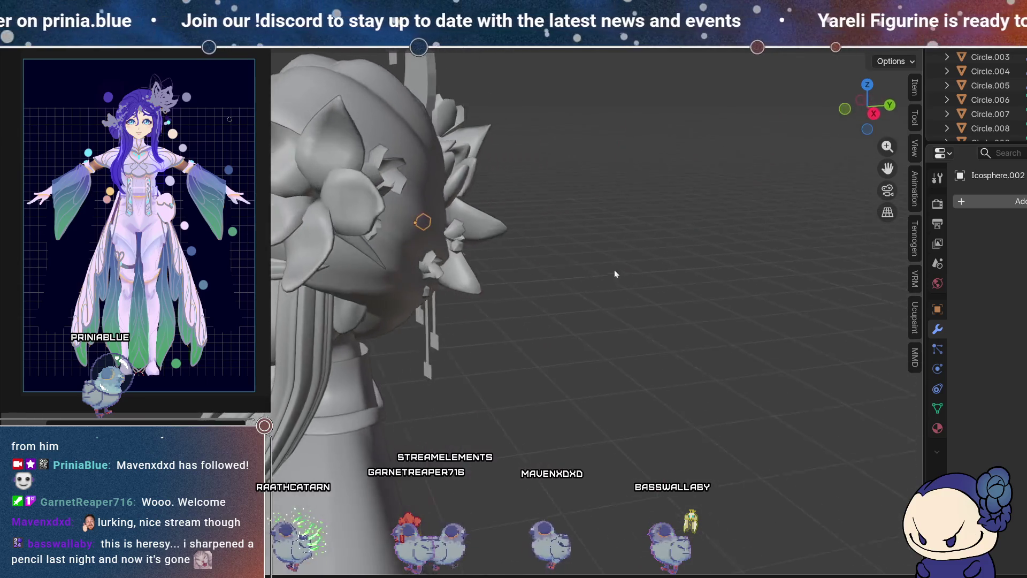
pyautogui.moveTo(520, 224)
pyautogui.mouseDown(button='middle')
pyautogui.moveTo(431, 276)
pyautogui.moveTo(423, 235)
pyautogui.moveTo(410, 250)
pyautogui.mouseUp(button='middle')
# Step: Nudge the selected bead with G and check its depth from side and rear views
pyautogui.press('g')
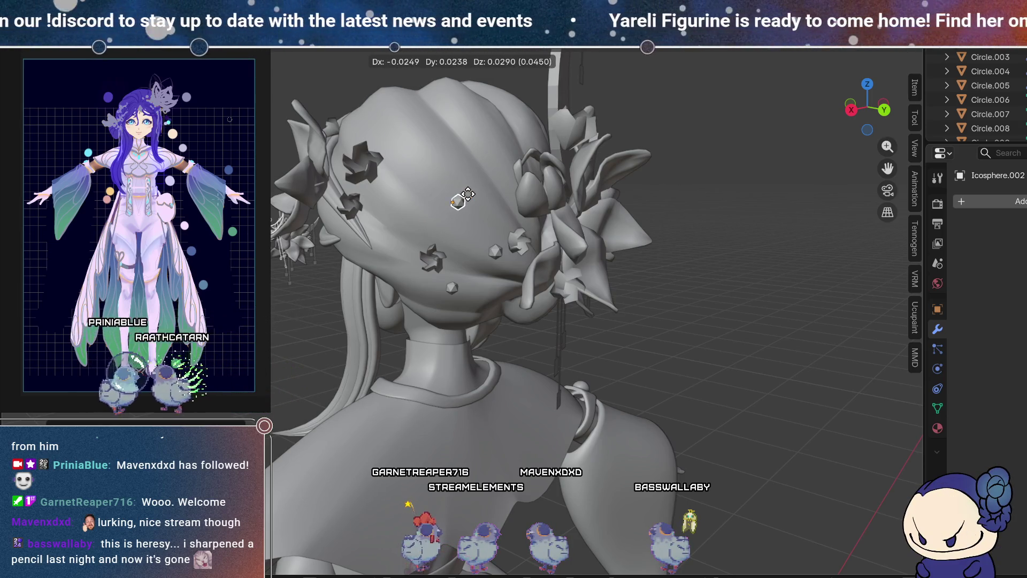
pyautogui.moveTo(488, 270)
pyautogui.mouseDown(button='middle')
pyautogui.moveTo(556, 315)
pyautogui.moveTo(453, 242)
pyautogui.moveTo(471, 255)
pyautogui.moveTo(495, 253)
pyautogui.mouseUp(button='middle')
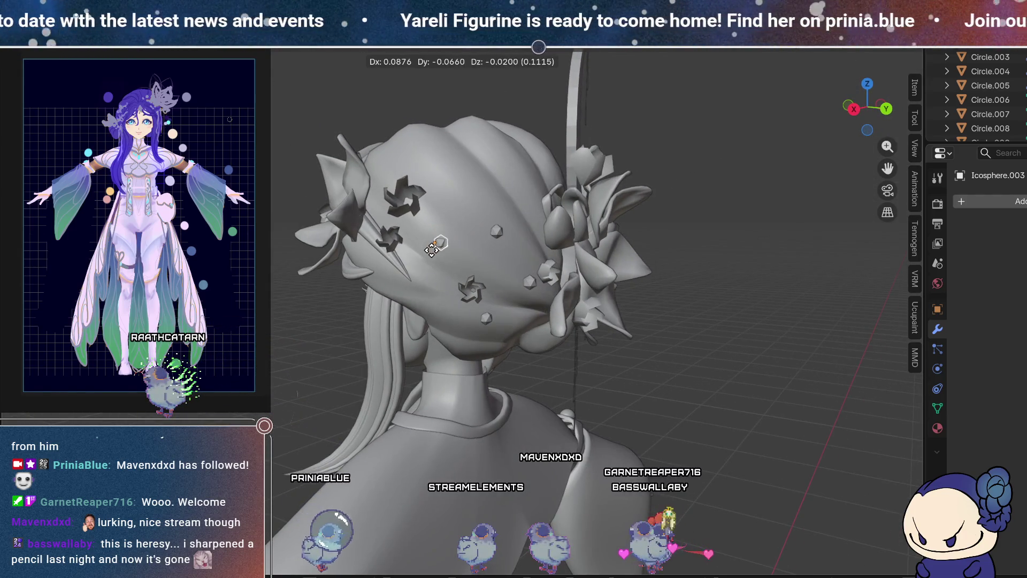
pyautogui.moveTo(470, 291)
pyautogui.mouseDown(button='middle')
pyautogui.moveTo(577, 309)
pyautogui.moveTo(479, 329)
pyautogui.moveTo(461, 261)
pyautogui.moveTo(507, 303)
pyautogui.moveTo(640, 226)
pyautogui.moveTo(581, 287)
pyautogui.moveTo(535, 309)
pyautogui.moveTo(513, 213)
pyautogui.mouseUp(button='middle')
pyautogui.moveTo(479, 300)
pyautogui.mouseDown(button='middle')
pyautogui.moveTo(502, 334)
pyautogui.moveTo(493, 286)
pyautogui.moveTo(515, 293)
pyautogui.moveTo(500, 285)
pyautogui.moveTo(460, 314)
pyautogui.moveTo(470, 250)
pyautogui.moveTo(472, 289)
pyautogui.mouseUp(button='middle')
# Step: Duplicate another bead onto the hair and review the ornaments from several angles
pyautogui.hotkey('shift', 'd')
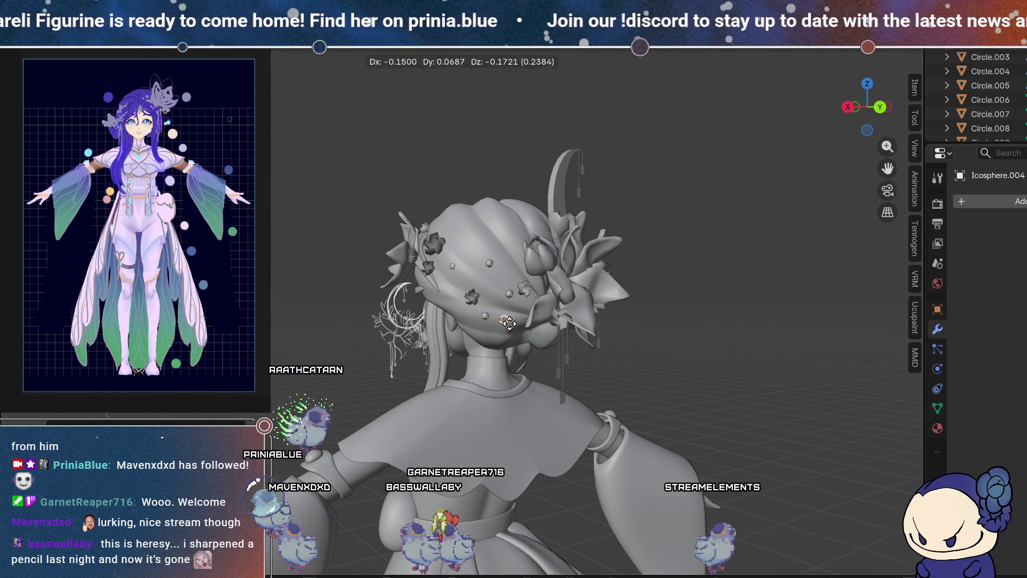
pyautogui.scroll(2, 514, 333)
pyautogui.moveTo(544, 333)
pyautogui.mouseDown(button='middle')
pyautogui.moveTo(500, 336)
pyautogui.moveTo(522, 333)
pyautogui.moveTo(492, 264)
pyautogui.moveTo(470, 261)
pyautogui.mouseUp(button='middle')
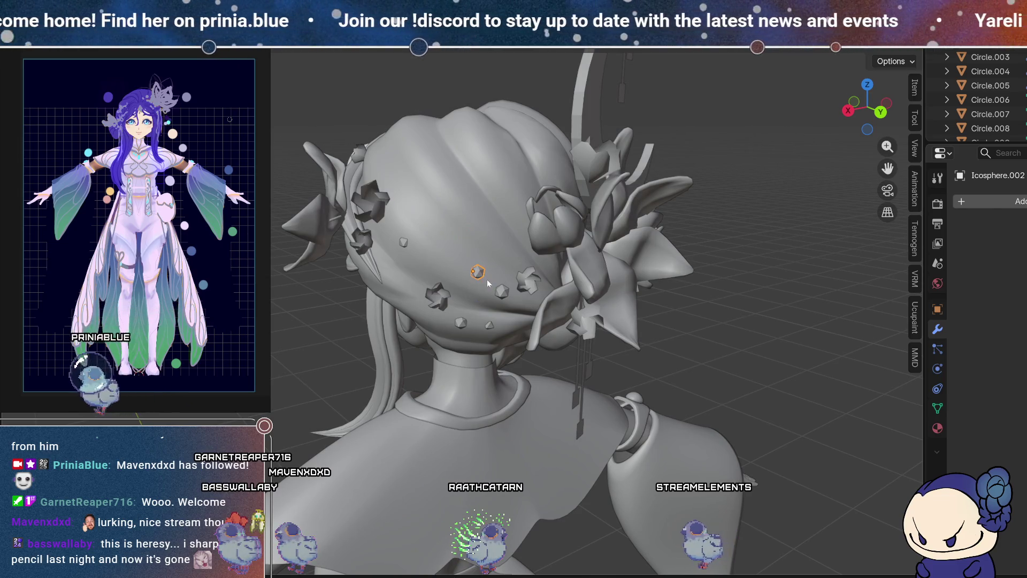
pyautogui.scroll(-3, 488, 280)
pyautogui.moveTo(505, 291); pyautogui.dragTo(461, 297, button='middle')
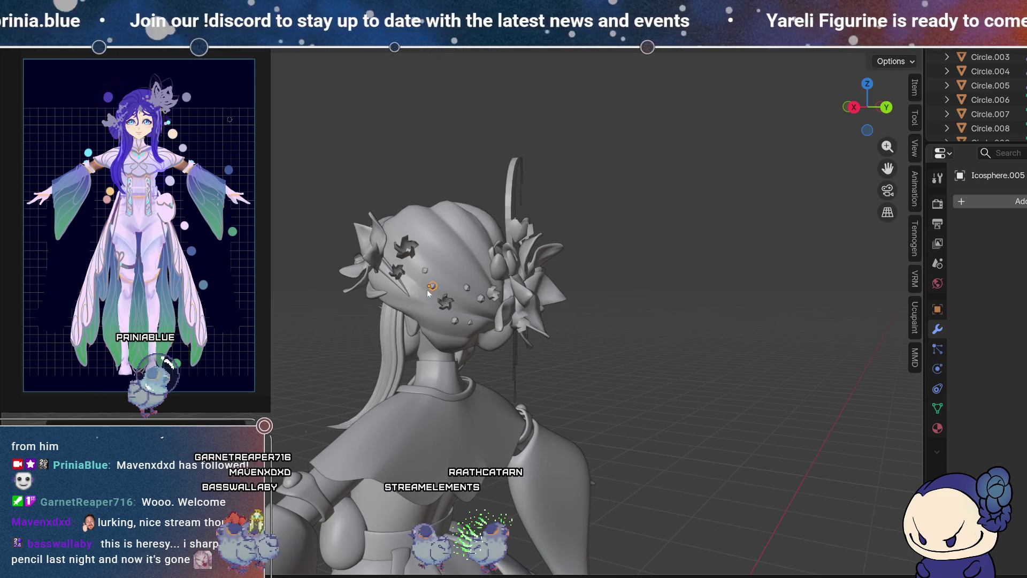
pyautogui.moveTo(427, 290); pyautogui.dragTo(493, 322, button='middle')
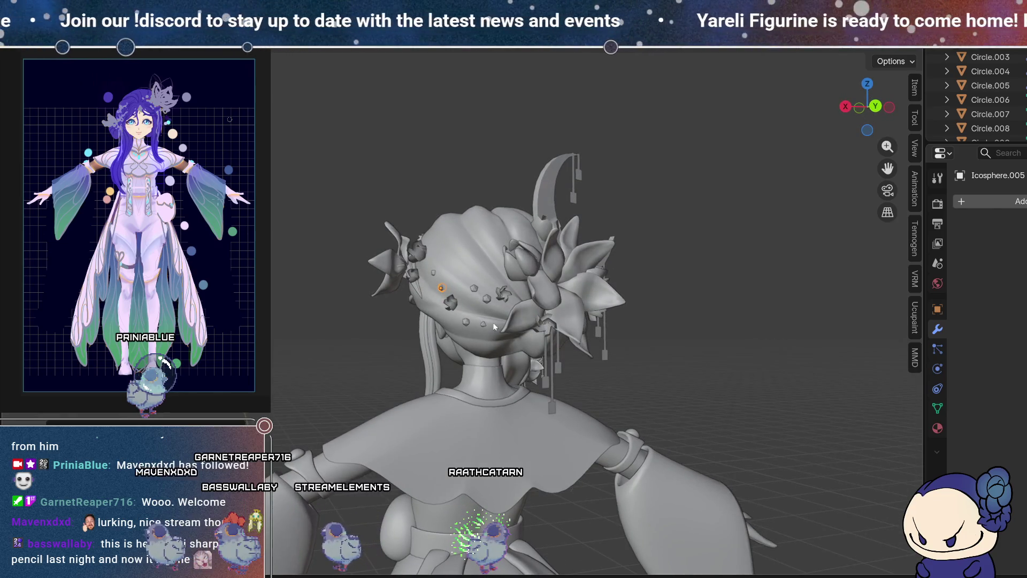
pyautogui.scroll(1, 492, 325)
pyautogui.scroll(2, 494, 324)
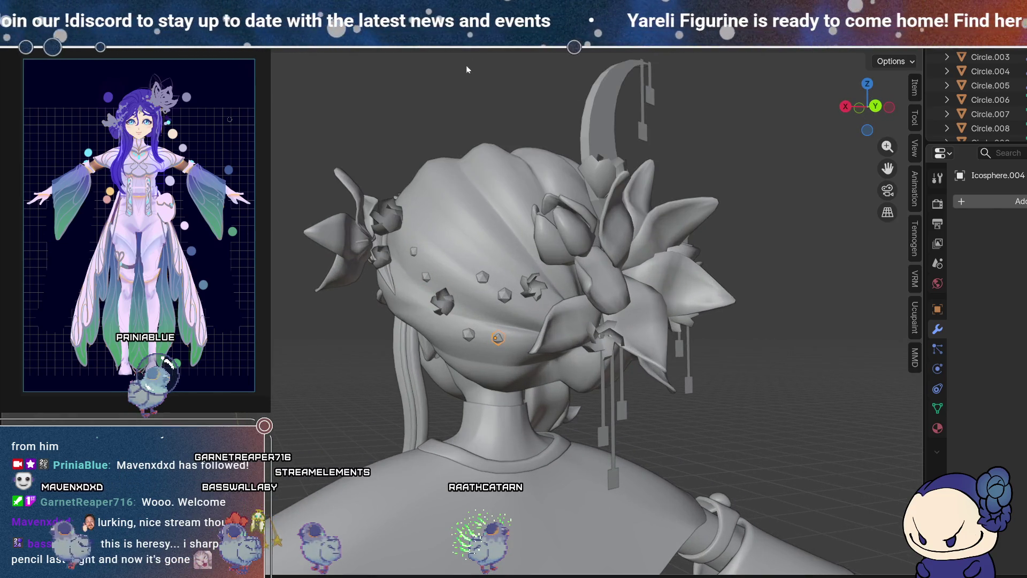
pyautogui.moveTo(501, 302); pyautogui.dragTo(626, 322, button='middle')
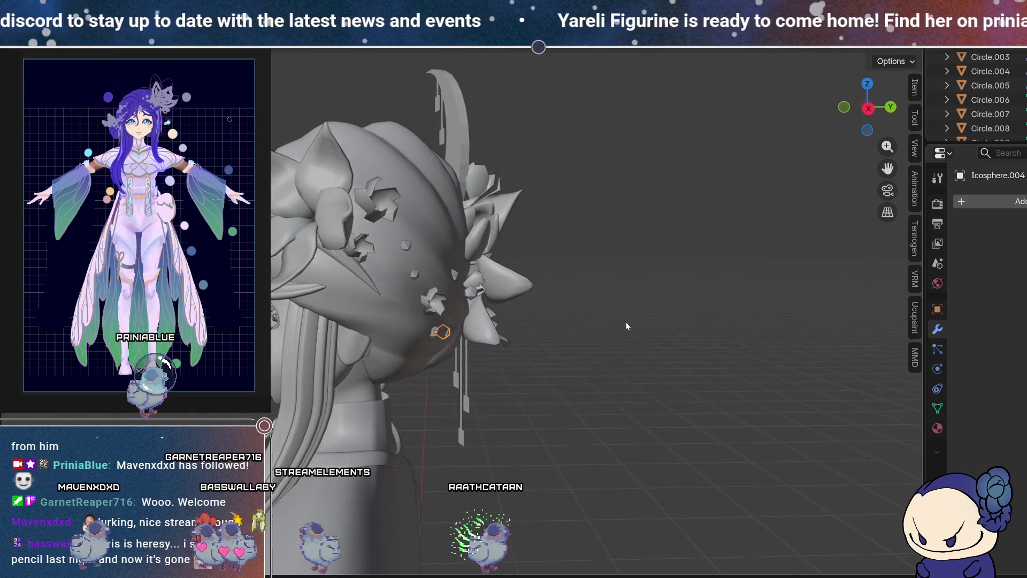
pyautogui.scroll(-3, 495, 342)
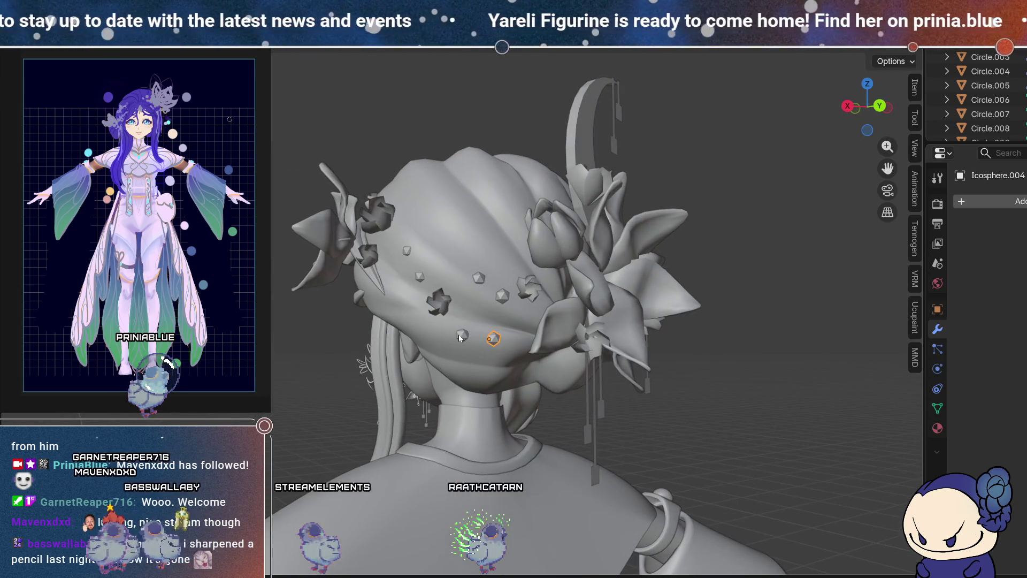
pyautogui.scroll(3, 457, 331)
pyautogui.moveTo(555, 393)
pyautogui.mouseDown(button='middle')
pyautogui.moveTo(468, 333)
pyautogui.moveTo(604, 324)
pyautogui.moveTo(420, 275)
pyautogui.moveTo(519, 317)
pyautogui.moveTo(452, 300)
pyautogui.moveTo(529, 264)
pyautogui.moveTo(544, 267)
pyautogui.moveTo(551, 274)
pyautogui.moveTo(465, 273)
pyautogui.moveTo(379, 245)
pyautogui.mouseUp(button='middle')
# Step: Reposition two of the hair beads so they sit properly on the back of the hair
pyautogui.press('g')
pyautogui.click(609, 324)
pyautogui.click(417, 272)
pyautogui.press('g')
pyautogui.click(525, 315)
pyautogui.click(557, 275)
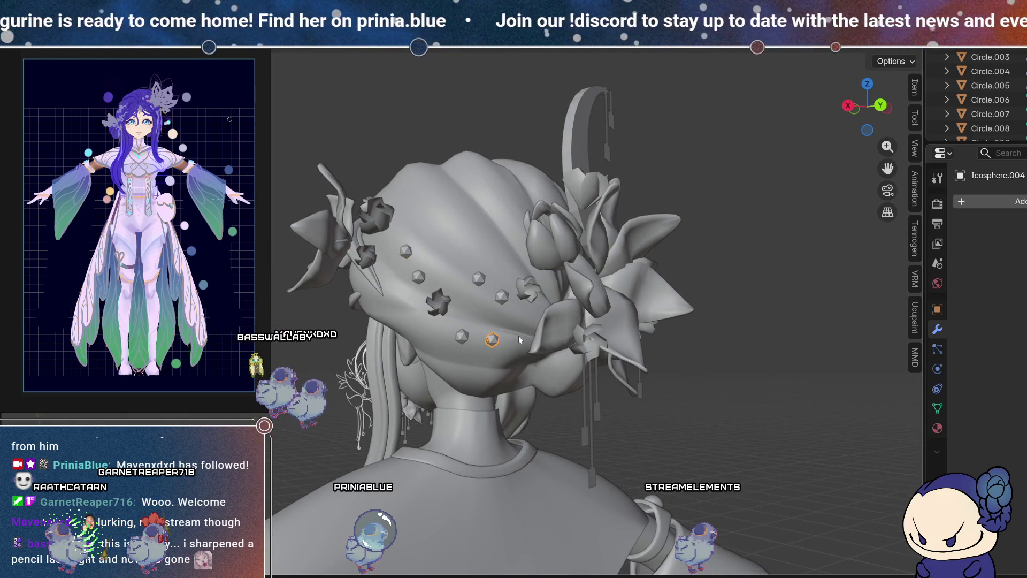
pyautogui.moveTo(518, 336); pyautogui.dragTo(500, 343, button='middle')
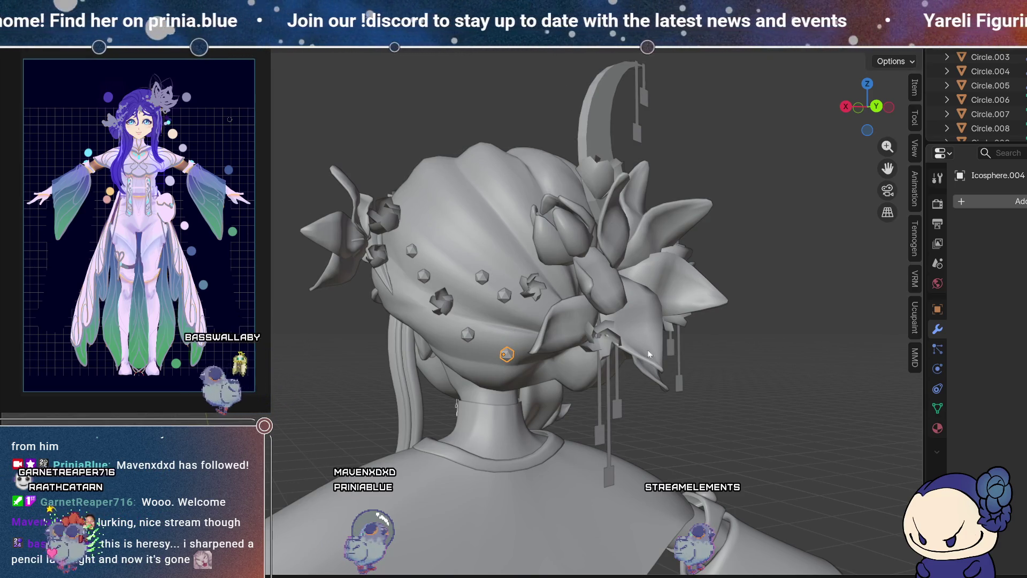
# Step: Duplicate Icosphere.004, shrink it smaller and place it low on the back of the hair
pyautogui.hotkey('shift', 'd')
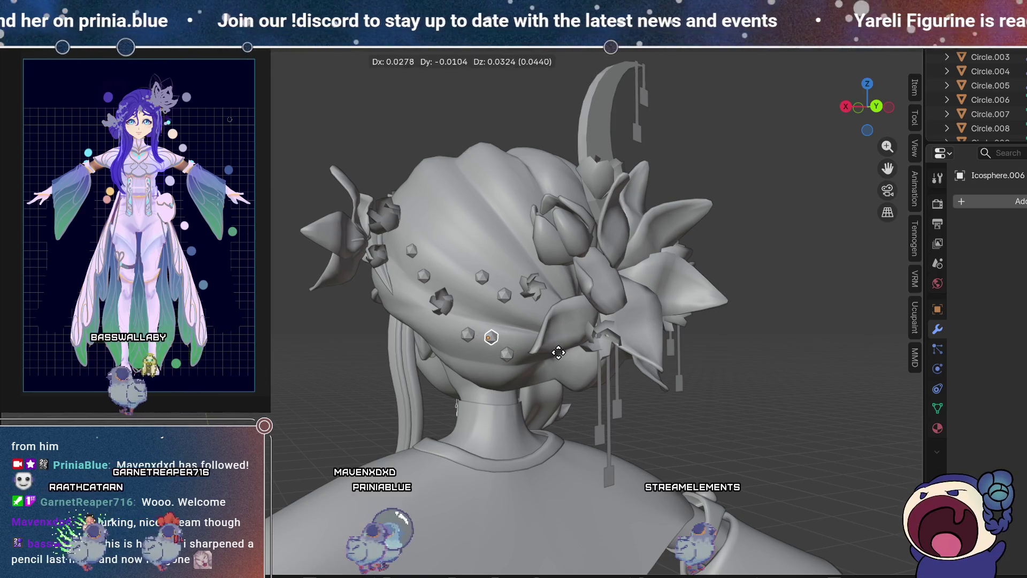
pyautogui.press('s')
pyautogui.click(550, 358)
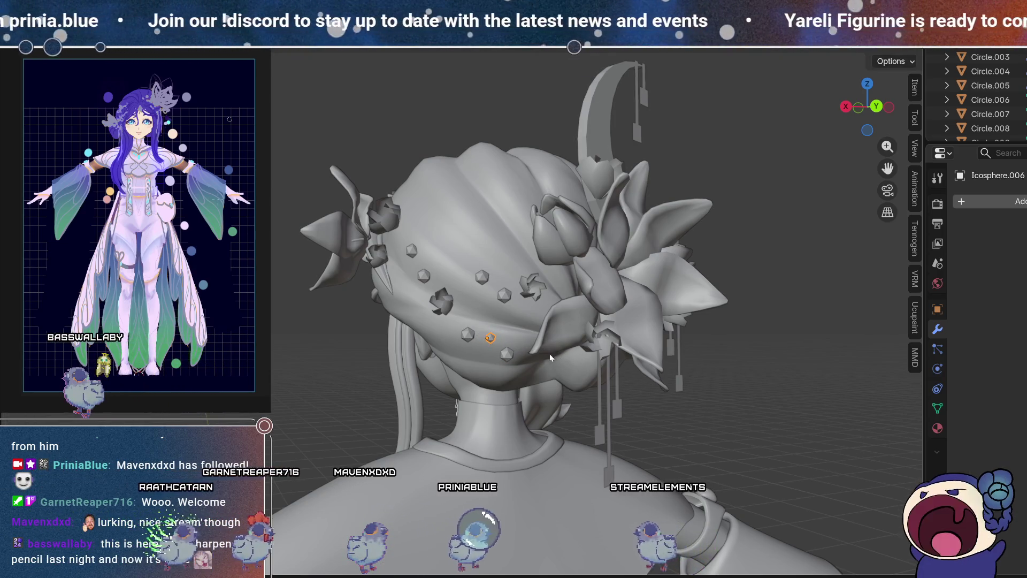
pyautogui.press('g')
pyautogui.click(496, 339)
pyautogui.moveTo(531, 339)
pyautogui.mouseDown(button='middle')
pyautogui.moveTo(664, 338)
pyautogui.moveTo(572, 345)
pyautogui.mouseUp(button='middle')
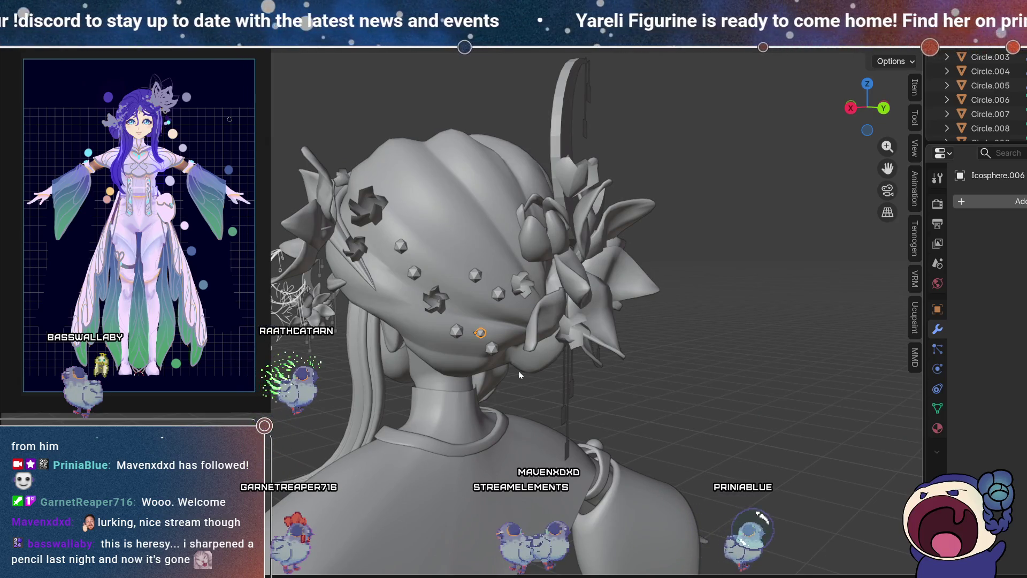
pyautogui.scroll(3, 513, 376)
pyautogui.scroll(3, 534, 405)
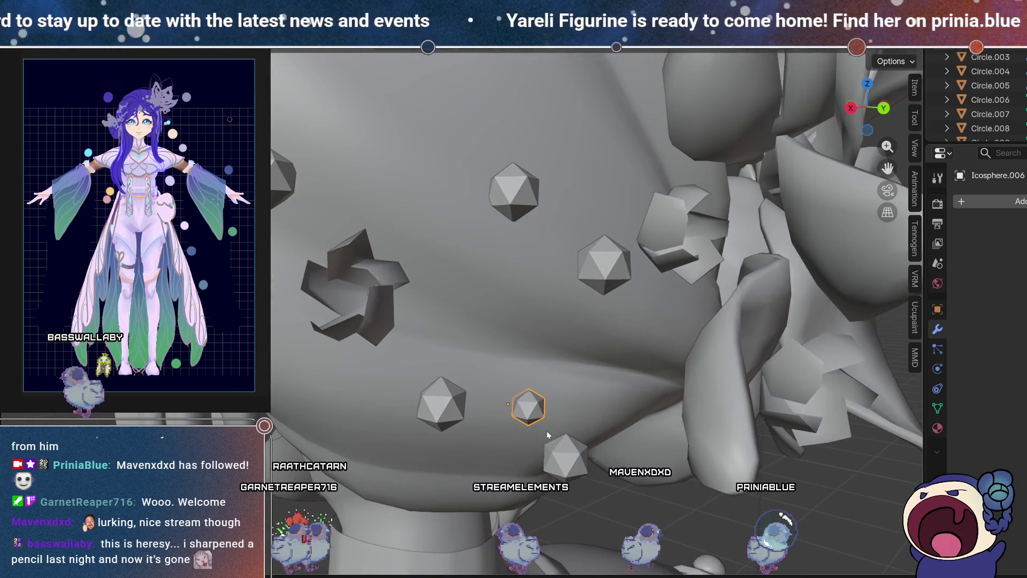
# Step: Toggle X-ray with Alt+Z and delete geometry from the icosphere, leaving a small flat piece
pyautogui.moveTo(550, 413)
pyautogui.mouseDown(button='middle')
pyautogui.moveTo(410, 400)
pyautogui.moveTo(363, 372)
pyautogui.mouseUp(button='middle')
pyautogui.hotkey('alt', 'z')
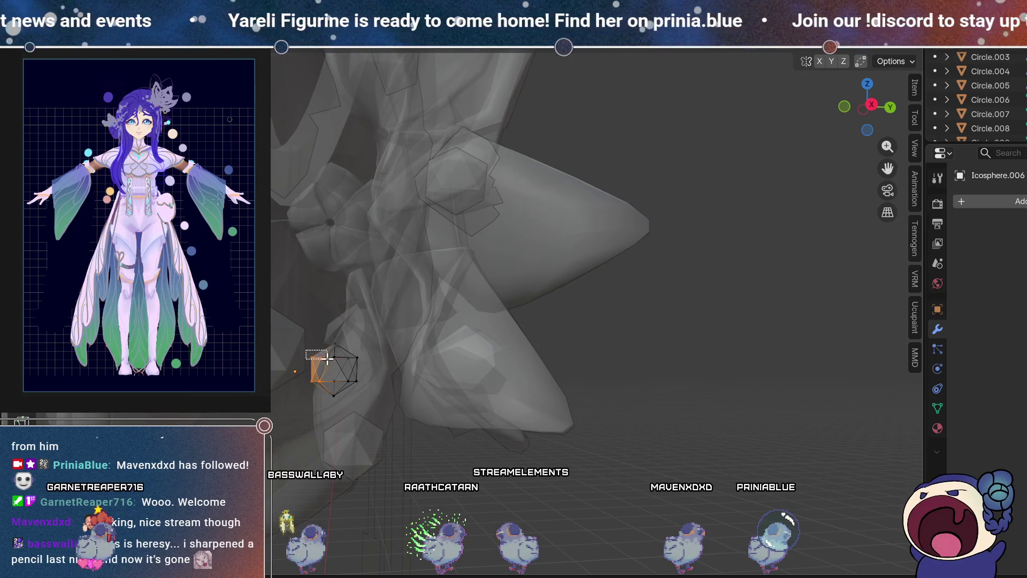
pyautogui.moveTo(428, 390)
pyautogui.mouseDown(button='middle')
pyautogui.moveTo(346, 402)
pyautogui.moveTo(375, 424)
pyautogui.mouseUp(button='middle')
pyautogui.moveTo(456, 379)
pyautogui.mouseDown(button='middle')
pyautogui.moveTo(493, 408)
pyautogui.moveTo(541, 395)
pyautogui.moveTo(478, 389)
pyautogui.mouseUp(button='middle')
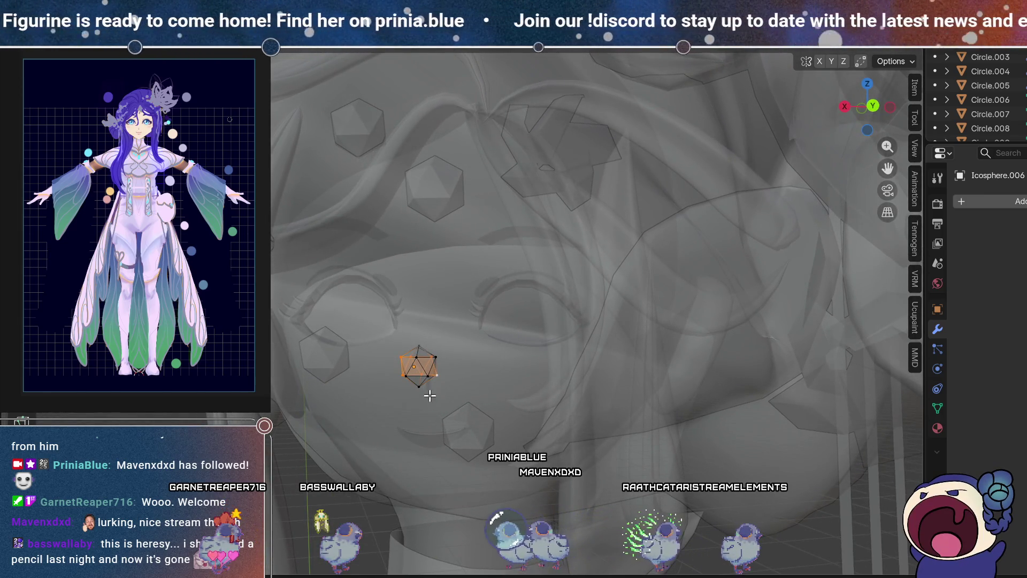
pyautogui.moveTo(474, 374)
pyautogui.mouseDown(button='middle')
pyautogui.moveTo(459, 390)
pyautogui.moveTo(477, 415)
pyautogui.moveTo(509, 403)
pyautogui.moveTo(487, 360)
pyautogui.moveTo(479, 378)
pyautogui.mouseUp(button='middle')
pyautogui.press('x')
pyautogui.click(479, 380)
# Step: Reset the flat piece's origin and rotate it about the global Z axis
pyautogui.moveTo(396, 374)
pyautogui.mouseDown(button='middle')
pyautogui.moveTo(425, 383)
pyautogui.moveTo(461, 320)
pyautogui.moveTo(449, 378)
pyautogui.moveTo(561, 419)
pyautogui.moveTo(486, 385)
pyautogui.mouseUp(button='middle')
pyautogui.rightClick(442, 354)
pyautogui.moveTo(399, 378)
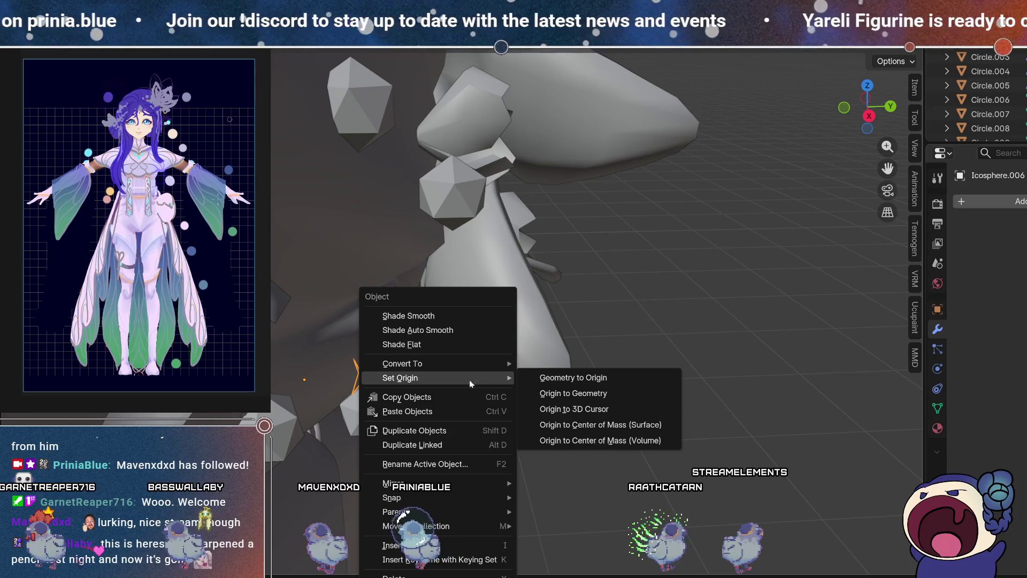
pyautogui.click(571, 398)
pyautogui.moveTo(407, 384)
pyautogui.mouseDown(button='middle')
pyautogui.moveTo(391, 374)
pyautogui.moveTo(378, 339)
pyautogui.moveTo(443, 391)
pyautogui.moveTo(446, 421)
pyautogui.mouseUp(button='middle')
pyautogui.press('r')
pyautogui.press('z')
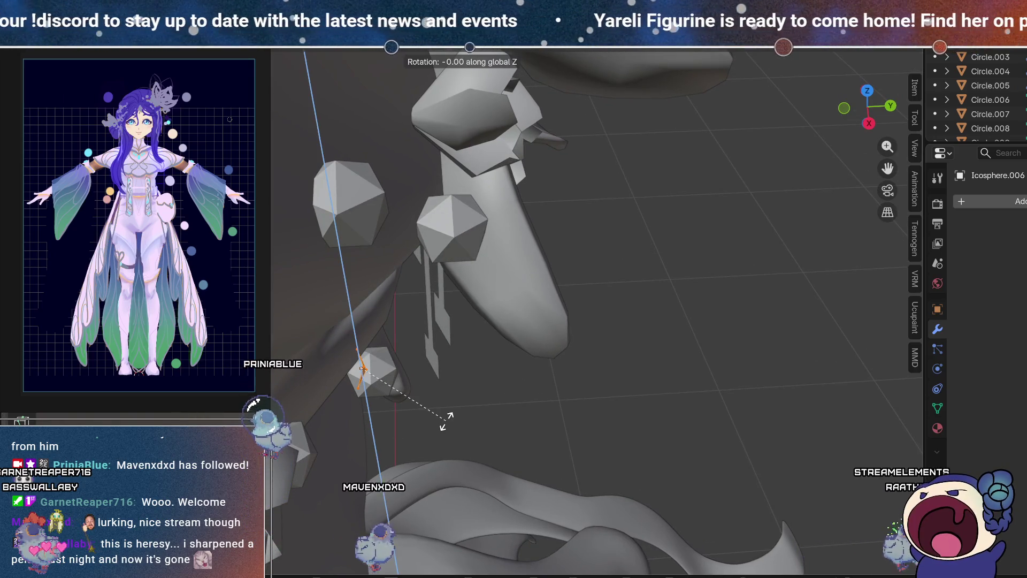
pyautogui.click(423, 435)
pyautogui.moveTo(423, 438)
pyautogui.mouseDown(button='middle')
pyautogui.moveTo(326, 247)
pyautogui.moveTo(354, 328)
pyautogui.mouseUp(button='middle')
pyautogui.scroll(-3, 391, 387)
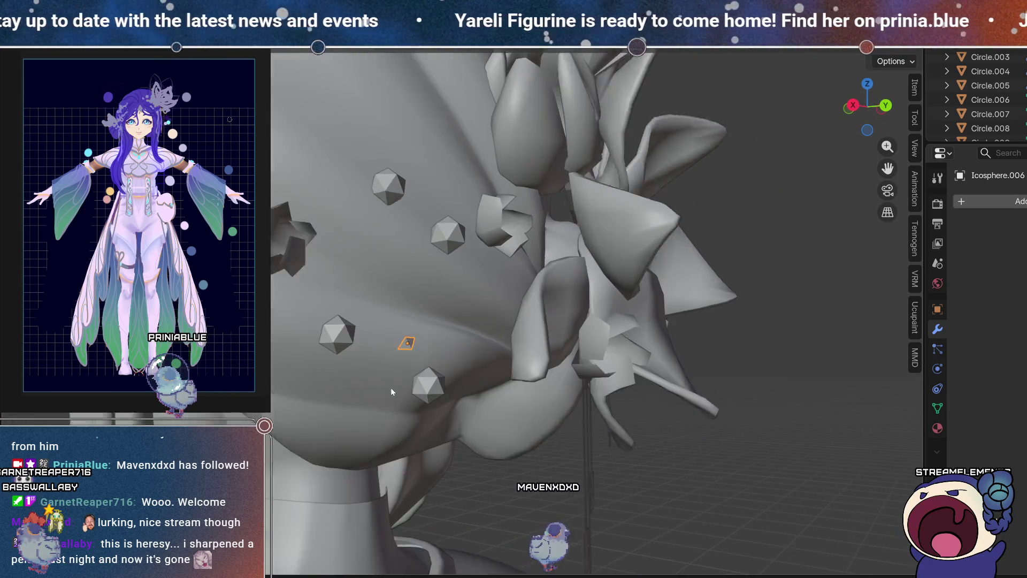
pyautogui.scroll(-3, 391, 387)
pyautogui.scroll(-3, 518, 352)
pyautogui.scroll(-2, 486, 375)
pyautogui.moveTo(486, 375)
pyautogui.mouseDown(button='middle')
pyautogui.moveTo(488, 391)
pyautogui.moveTo(479, 386)
pyautogui.mouseUp(button='middle')
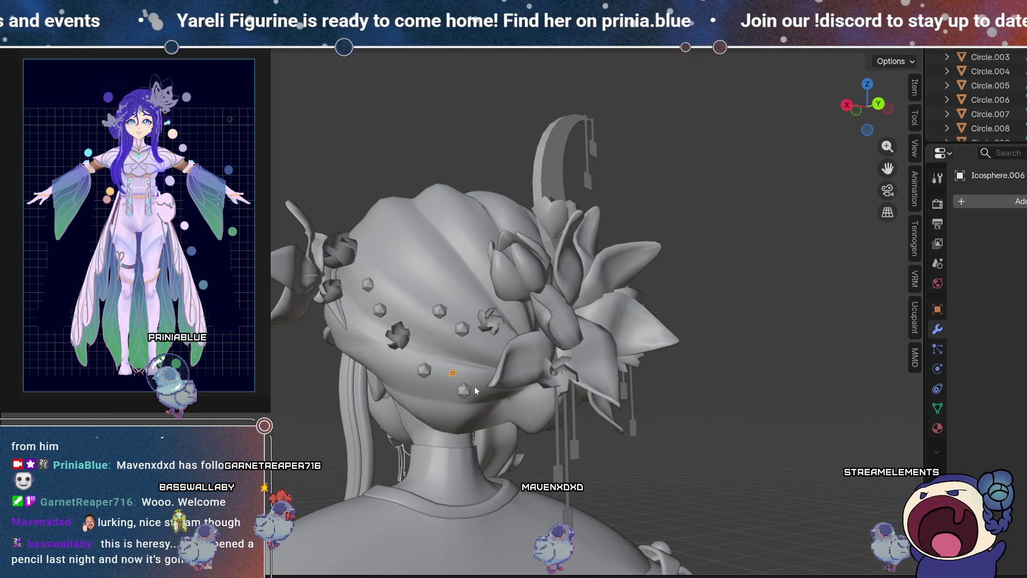
# Step: Duplicate two gem pieces onto the hair, one placed up-left, checking from the side
pyautogui.moveTo(474, 386); pyautogui.dragTo(475, 390, button='middle')
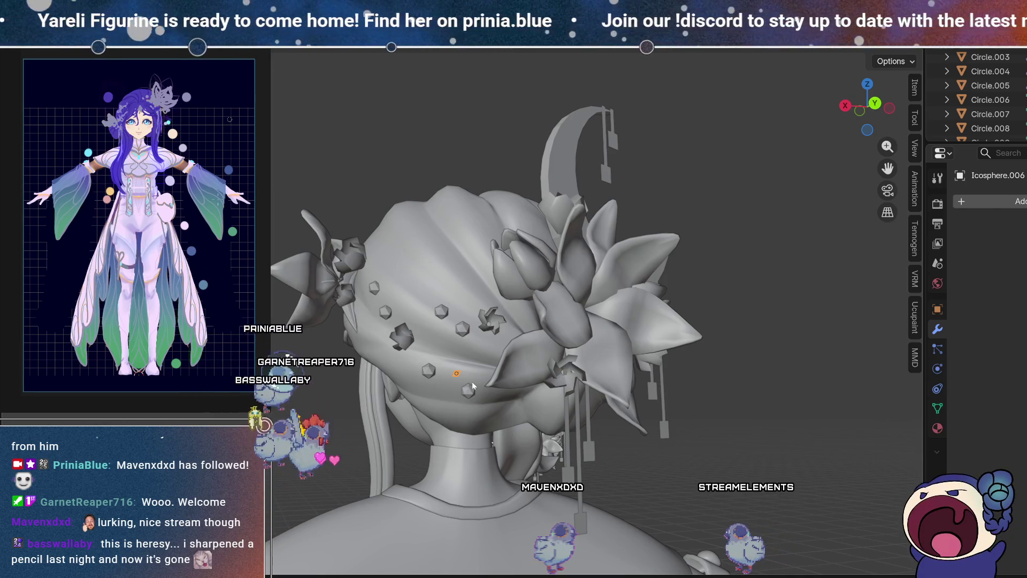
pyautogui.hotkey('shift', 'd')
pyautogui.click(496, 353)
pyautogui.hotkey('shift', 'd')
pyautogui.click(441, 344)
pyautogui.moveTo(441, 345)
pyautogui.mouseDown(button='middle')
pyautogui.moveTo(458, 363)
pyautogui.moveTo(446, 354)
pyautogui.mouseUp(button='middle')
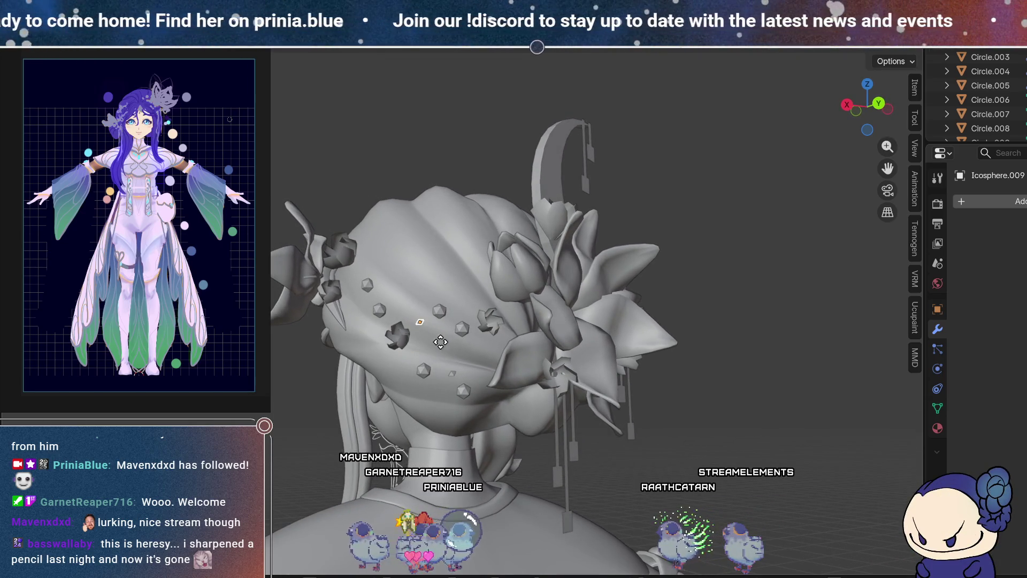
pyautogui.moveTo(517, 381)
pyautogui.mouseDown(button='middle')
pyautogui.moveTo(592, 440)
pyautogui.moveTo(613, 401)
pyautogui.moveTo(561, 392)
pyautogui.mouseUp(button='middle')
pyautogui.moveTo(626, 436)
pyautogui.mouseDown(button='middle')
pyautogui.moveTo(533, 394)
pyautogui.moveTo(582, 440)
pyautogui.moveTo(684, 458)
pyautogui.moveTo(667, 436)
pyautogui.moveTo(602, 430)
pyautogui.mouseUp(button='middle')
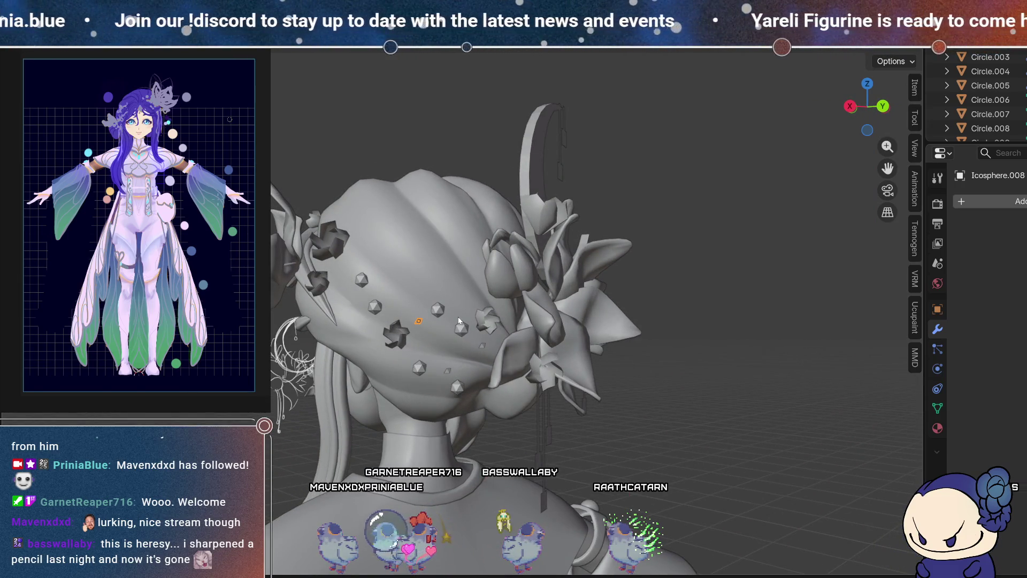
pyautogui.moveTo(379, 352)
pyautogui.mouseDown(button='middle')
pyautogui.moveTo(513, 335)
pyautogui.moveTo(535, 366)
pyautogui.moveTo(543, 341)
pyautogui.moveTo(401, 355)
pyautogui.mouseUp(button='middle')
# Step: Add two more gem copies (up to Icosphere.012) on the hair and undo a stray extra duplicate
pyautogui.hotkey('shift', 'd')
pyautogui.click(415, 290)
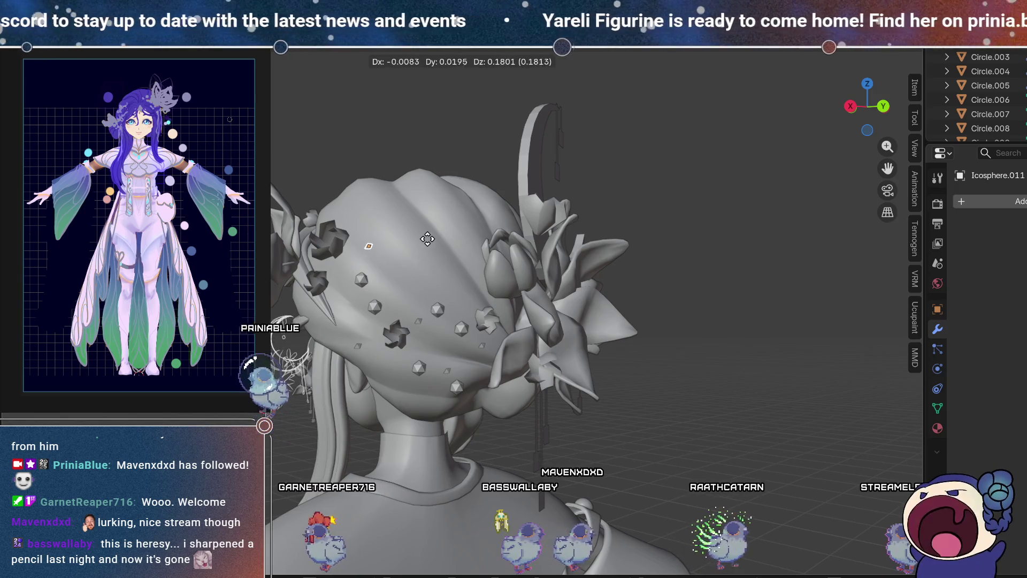
pyautogui.moveTo(429, 242)
pyautogui.mouseDown(button='middle')
pyautogui.moveTo(473, 293)
pyautogui.moveTo(374, 288)
pyautogui.moveTo(371, 258)
pyautogui.moveTo(383, 287)
pyautogui.mouseUp(button='middle')
pyautogui.hotkey('shift', 'd')
pyautogui.click(450, 314)
pyautogui.hotkey('shift', 'd')
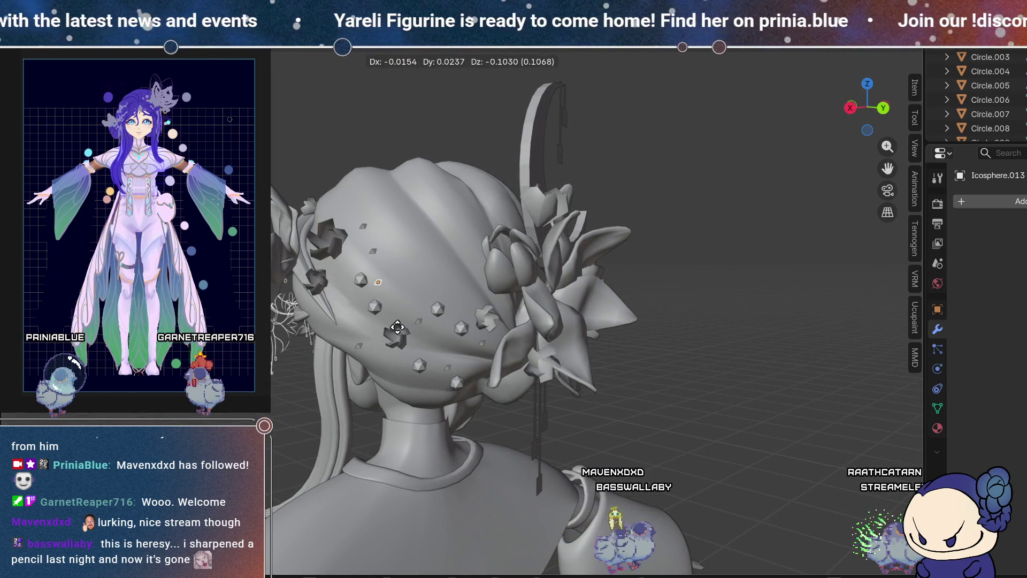
pyautogui.hotkey('ctrl', 'z')
pyautogui.moveTo(384, 260); pyautogui.dragTo(401, 304, button='middle')
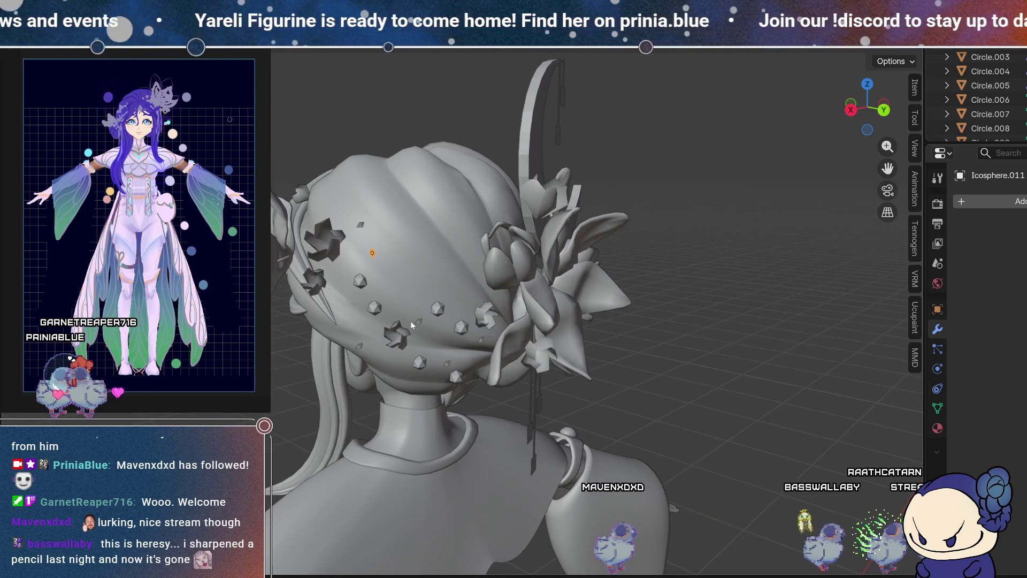
pyautogui.moveTo(466, 385); pyautogui.dragTo(453, 368, button='middle')
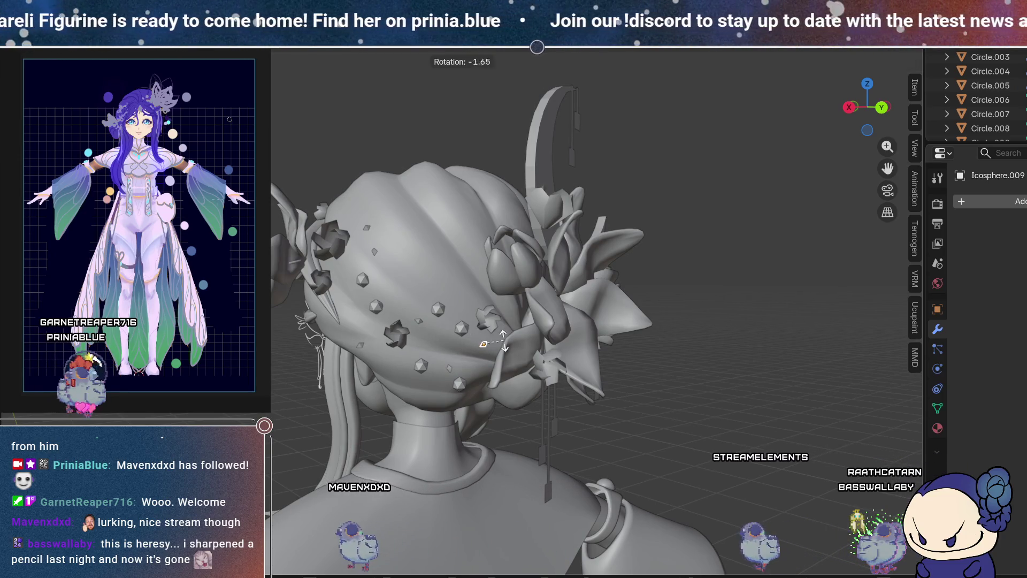
# Step: Rotate placed gems to fit, then duplicate Icosphere.011 and turn the copy into position
pyautogui.click(503, 340)
pyautogui.moveTo(490, 345); pyautogui.dragTo(353, 283, button='middle')
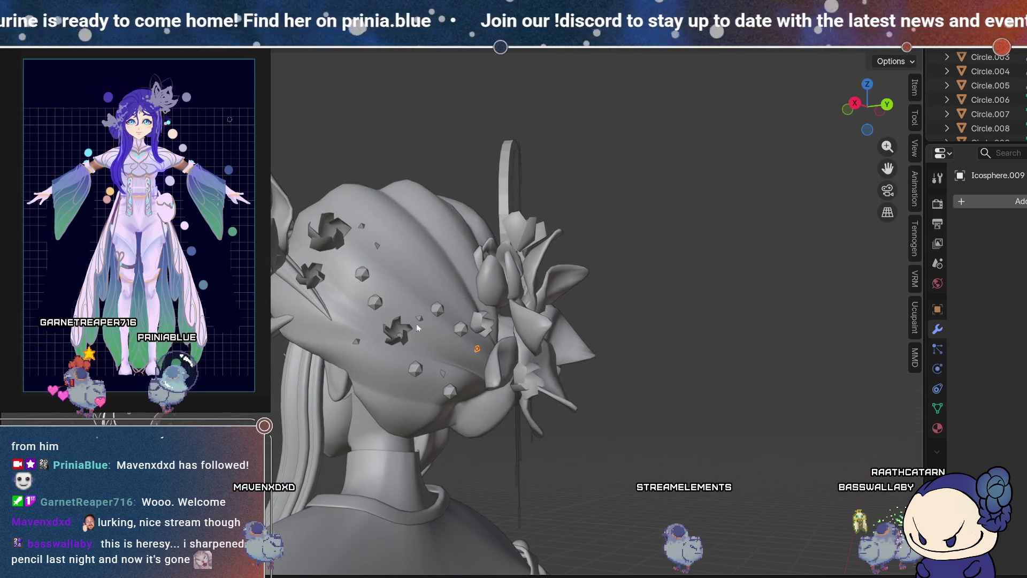
pyautogui.click(377, 247)
pyautogui.moveTo(392, 286); pyautogui.dragTo(393, 289, button='middle')
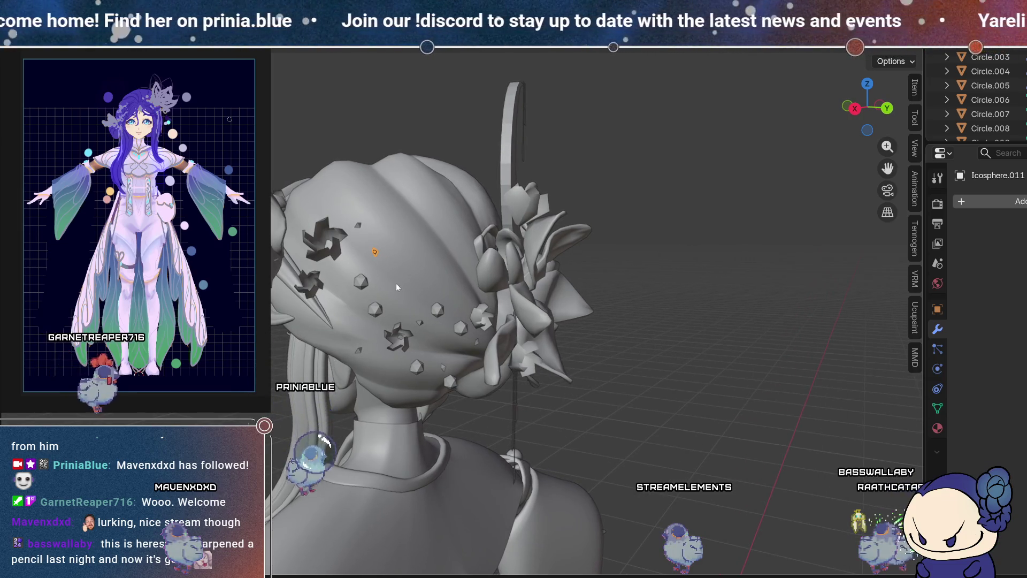
pyautogui.hotkey('shift', 'd')
pyautogui.moveTo(346, 299)
pyautogui.mouseDown(button='middle')
pyautogui.moveTo(356, 185)
pyautogui.moveTo(363, 239)
pyautogui.moveTo(378, 257)
pyautogui.moveTo(343, 207)
pyautogui.moveTo(531, 305)
pyautogui.mouseUp(button='middle')
pyautogui.scroll(2, 534, 294)
pyautogui.scroll(2, 498, 256)
pyautogui.moveTo(498, 255); pyautogui.dragTo(508, 244, button='middle')
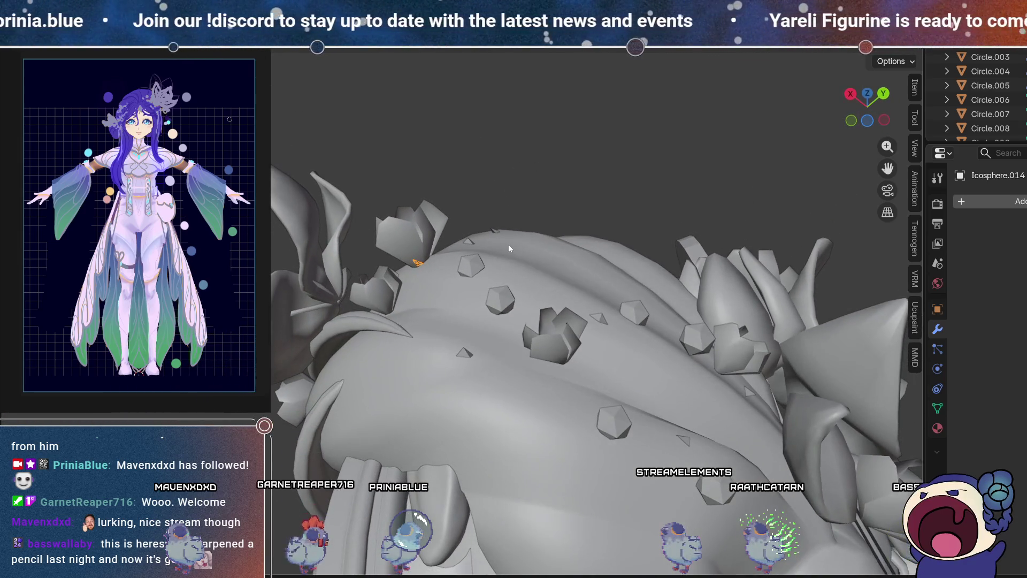
pyautogui.click(480, 178)
pyautogui.moveTo(471, 239)
pyautogui.mouseDown(button='middle')
pyautogui.moveTo(408, 330)
pyautogui.moveTo(392, 322)
pyautogui.mouseUp(button='middle')
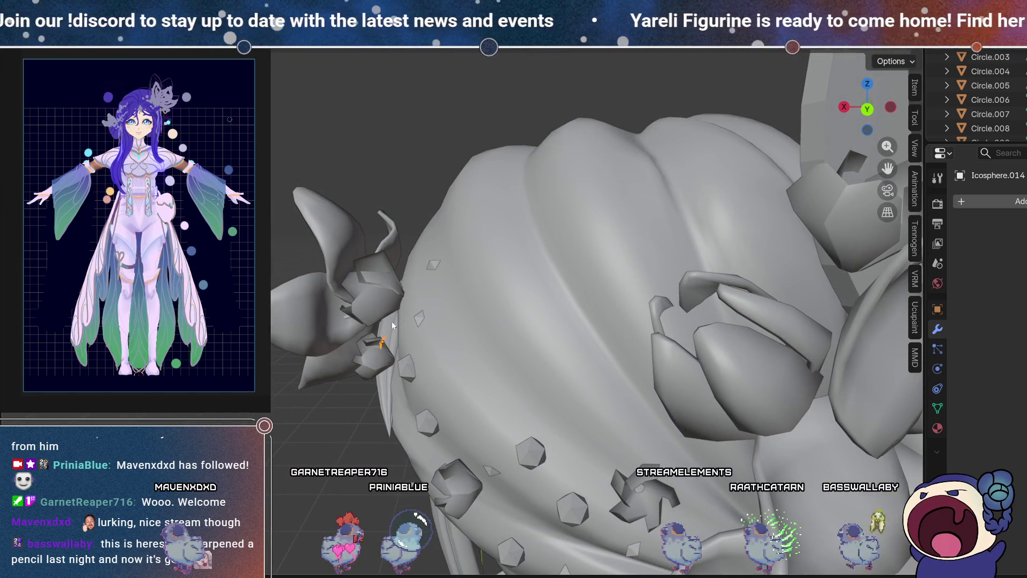
pyautogui.moveTo(509, 368); pyautogui.dragTo(500, 386, button='middle')
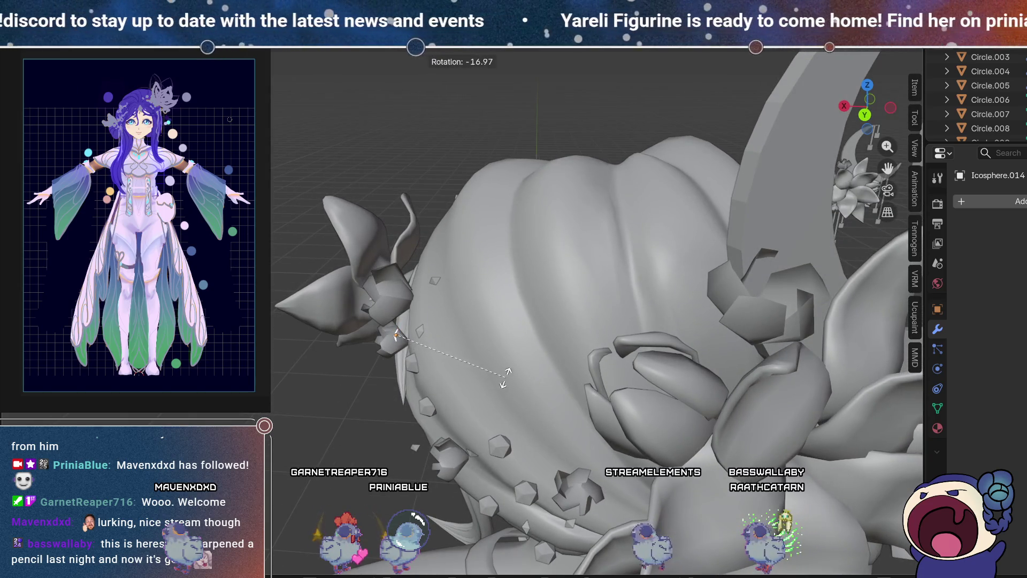
pyautogui.click(435, 343)
# Step: Move the rotated gem with G and drop it onto the hair
pyautogui.press('g')
pyautogui.moveTo(425, 357)
pyautogui.mouseDown(button='middle')
pyautogui.moveTo(621, 303)
pyautogui.moveTo(646, 423)
pyautogui.moveTo(699, 477)
pyautogui.mouseUp(button='middle')
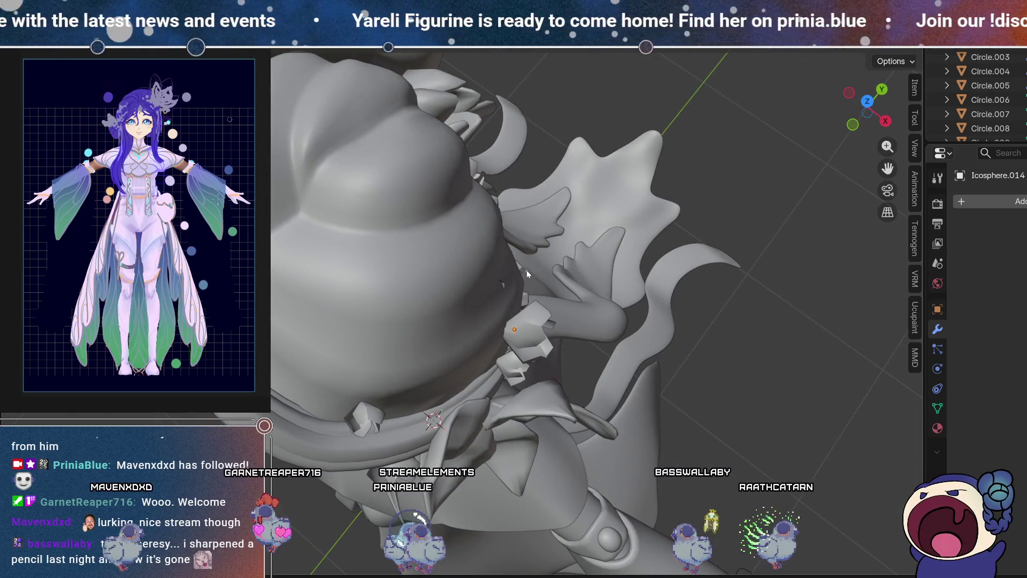
pyautogui.moveTo(574, 315)
pyautogui.mouseDown(button='middle')
pyautogui.moveTo(355, 95)
pyautogui.moveTo(311, 66)
pyautogui.mouseUp(button='middle')
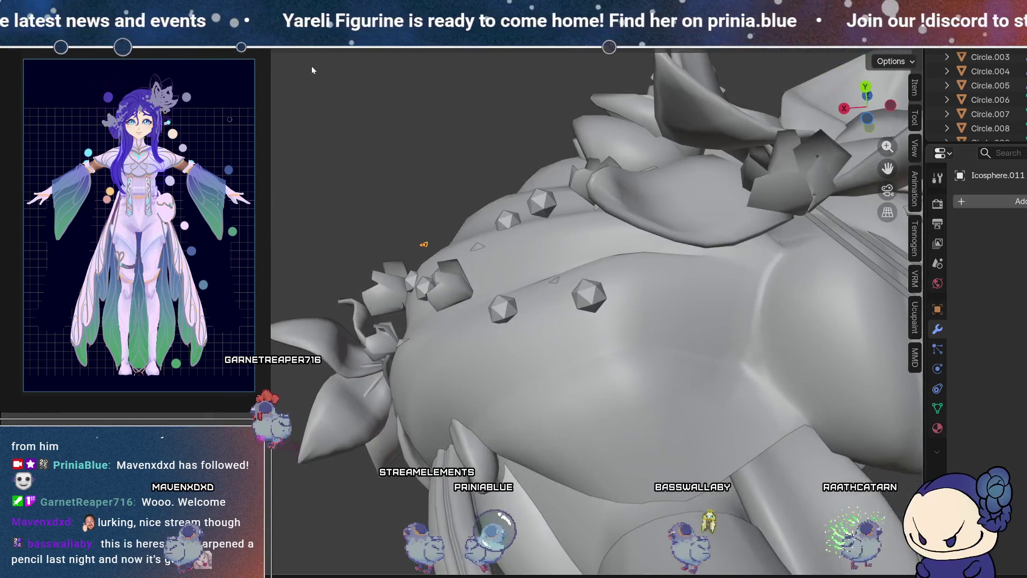
pyautogui.click(432, 265)
pyautogui.moveTo(433, 265)
pyautogui.mouseDown(button='middle')
pyautogui.moveTo(430, 189)
pyautogui.moveTo(556, 323)
pyautogui.moveTo(655, 349)
pyautogui.moveTo(690, 386)
pyautogui.moveTo(610, 325)
pyautogui.moveTo(394, 224)
pyautogui.moveTo(522, 397)
pyautogui.moveTo(529, 355)
pyautogui.mouseUp(button='middle')
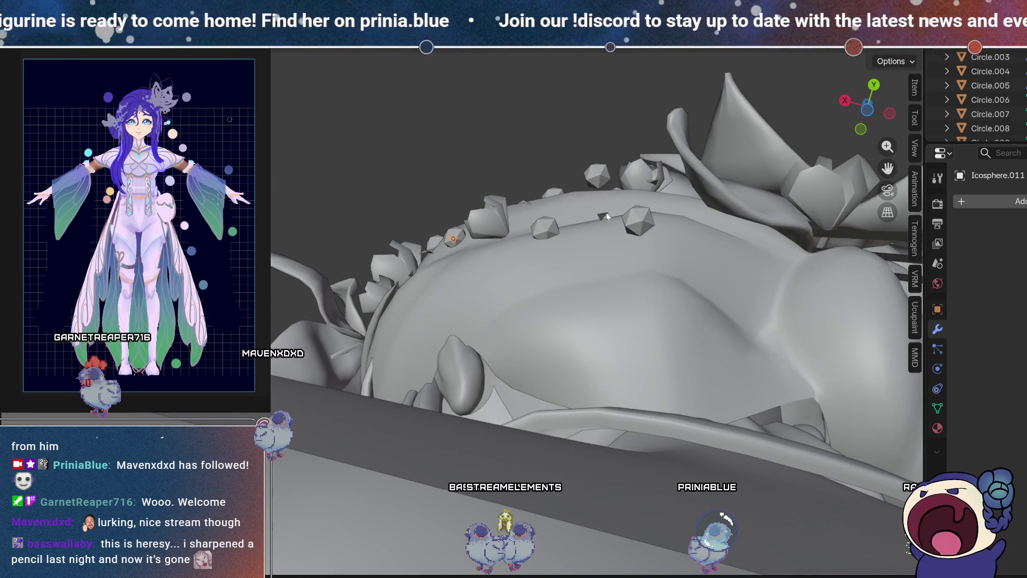
# Step: Reselect the Icosphere.006 gem, duplicate Icosphere.014 and bring the view round to the face
pyautogui.click(595, 289)
pyautogui.moveTo(595, 289)
pyautogui.mouseDown(button='middle')
pyautogui.moveTo(537, 387)
pyautogui.moveTo(517, 358)
pyautogui.moveTo(368, 282)
pyautogui.moveTo(450, 352)
pyautogui.moveTo(518, 355)
pyautogui.moveTo(495, 339)
pyautogui.moveTo(546, 361)
pyautogui.moveTo(523, 397)
pyautogui.moveTo(598, 347)
pyautogui.moveTo(710, 394)
pyautogui.moveTo(453, 301)
pyautogui.mouseUp(button='middle')
pyautogui.click(474, 342)
pyautogui.scroll(-3, 368, 282)
pyautogui.scroll(-2, 546, 361)
pyautogui.scroll(2, 667, 386)
pyautogui.scroll(3, 468, 319)
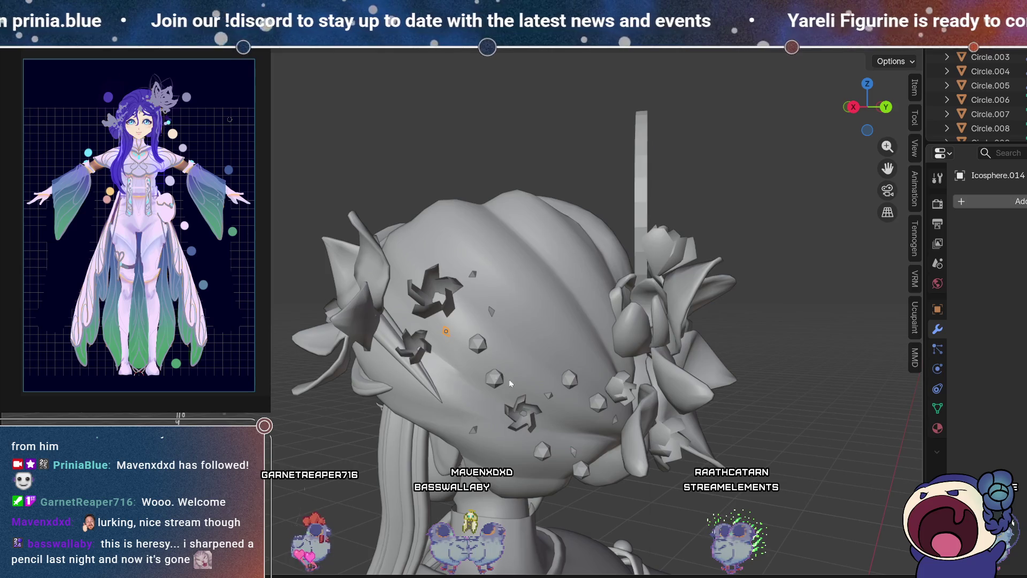
pyautogui.moveTo(510, 384); pyautogui.dragTo(549, 375, button='middle')
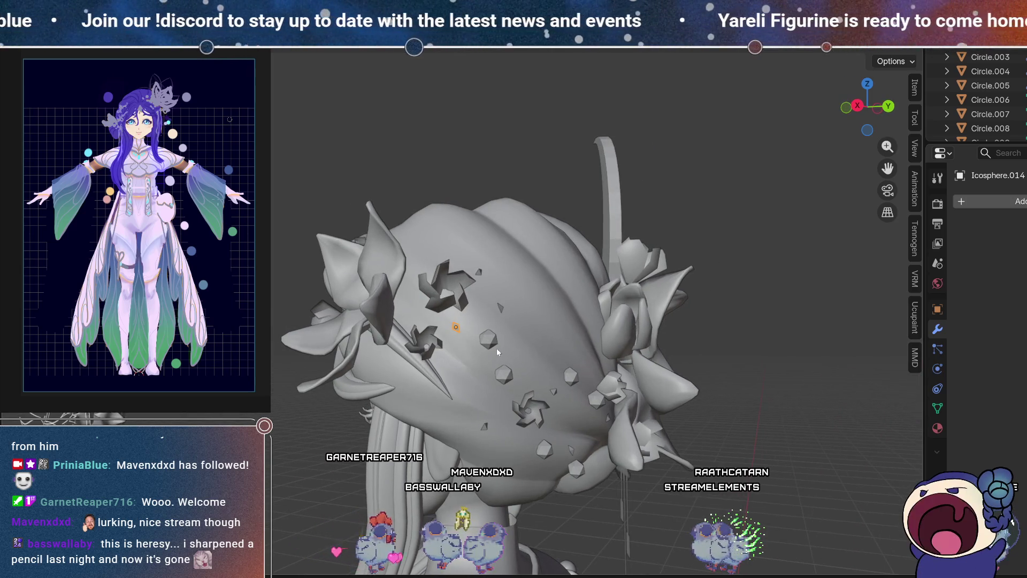
pyautogui.hotkey('shift', 'd')
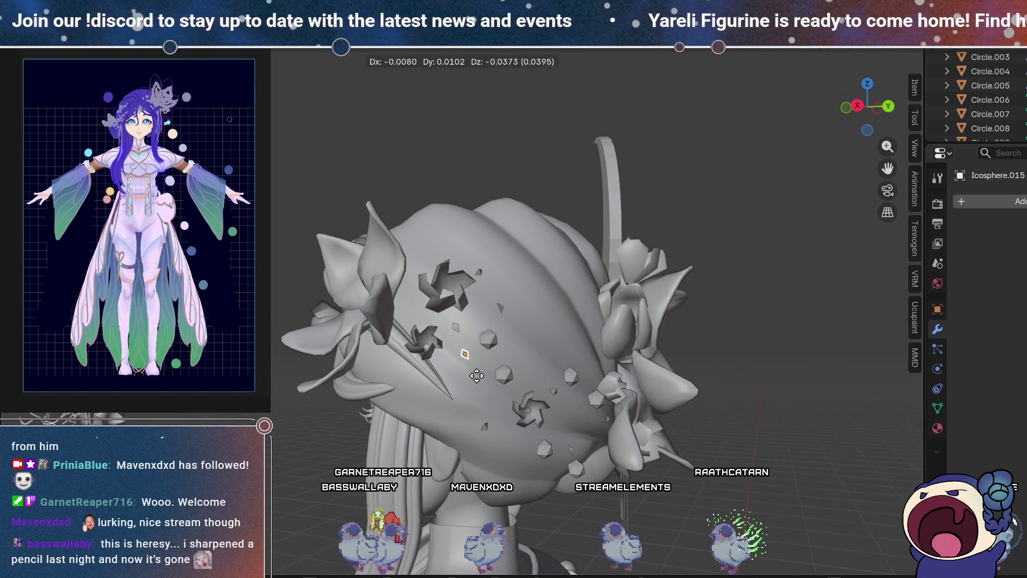
pyautogui.moveTo(474, 373)
pyautogui.mouseDown(button='middle')
pyautogui.moveTo(600, 334)
pyautogui.moveTo(503, 368)
pyautogui.moveTo(333, 343)
pyautogui.moveTo(574, 372)
pyautogui.moveTo(569, 416)
pyautogui.moveTo(395, 388)
pyautogui.mouseUp(button='middle')
pyautogui.moveTo(397, 431)
pyautogui.mouseDown(button='middle')
pyautogui.moveTo(391, 378)
pyautogui.moveTo(387, 396)
pyautogui.moveTo(344, 394)
pyautogui.moveTo(474, 285)
pyautogui.mouseUp(button='middle')
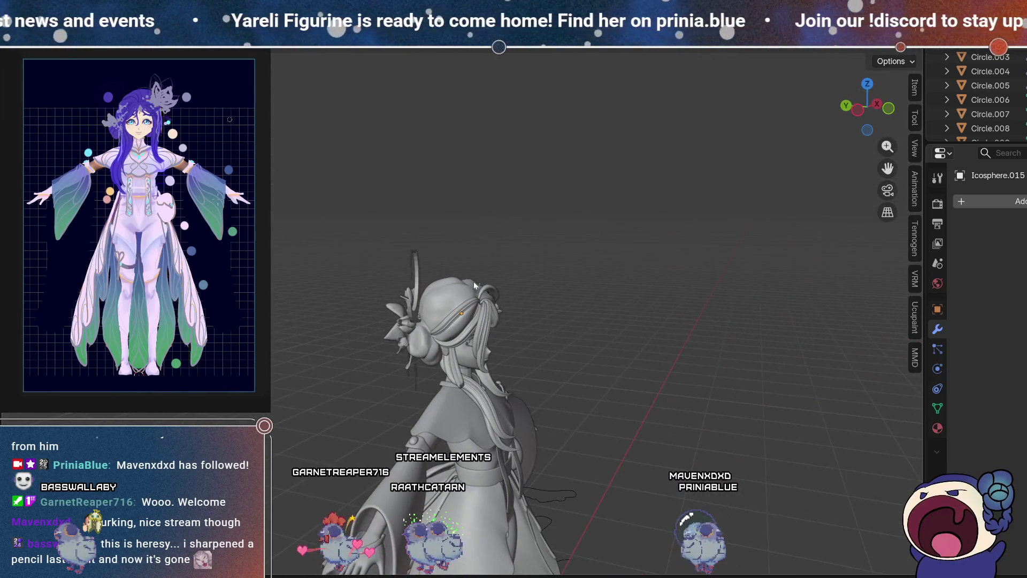
# Step: Carry the duplicated stud round to the back of the head and drop it in place
pyautogui.moveTo(404, 343)
pyautogui.mouseDown(button='middle')
pyautogui.moveTo(589, 350)
pyautogui.moveTo(691, 309)
pyautogui.moveTo(795, 347)
pyautogui.moveTo(873, 345)
pyautogui.moveTo(589, 313)
pyautogui.mouseUp(button='middle')
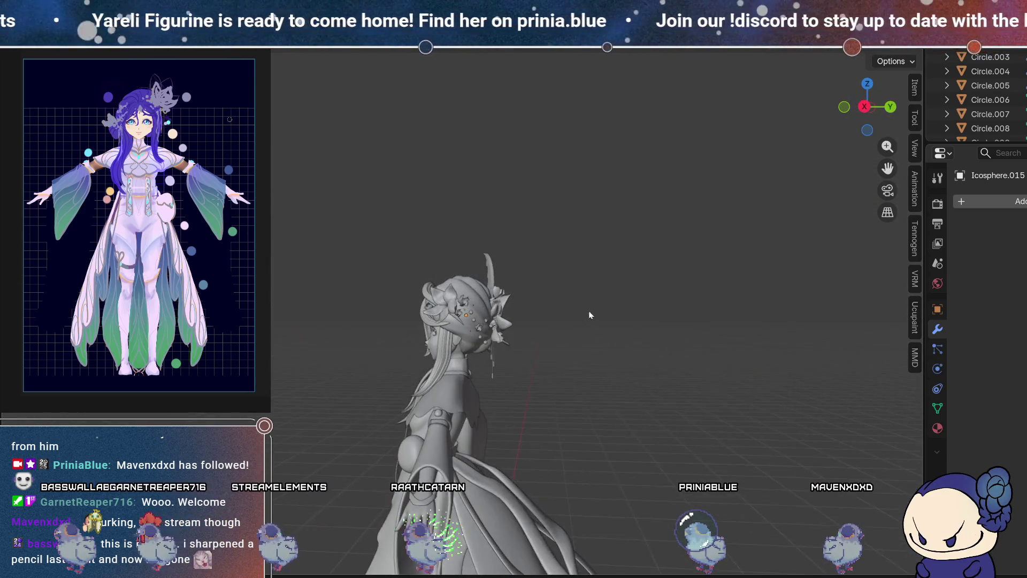
pyautogui.scroll(3, 511, 318)
pyautogui.scroll(2, 511, 319)
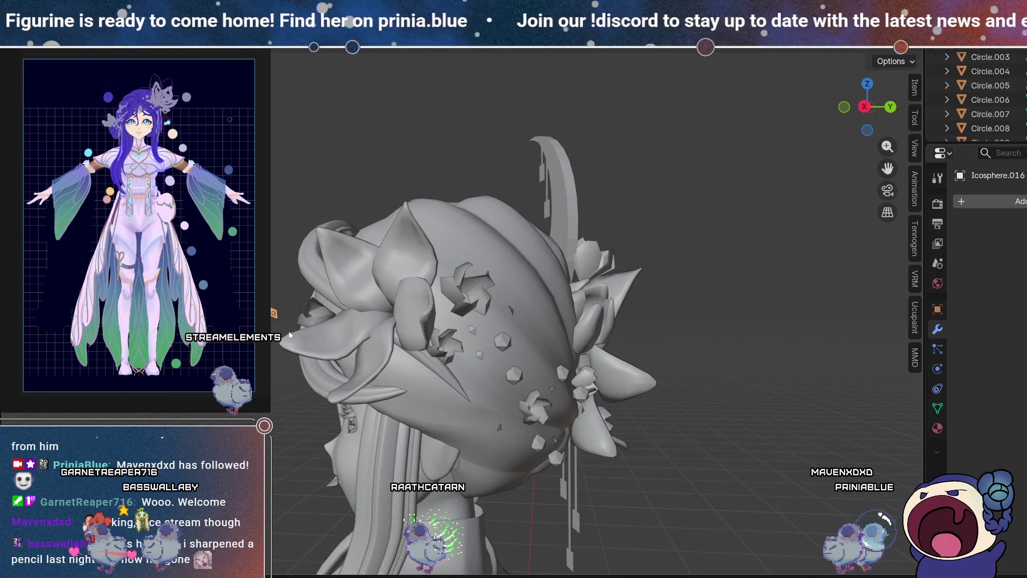
pyautogui.moveTo(290, 232)
pyautogui.mouseDown(button='middle')
pyautogui.moveTo(395, 363)
pyautogui.moveTo(501, 413)
pyautogui.mouseUp(button='middle')
pyautogui.click(447, 364)
pyautogui.moveTo(446, 364); pyautogui.dragTo(453, 329, button='middle')
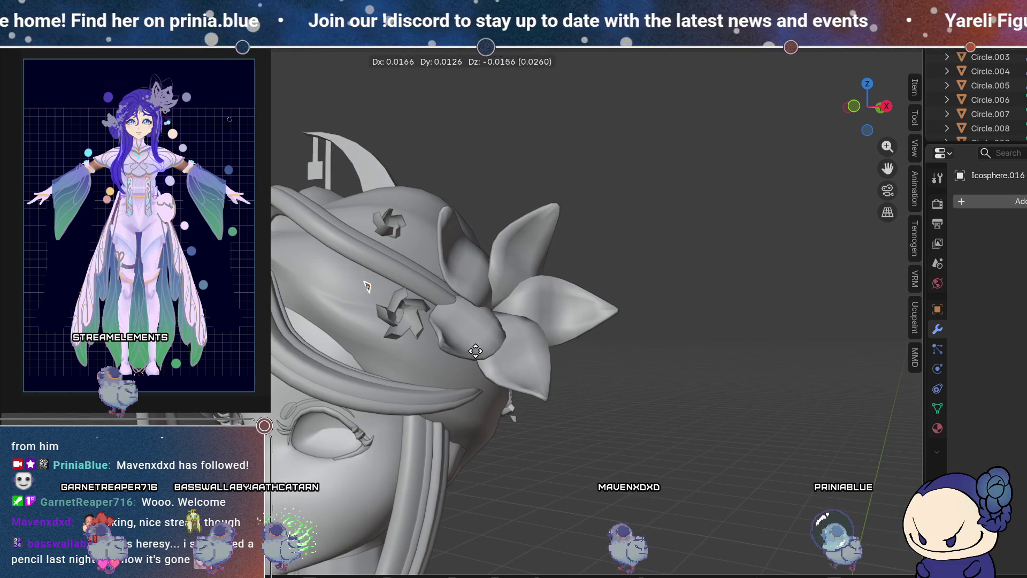
# Step: Adjust the small stud's position among the hair details at the back
pyautogui.moveTo(376, 327); pyautogui.dragTo(509, 403, button='middle')
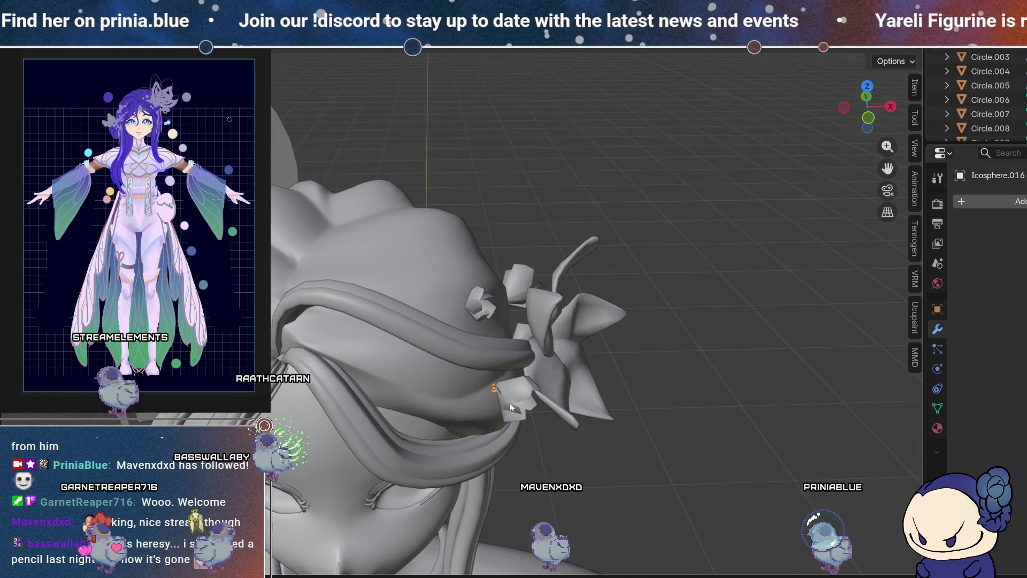
pyautogui.scroll(3, 509, 403)
pyautogui.keyDown('shift'); pyautogui.moveTo(566, 479); pyautogui.dragTo(538, 417, button='middle'); pyautogui.keyUp('shift')
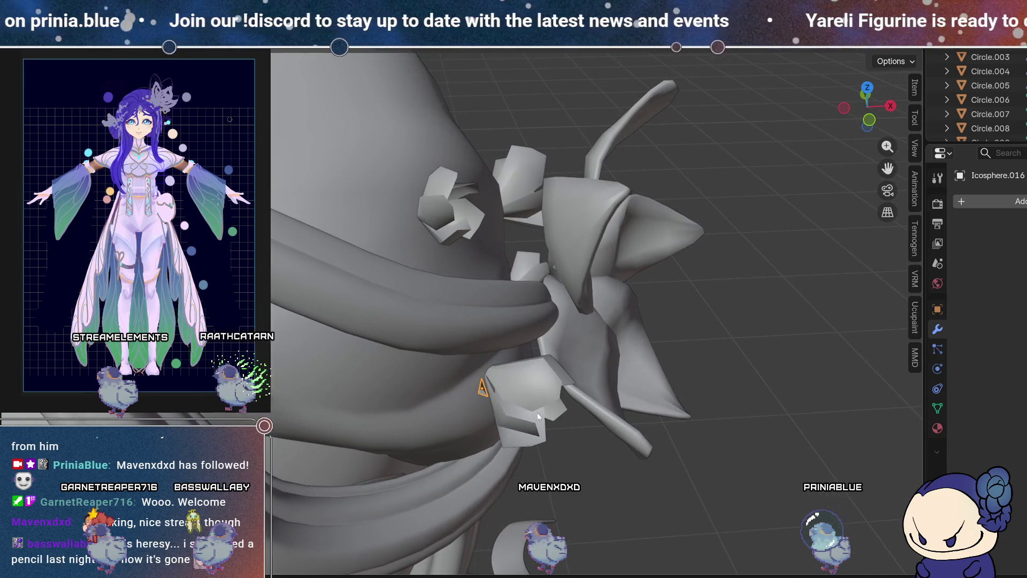
pyautogui.moveTo(491, 492)
pyautogui.mouseDown(button='middle')
pyautogui.moveTo(541, 431)
pyautogui.moveTo(600, 447)
pyautogui.mouseUp(button='middle')
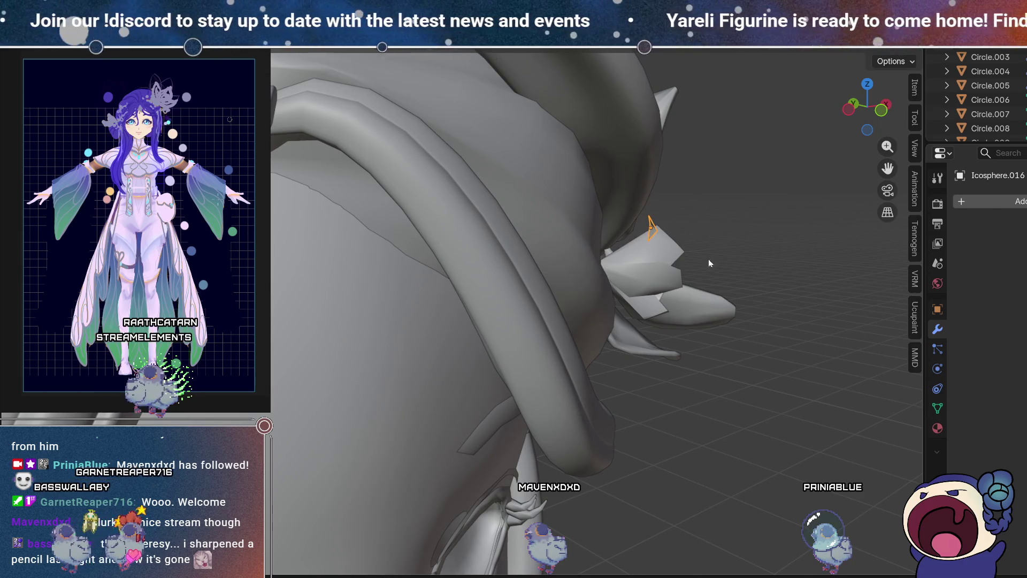
pyautogui.click(670, 256)
pyautogui.scroll(-3, 650, 285)
pyautogui.scroll(-3, 555, 301)
# Step: Confirm the stud's placement from above and review the whole head from back and front
pyautogui.moveTo(430, 315)
pyautogui.mouseDown(button='middle')
pyautogui.moveTo(506, 356)
pyautogui.moveTo(461, 324)
pyautogui.moveTo(485, 335)
pyautogui.moveTo(474, 337)
pyautogui.mouseUp(button='middle')
pyautogui.scroll(2, 438, 258)
pyautogui.moveTo(432, 282)
pyautogui.mouseDown(button='middle')
pyautogui.moveTo(435, 360)
pyautogui.moveTo(449, 358)
pyautogui.moveTo(439, 362)
pyautogui.mouseUp(button='middle')
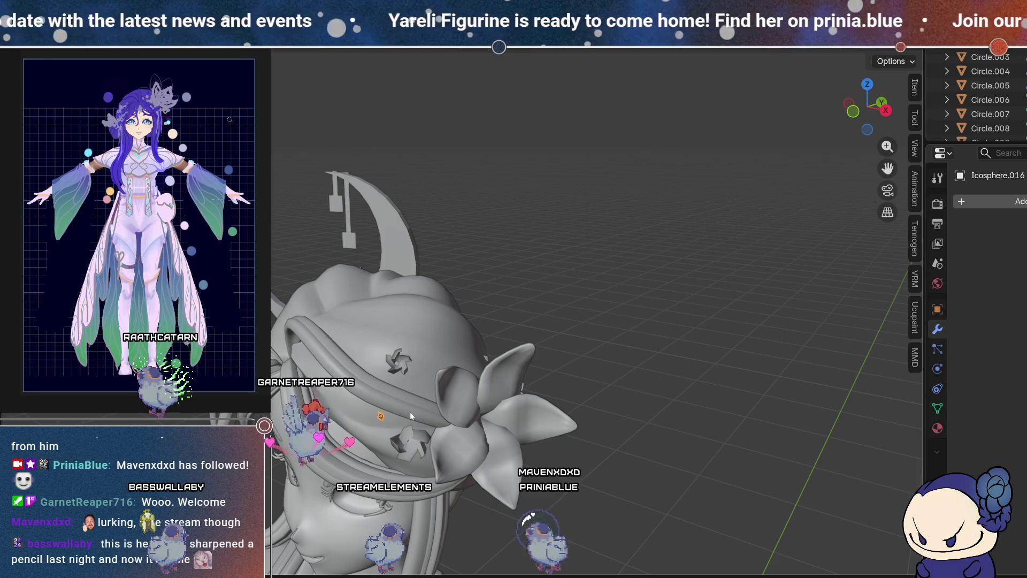
pyautogui.moveTo(410, 412); pyautogui.dragTo(423, 411, button='middle')
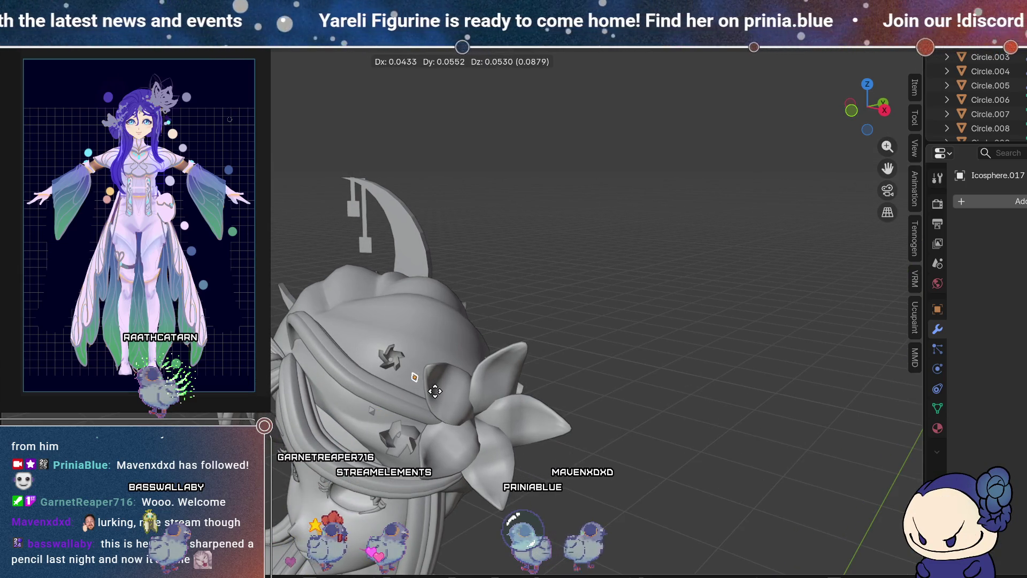
pyautogui.click(544, 425)
pyautogui.moveTo(406, 391); pyautogui.dragTo(411, 390, button='middle')
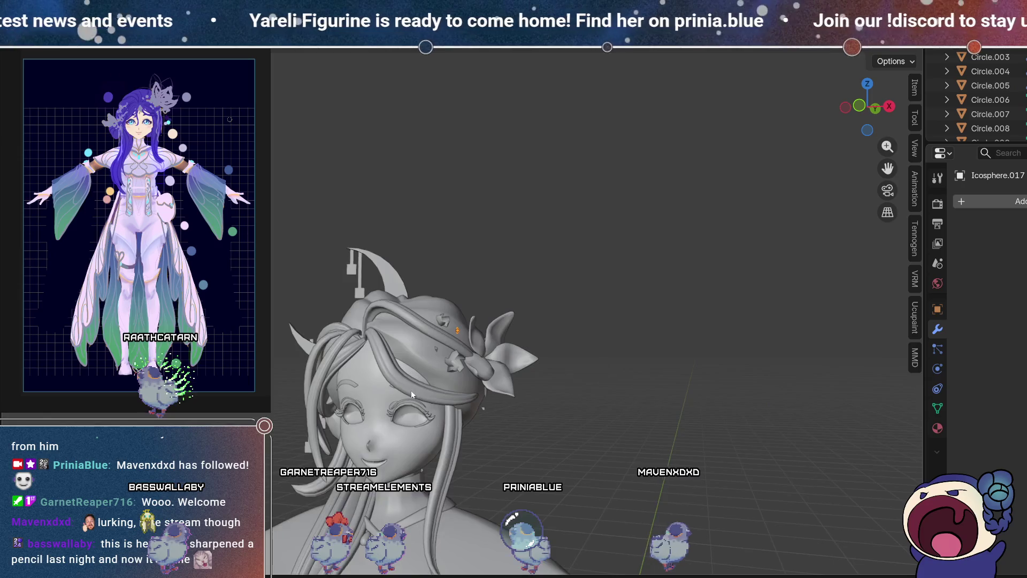
pyautogui.scroll(-2, 505, 406)
pyautogui.moveTo(505, 407)
pyautogui.mouseDown(button='middle')
pyautogui.moveTo(323, 410)
pyautogui.moveTo(313, 330)
pyautogui.moveTo(271, 380)
pyautogui.moveTo(499, 400)
pyautogui.mouseUp(button='middle')
pyautogui.scroll(3, 419, 367)
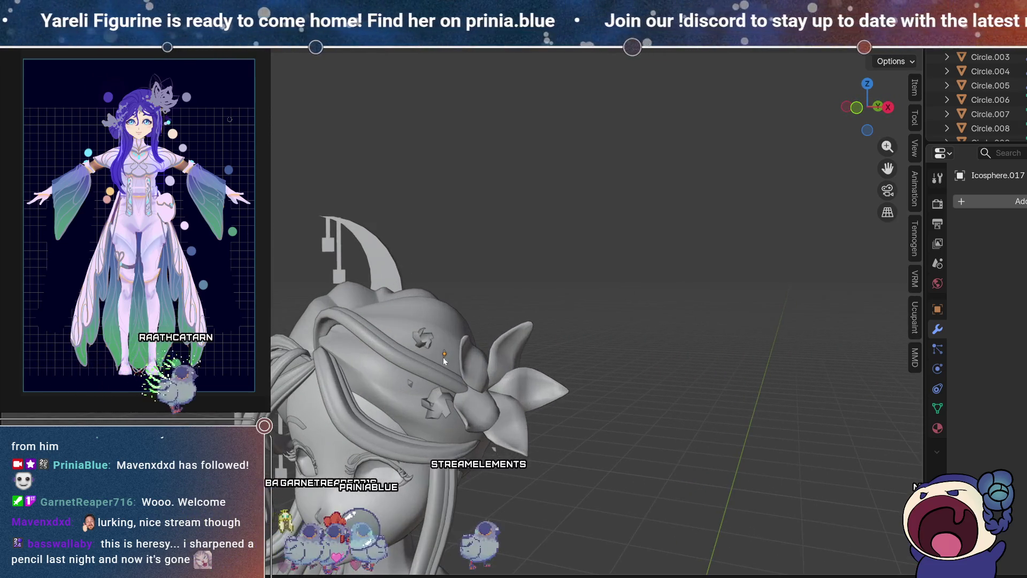
pyautogui.scroll(2, 443, 357)
pyautogui.moveTo(391, 420)
pyautogui.mouseDown(button='middle')
pyautogui.moveTo(451, 372)
pyautogui.moveTo(497, 417)
pyautogui.moveTo(436, 440)
pyautogui.moveTo(505, 353)
pyautogui.mouseUp(button='middle')
pyautogui.scroll(-2, 612, 343)
pyautogui.scroll(-2, 600, 344)
pyautogui.moveTo(601, 347)
pyautogui.mouseDown(button='middle')
pyautogui.moveTo(471, 333)
pyautogui.moveTo(386, 294)
pyautogui.moveTo(475, 320)
pyautogui.moveTo(676, 329)
pyautogui.moveTo(369, 313)
pyautogui.moveTo(419, 324)
pyautogui.moveTo(429, 347)
pyautogui.moveTo(666, 332)
pyautogui.moveTo(694, 306)
pyautogui.moveTo(517, 323)
pyautogui.mouseUp(button='middle')
pyautogui.moveTo(586, 430)
pyautogui.mouseDown(button='middle')
pyautogui.moveTo(618, 231)
pyautogui.moveTo(606, 288)
pyautogui.moveTo(662, 210)
pyautogui.moveTo(494, 351)
pyautogui.moveTo(576, 320)
pyautogui.moveTo(337, 329)
pyautogui.moveTo(457, 326)
pyautogui.mouseUp(button='middle')
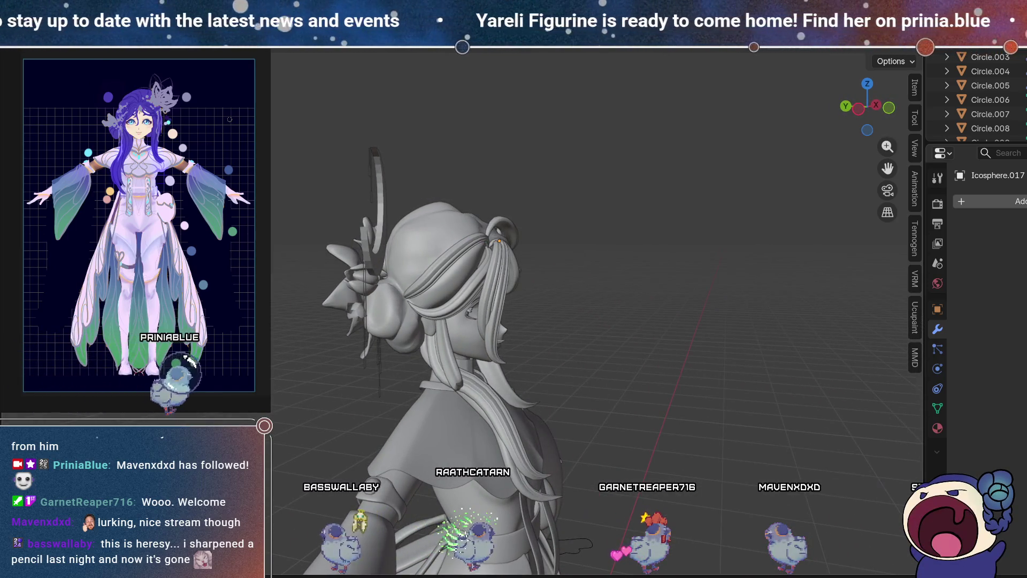
# Step: Orbit all round the head to inspect the hair ornaments from back, side, front and above
pyautogui.moveTo(387, 284); pyautogui.dragTo(460, 336, button='middle')
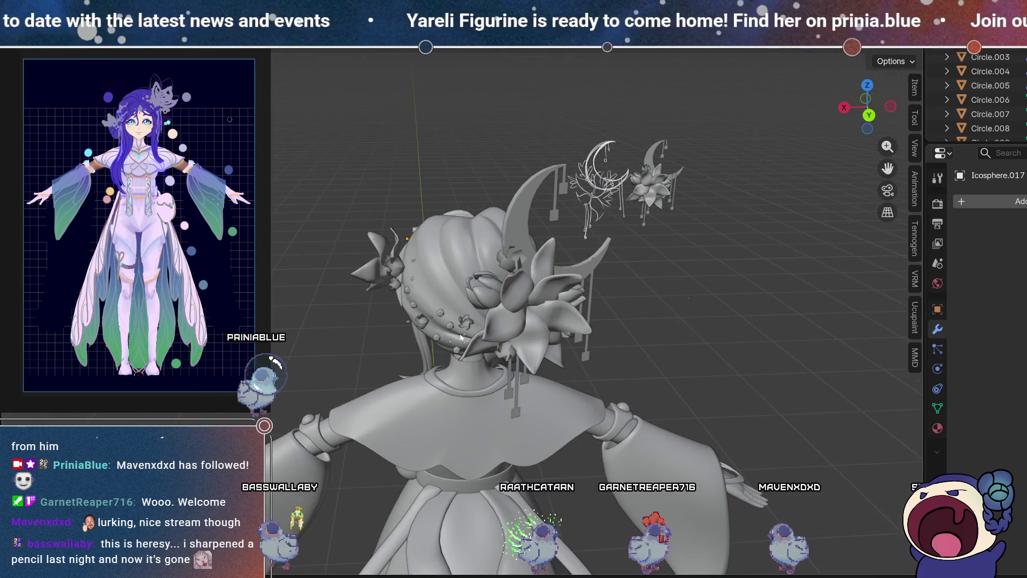
pyautogui.moveTo(628, 342); pyautogui.dragTo(594, 323, button='middle')
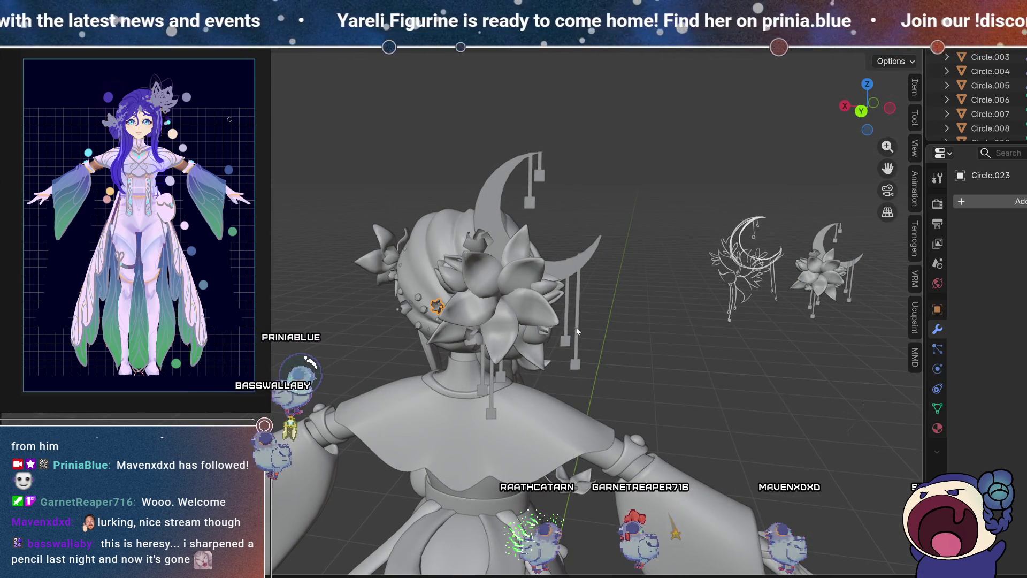
pyautogui.moveTo(703, 382)
pyautogui.mouseDown(button='middle')
pyautogui.moveTo(558, 354)
pyautogui.moveTo(322, 237)
pyautogui.moveTo(407, 270)
pyautogui.moveTo(465, 311)
pyautogui.mouseUp(button='middle')
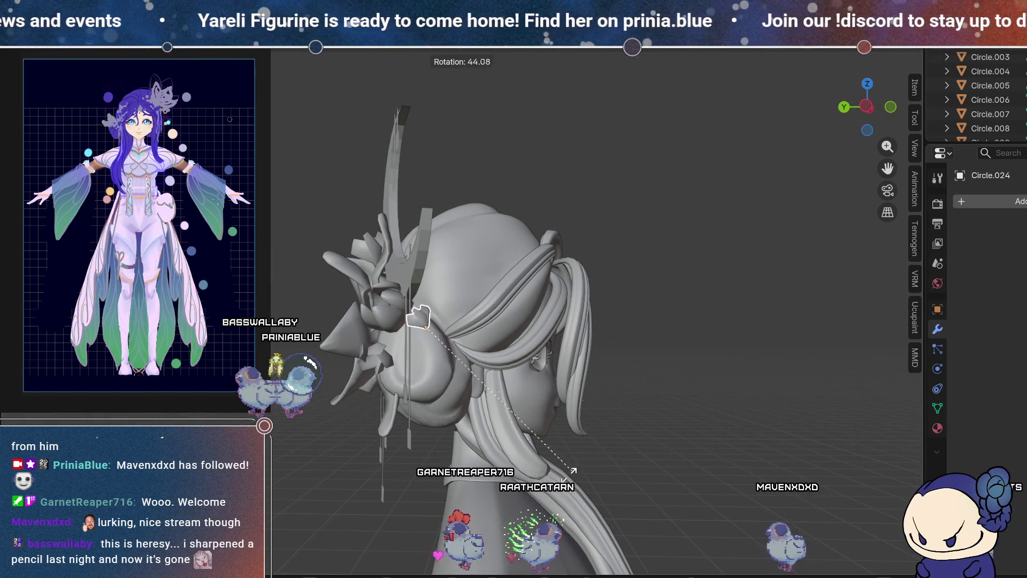
pyautogui.moveTo(607, 282)
pyautogui.mouseDown(button='middle')
pyautogui.moveTo(512, 330)
pyautogui.moveTo(472, 315)
pyautogui.mouseUp(button='middle')
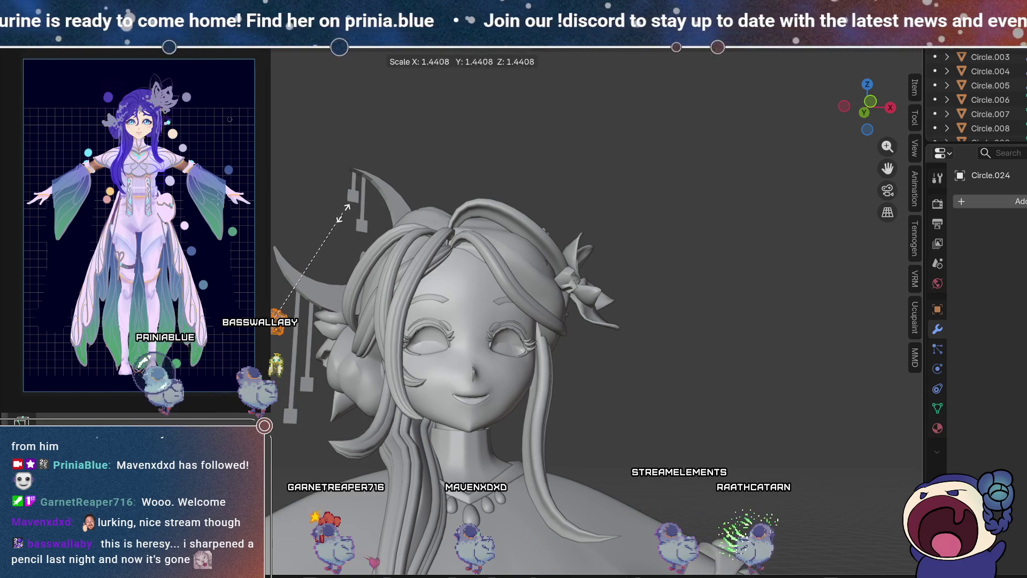
pyautogui.moveTo(364, 363)
pyautogui.mouseDown(button='middle')
pyautogui.moveTo(511, 408)
pyautogui.moveTo(642, 360)
pyautogui.mouseUp(button='middle')
pyautogui.moveTo(733, 425); pyautogui.dragTo(498, 441, button='middle')
pyautogui.moveTo(452, 367)
pyautogui.mouseDown(button='middle')
pyautogui.moveTo(359, 418)
pyautogui.moveTo(387, 450)
pyautogui.moveTo(379, 525)
pyautogui.moveTo(729, 520)
pyautogui.mouseUp(button='middle')
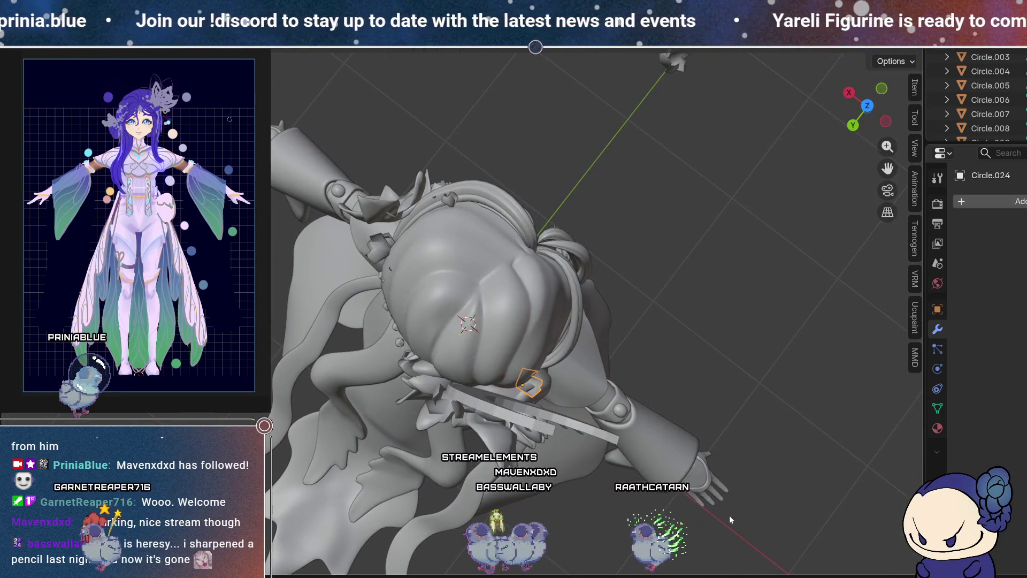
pyautogui.moveTo(686, 421)
pyautogui.mouseDown(button='middle')
pyautogui.moveTo(514, 364)
pyautogui.moveTo(396, 282)
pyautogui.moveTo(381, 224)
pyautogui.moveTo(371, 254)
pyautogui.mouseUp(button='middle')
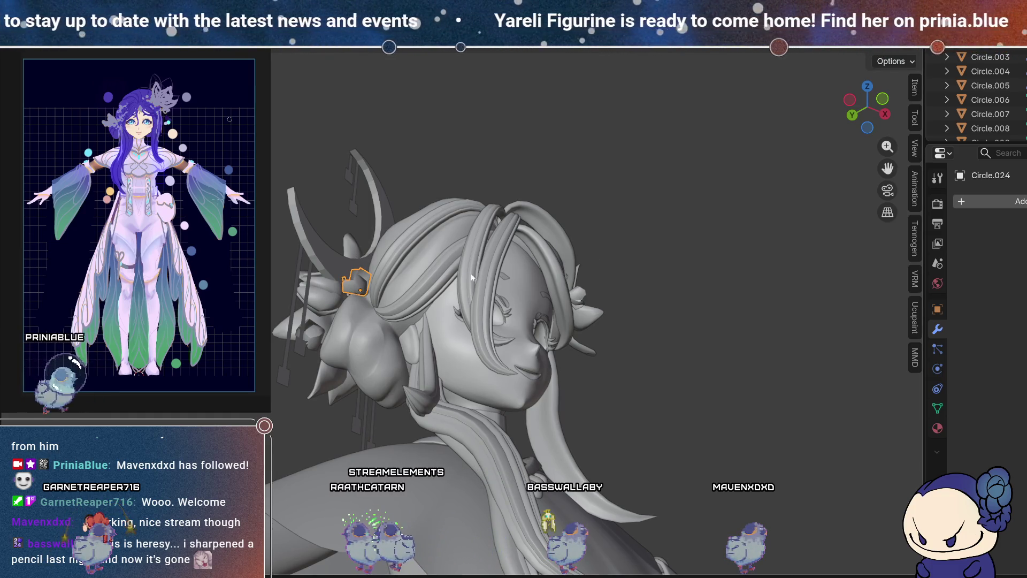
pyautogui.moveTo(370, 350)
pyautogui.mouseDown(button='middle')
pyautogui.moveTo(377, 261)
pyautogui.moveTo(461, 219)
pyautogui.moveTo(473, 255)
pyautogui.moveTo(486, 233)
pyautogui.moveTo(432, 317)
pyautogui.moveTo(445, 220)
pyautogui.moveTo(394, 217)
pyautogui.mouseUp(button='middle')
pyautogui.scroll(3, 433, 317)
pyautogui.scroll(2, 414, 291)
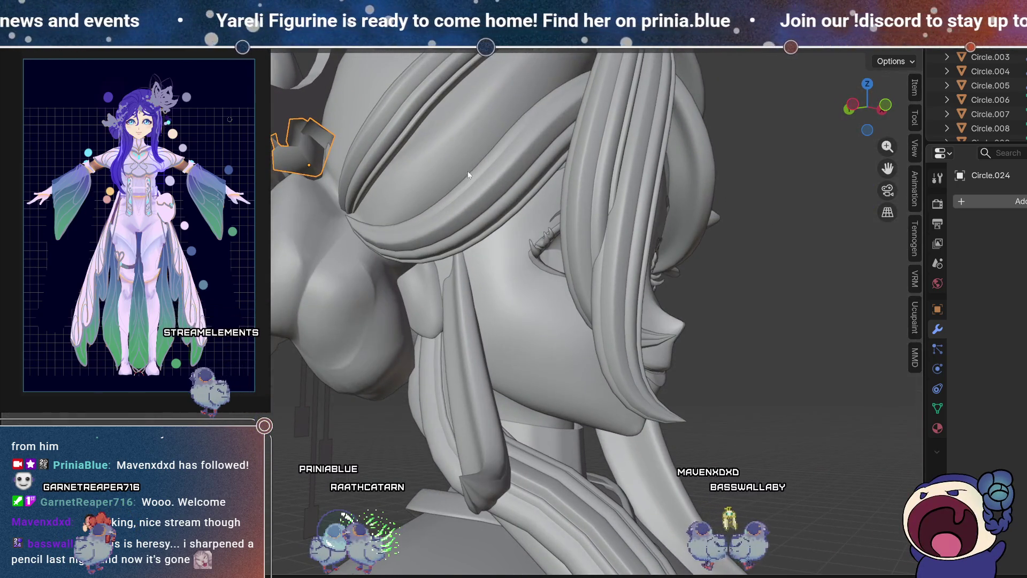
# Step: Rotate the curled Circle.024 ornament so it sits snugly on the hair bun
pyautogui.press('r')
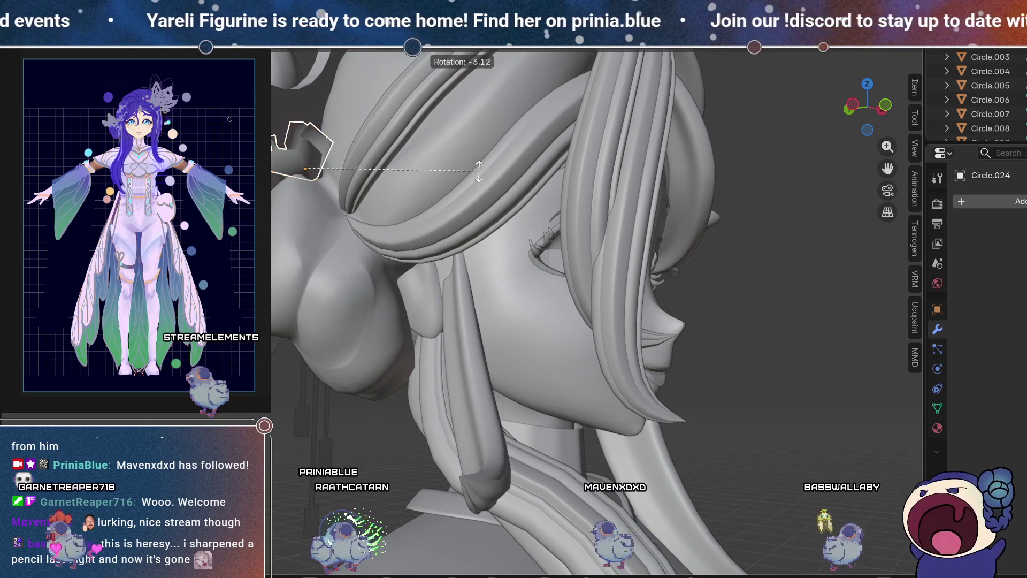
pyautogui.moveTo(430, 155)
pyautogui.mouseDown(button='middle')
pyautogui.moveTo(420, 195)
pyautogui.moveTo(446, 216)
pyautogui.moveTo(464, 213)
pyautogui.moveTo(483, 354)
pyautogui.moveTo(514, 265)
pyautogui.moveTo(465, 253)
pyautogui.moveTo(525, 167)
pyautogui.mouseUp(button='middle')
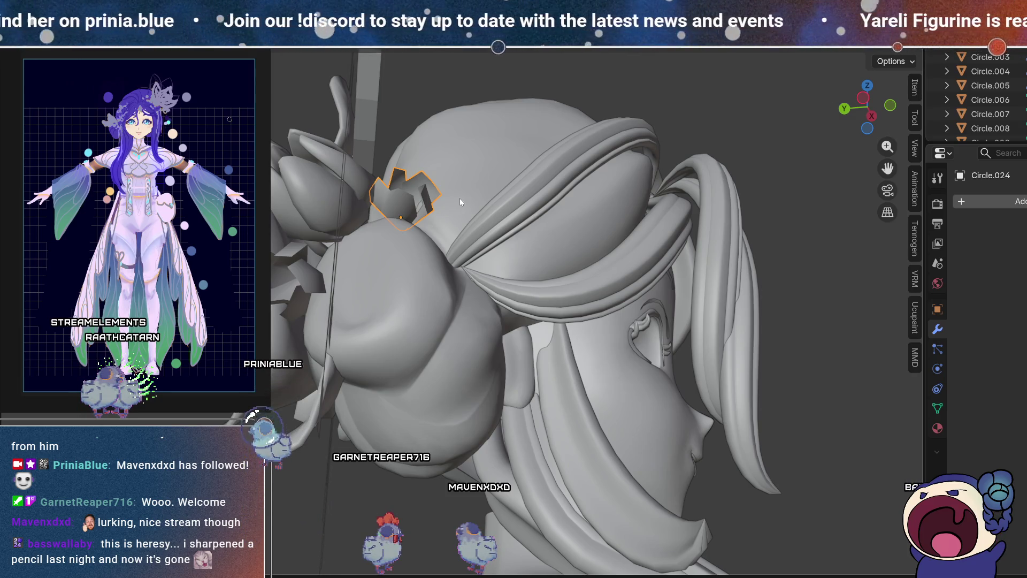
pyautogui.scroll(-3, 478, 189)
pyautogui.moveTo(621, 167)
pyautogui.mouseDown(button='middle')
pyautogui.moveTo(584, 180)
pyautogui.moveTo(582, 264)
pyautogui.moveTo(534, 290)
pyautogui.moveTo(532, 224)
pyautogui.moveTo(641, 223)
pyautogui.moveTo(619, 256)
pyautogui.moveTo(579, 263)
pyautogui.moveTo(560, 227)
pyautogui.moveTo(626, 173)
pyautogui.moveTo(797, 234)
pyautogui.moveTo(513, 238)
pyautogui.moveTo(468, 299)
pyautogui.mouseUp(button='middle')
pyautogui.moveTo(532, 234)
pyautogui.mouseDown(button='middle')
pyautogui.moveTo(638, 244)
pyautogui.moveTo(523, 293)
pyautogui.mouseUp(button='middle')
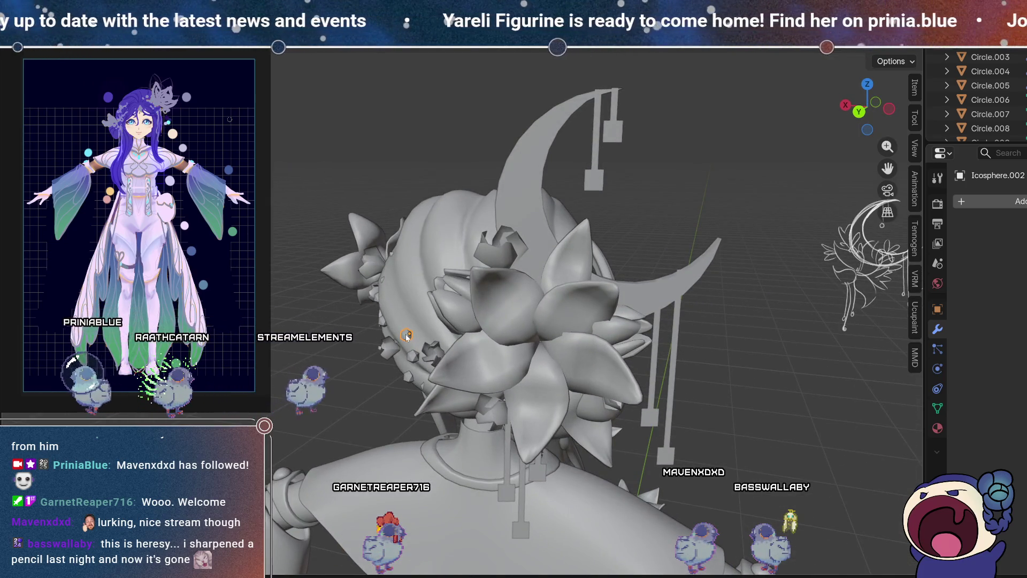
# Step: Nudge the selected stud to a new spot between the rear flower and the crescent ornament
pyautogui.moveTo(702, 218)
pyautogui.mouseDown(button='middle')
pyautogui.moveTo(781, 239)
pyautogui.moveTo(595, 195)
pyautogui.moveTo(578, 225)
pyautogui.moveTo(544, 226)
pyautogui.mouseUp(button='middle')
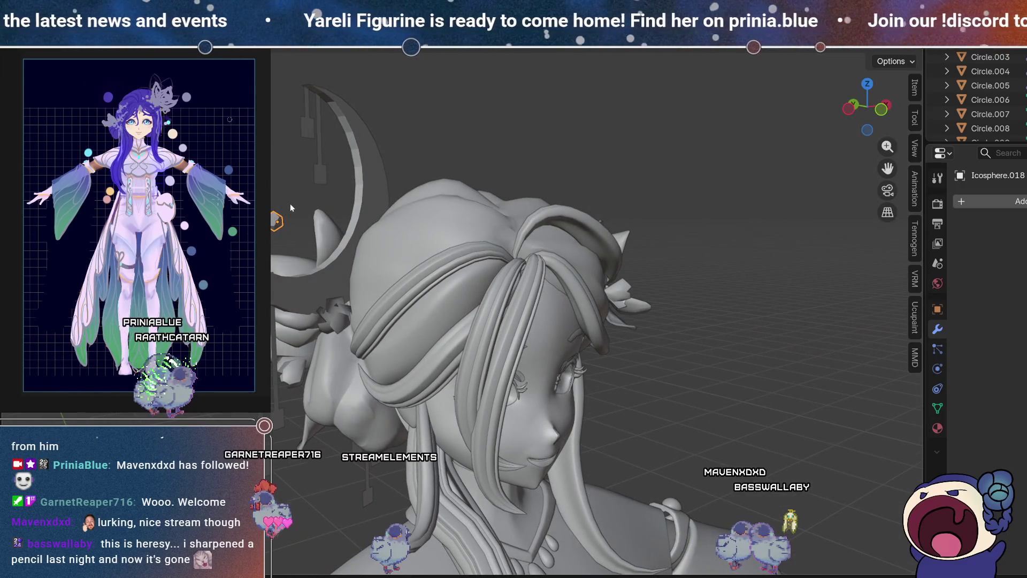
pyautogui.moveTo(291, 207); pyautogui.dragTo(364, 135, button='middle')
pyautogui.press('g')
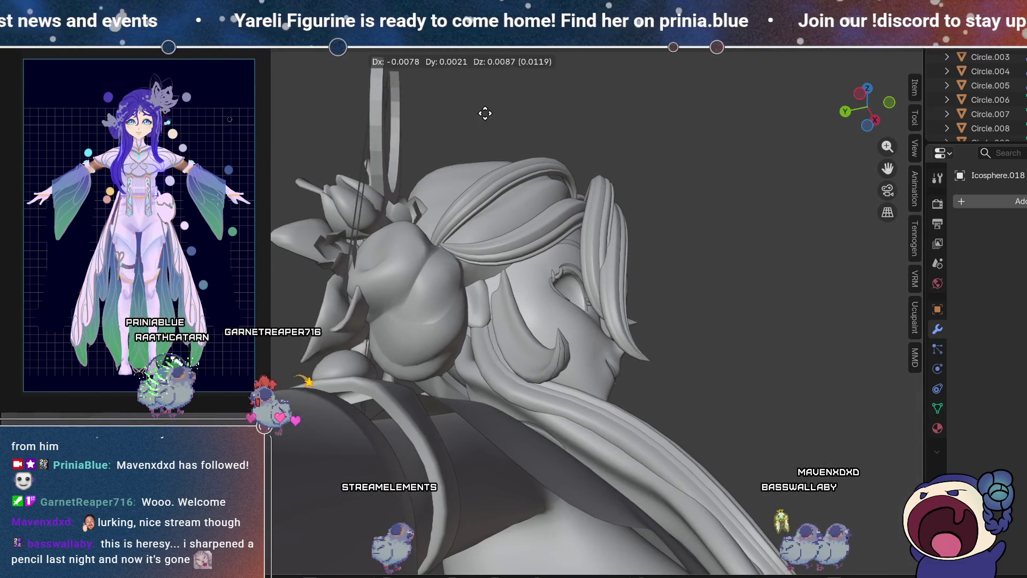
pyautogui.moveTo(489, 207)
pyautogui.mouseDown(button='middle')
pyautogui.moveTo(442, 219)
pyautogui.moveTo(374, 340)
pyautogui.mouseUp(button='middle')
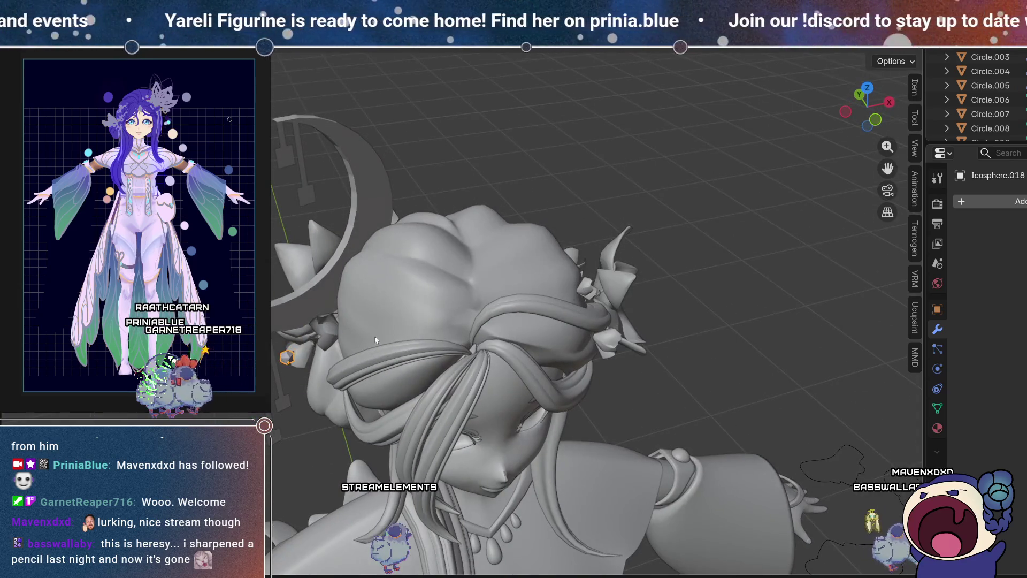
pyautogui.moveTo(434, 308); pyautogui.dragTo(487, 258, button='middle')
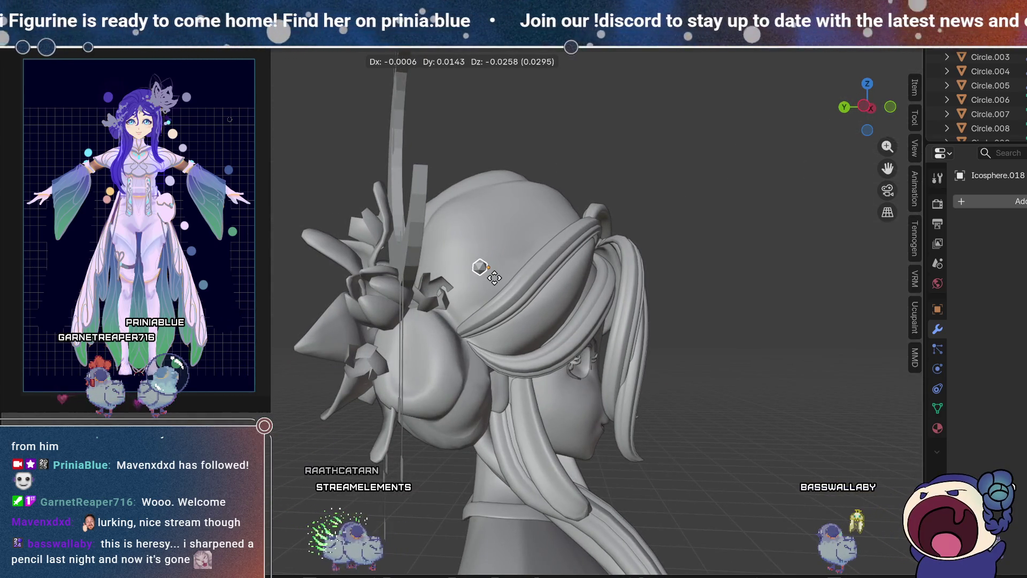
pyautogui.moveTo(509, 198); pyautogui.dragTo(510, 277, button='middle')
pyautogui.press('g')
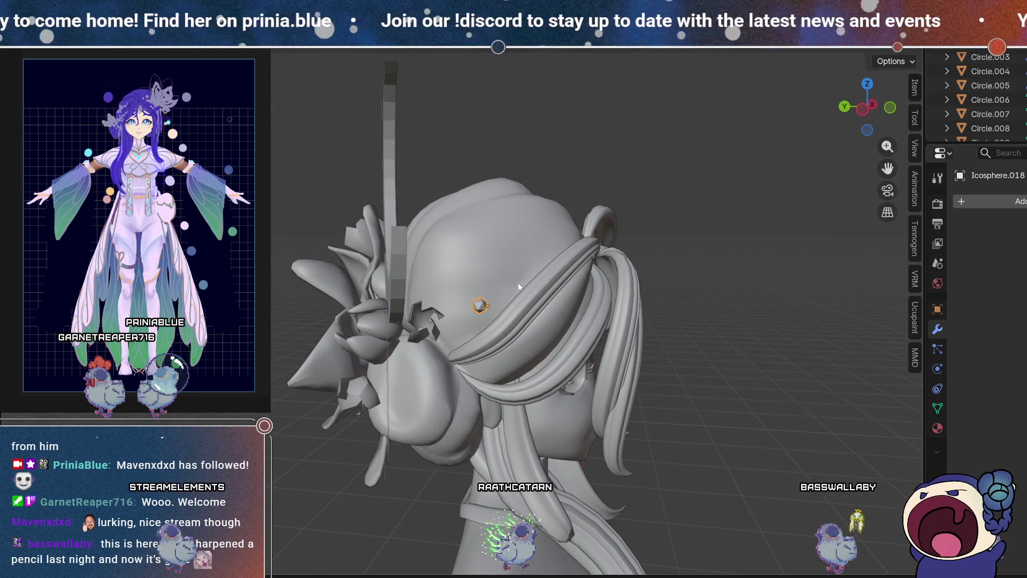
pyautogui.moveTo(475, 231)
pyautogui.mouseDown(button='middle')
pyautogui.moveTo(654, 252)
pyautogui.moveTo(712, 210)
pyautogui.moveTo(527, 256)
pyautogui.moveTo(468, 240)
pyautogui.moveTo(461, 275)
pyautogui.moveTo(479, 275)
pyautogui.mouseUp(button='middle')
pyautogui.click(450, 291)
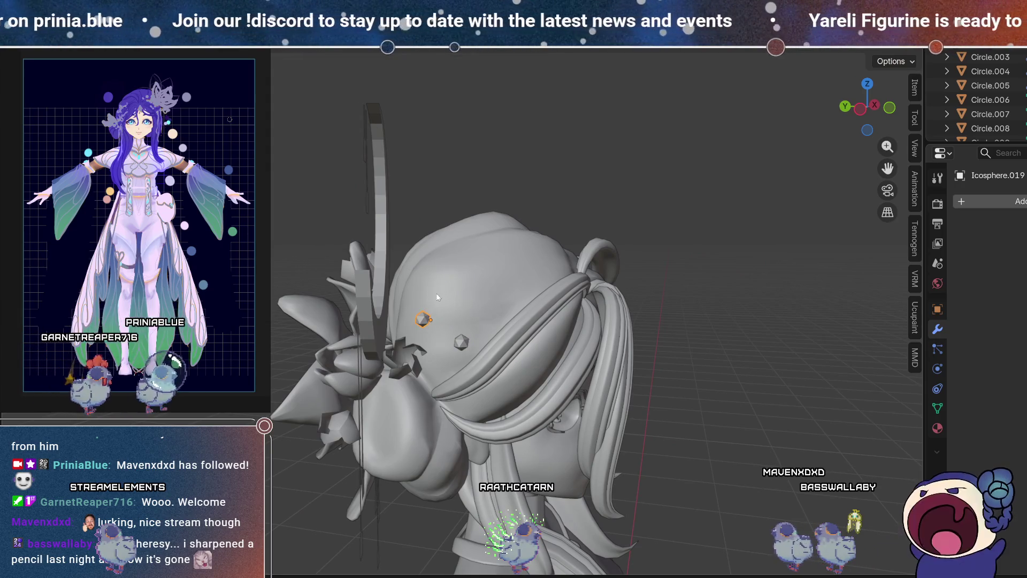
pyautogui.moveTo(449, 290); pyautogui.dragTo(393, 314, button='middle')
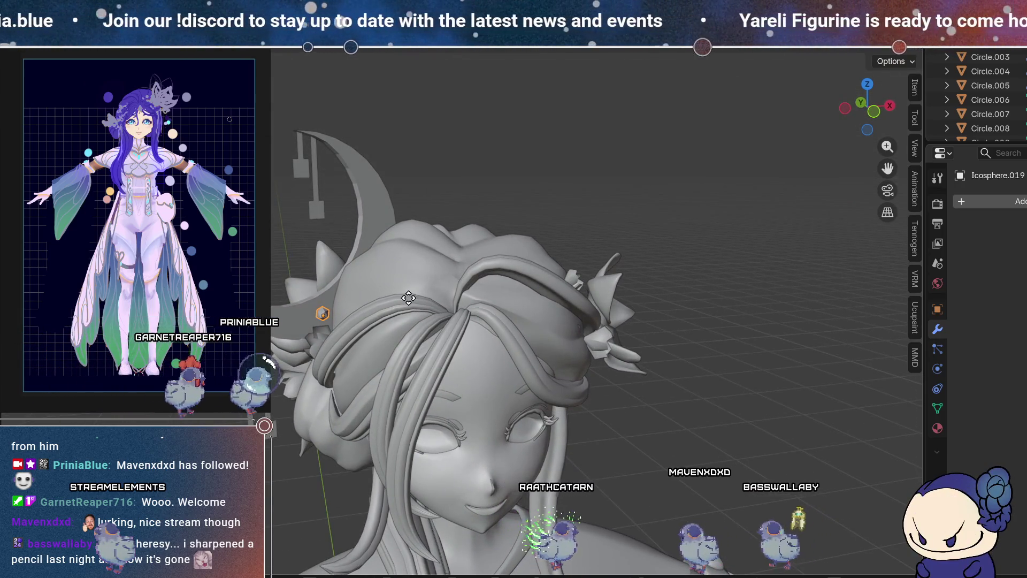
pyautogui.moveTo(393, 312)
pyautogui.mouseDown(button='middle')
pyautogui.moveTo(416, 258)
pyautogui.moveTo(498, 375)
pyautogui.mouseUp(button='middle')
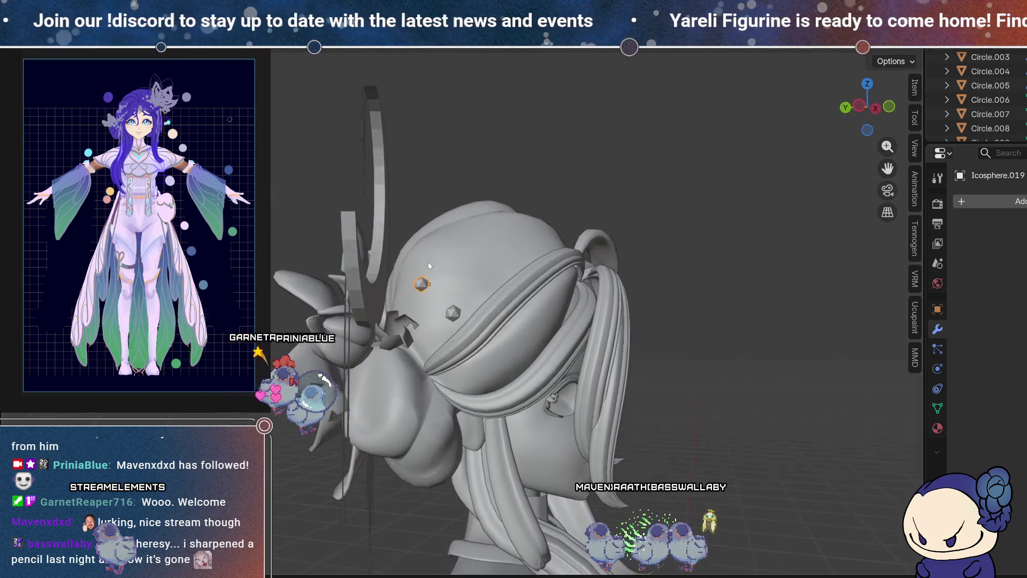
# Step: Reposition the Icosphere.018 stud, then start and cancel a move on Icosphere.011
pyautogui.click(456, 342)
pyautogui.moveTo(455, 343); pyautogui.dragTo(509, 328, button='middle')
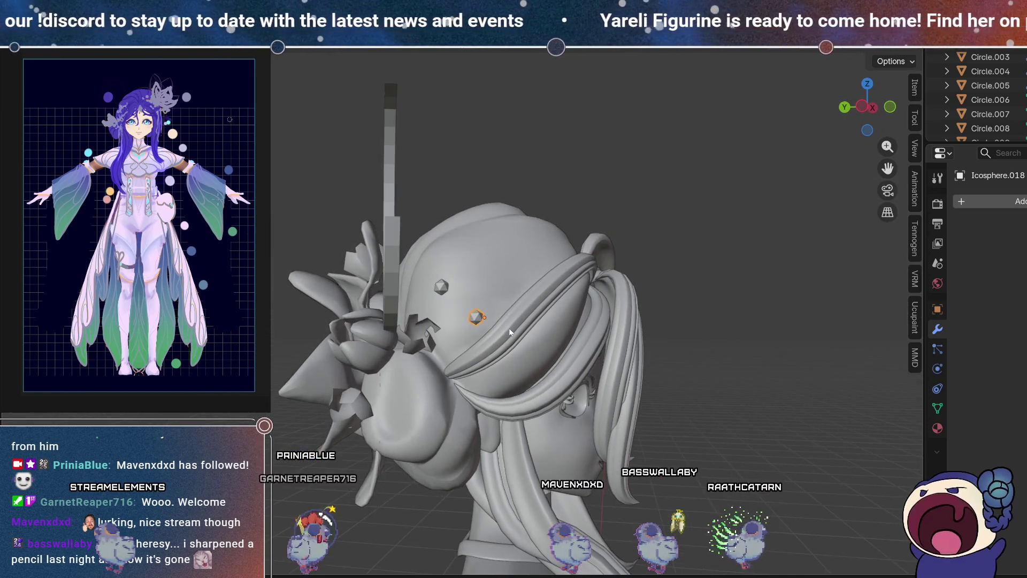
pyautogui.press('g')
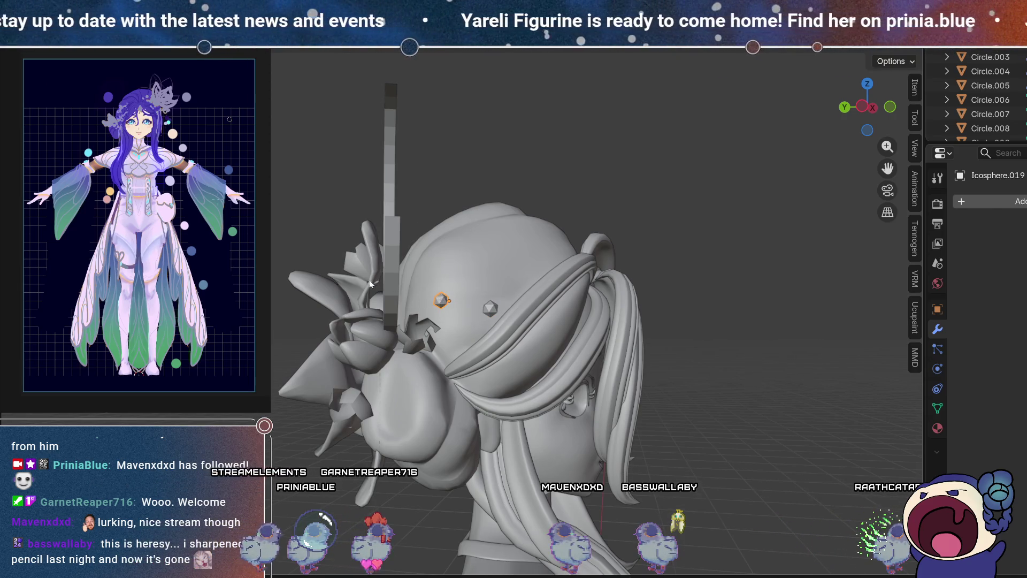
pyautogui.moveTo(371, 283); pyautogui.dragTo(664, 303, button='middle')
pyautogui.moveTo(414, 251); pyautogui.dragTo(399, 310, button='middle')
pyautogui.click(399, 310)
pyautogui.moveTo(534, 323); pyautogui.dragTo(477, 325, button='middle')
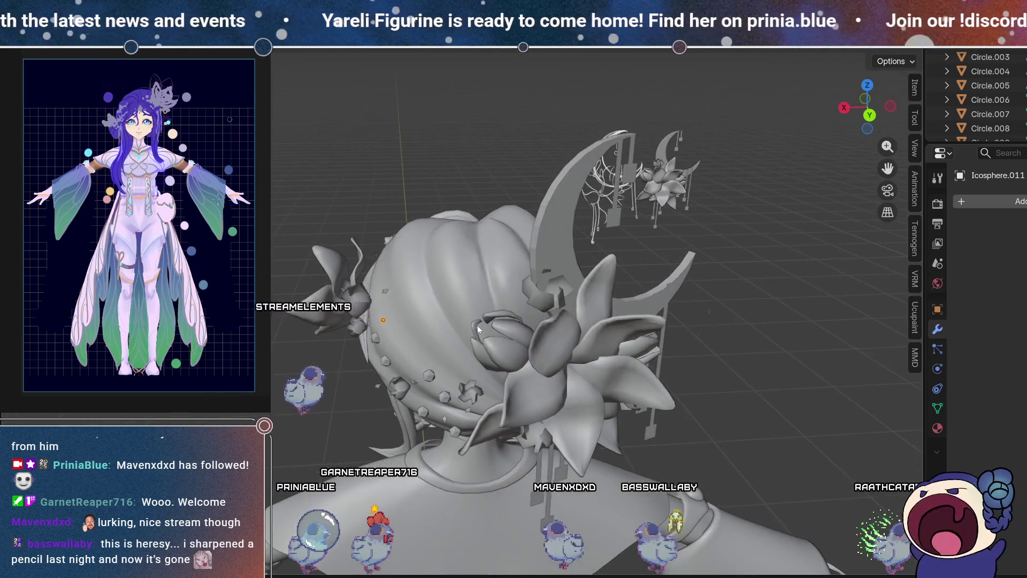
pyautogui.rightClick(856, 227)
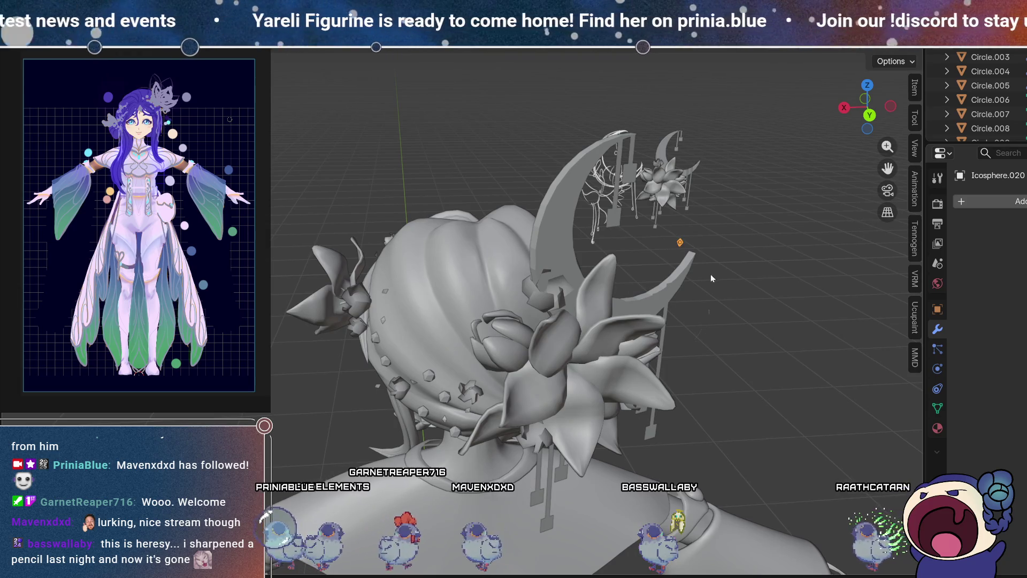
pyautogui.moveTo(791, 313); pyautogui.dragTo(548, 296, button='middle')
pyautogui.moveTo(370, 288)
pyautogui.mouseDown(button='middle')
pyautogui.moveTo(429, 283)
pyautogui.moveTo(421, 321)
pyautogui.mouseUp(button='middle')
pyautogui.scroll(3, 392, 425)
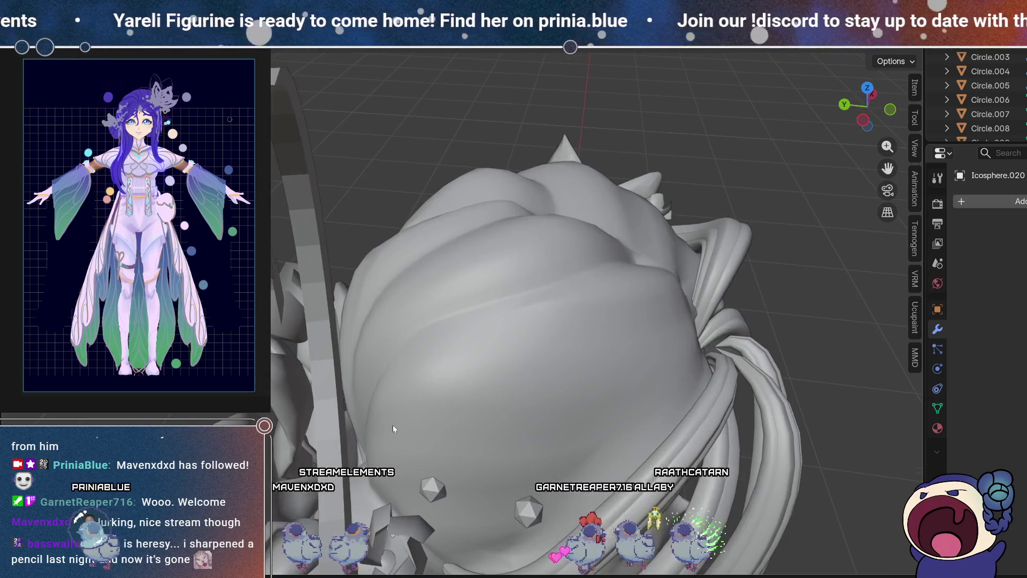
pyautogui.scroll(4, 393, 426)
# Step: Briefly check the piece's mesh in Edit Mode and shift the stud nearer the crescent
pyautogui.moveTo(394, 424); pyautogui.dragTo(480, 352, button='middle')
pyautogui.press('Tab')
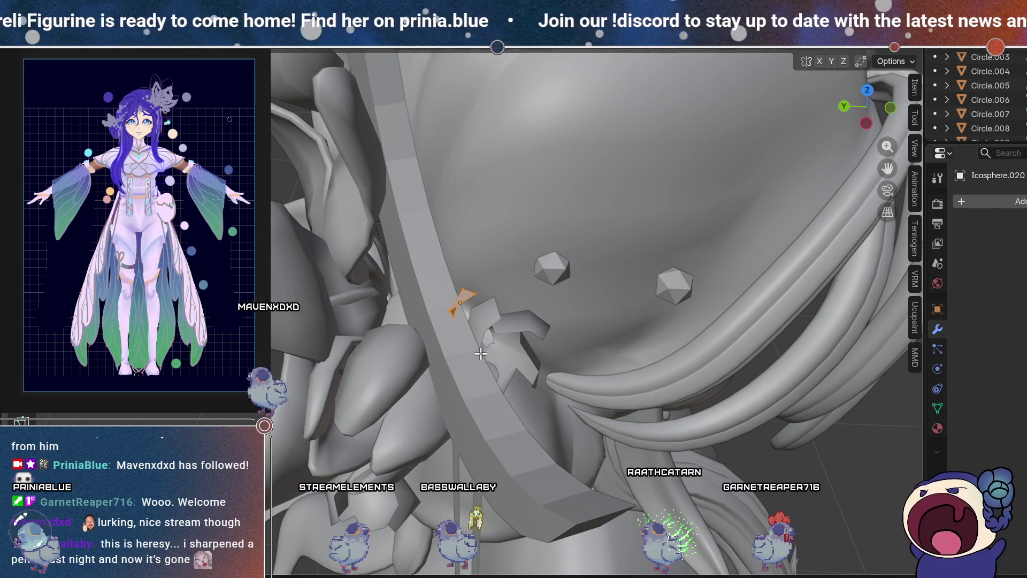
pyautogui.press('Tab')
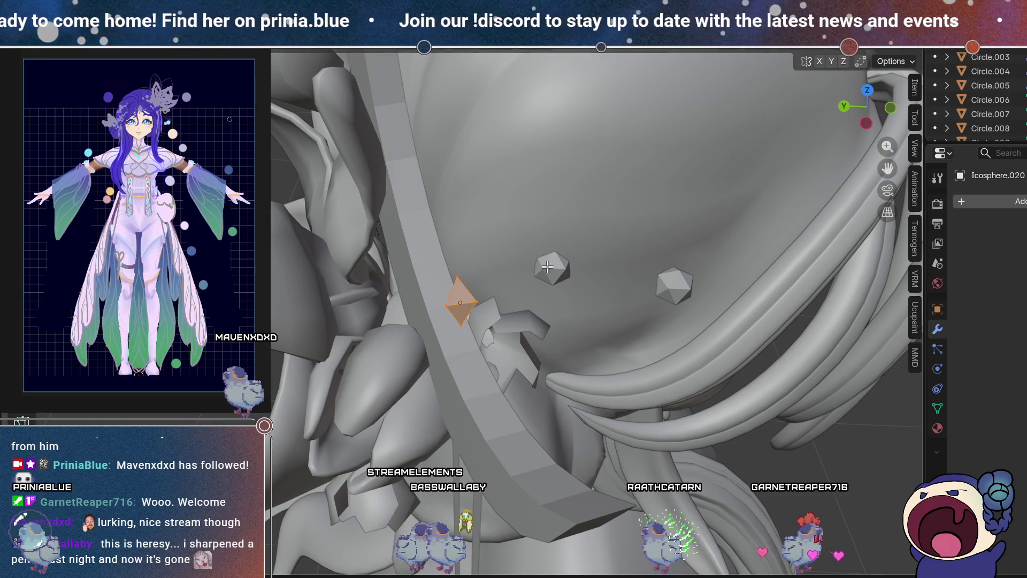
pyautogui.moveTo(584, 355)
pyautogui.mouseDown(button='middle')
pyautogui.moveTo(580, 306)
pyautogui.moveTo(559, 303)
pyautogui.mouseUp(button='middle')
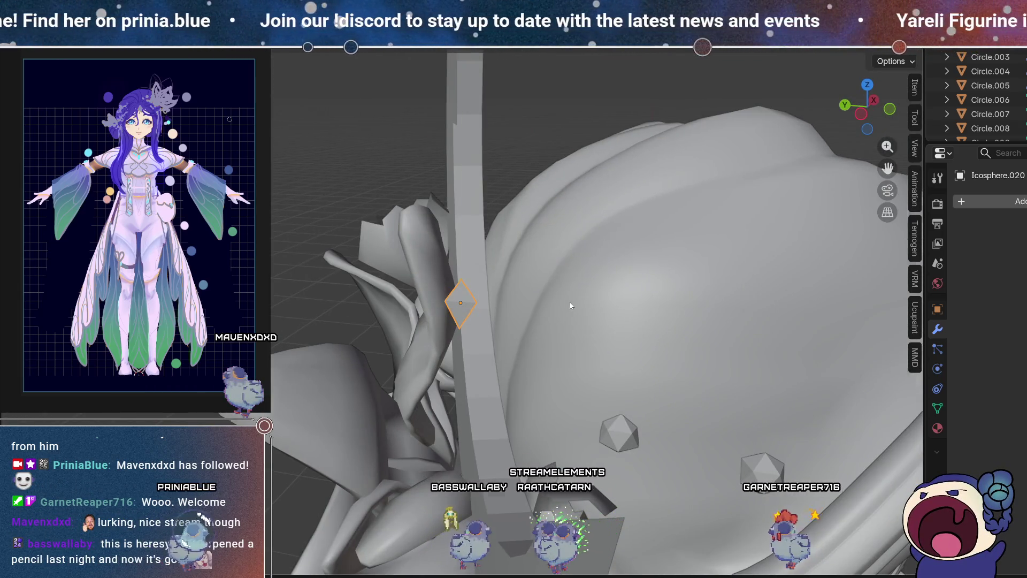
pyautogui.scroll(-2, 569, 300)
pyautogui.press('g')
pyautogui.click(666, 403)
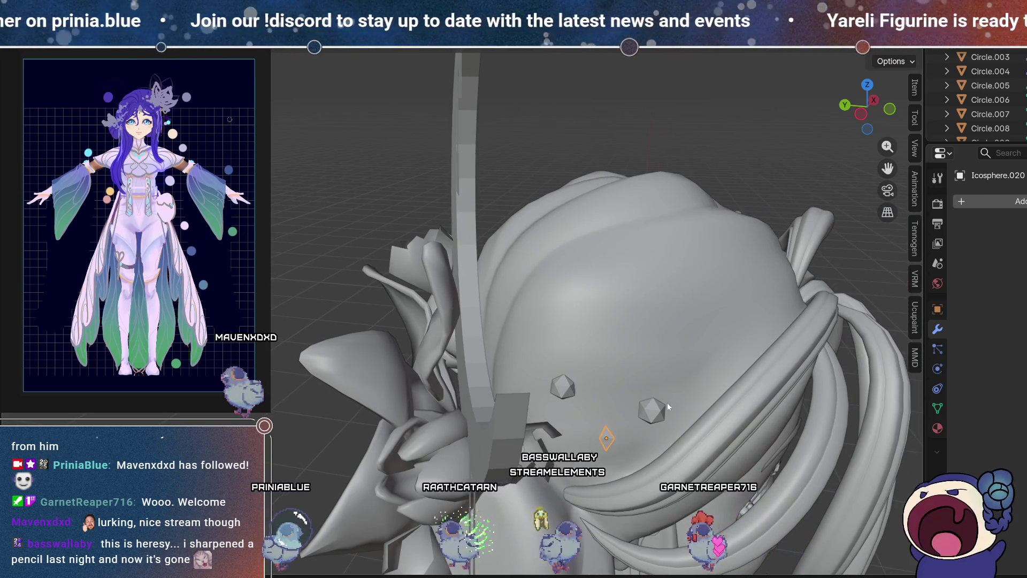
pyautogui.moveTo(666, 403); pyautogui.dragTo(633, 437, button='middle')
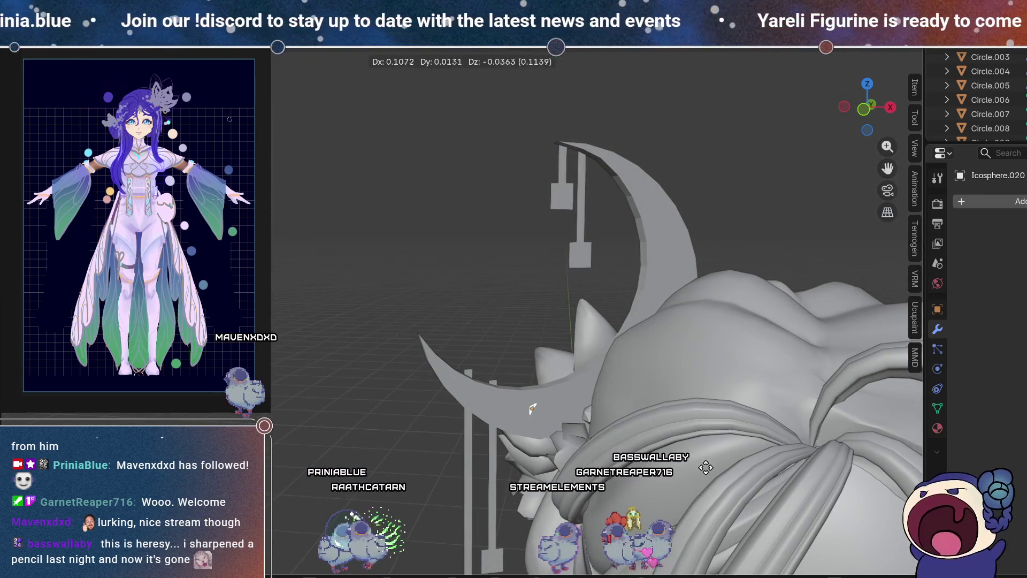
pyautogui.moveTo(600, 451)
pyautogui.mouseDown(button='middle')
pyautogui.moveTo(681, 416)
pyautogui.moveTo(612, 422)
pyautogui.mouseUp(button='middle')
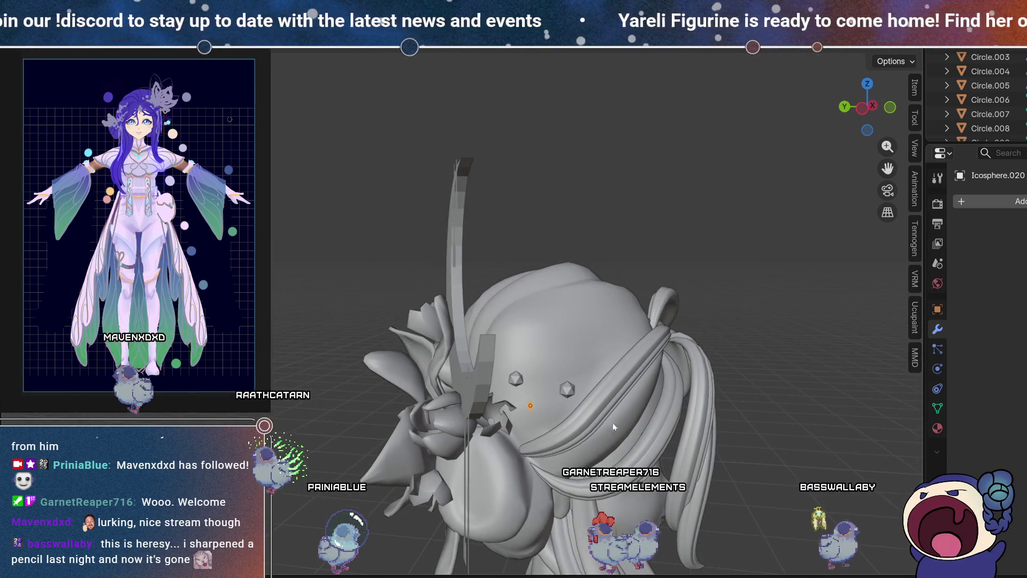
# Step: Duplicate the stud twice with Shift+D and set the copies onto the back of the hair
pyautogui.hotkey('shift', 'd')
pyautogui.click(565, 383)
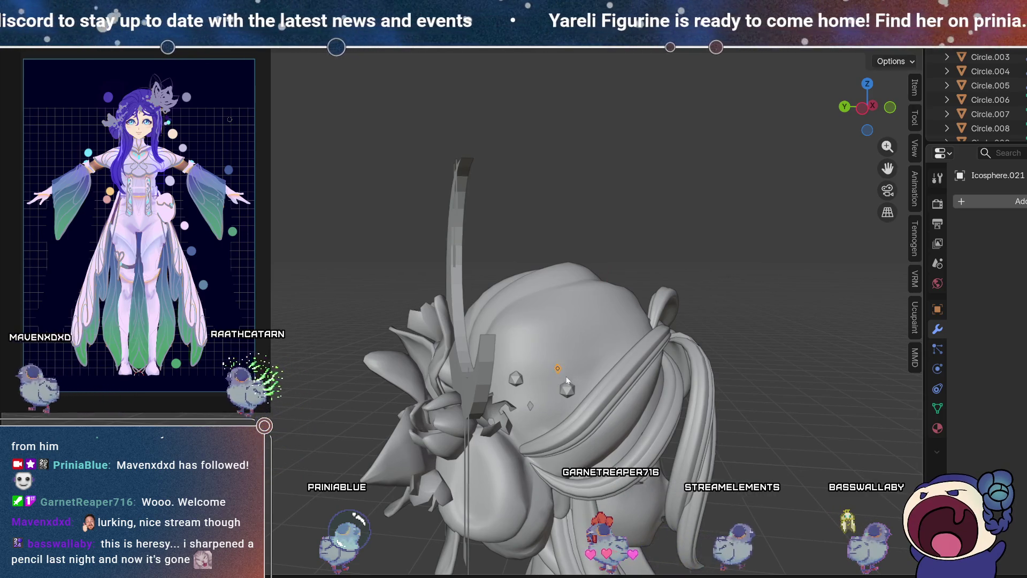
pyautogui.hotkey('shift', 'd')
pyautogui.hotkey('shift', 'd')
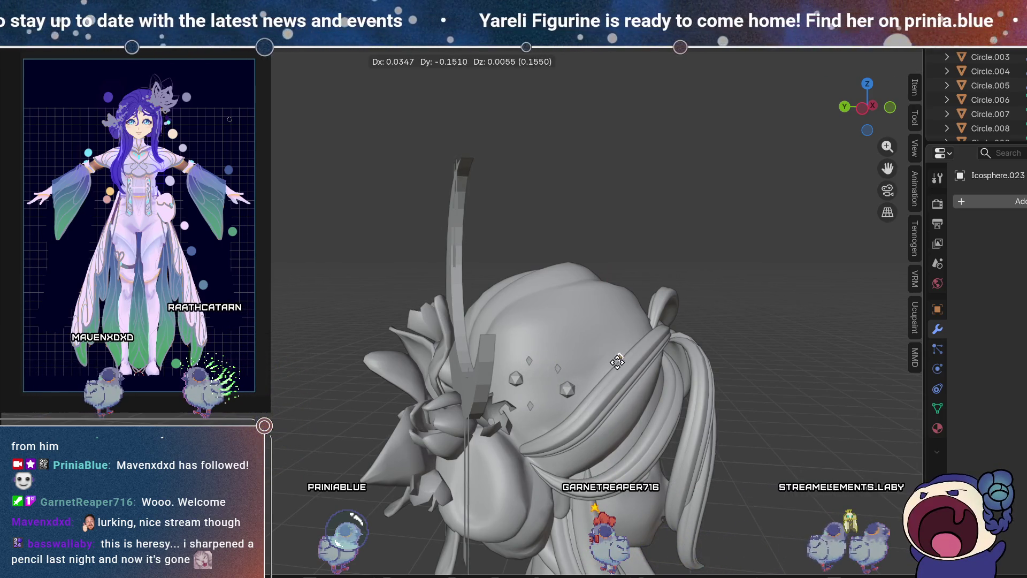
pyautogui.moveTo(861, 436)
pyautogui.mouseDown(button='middle')
pyautogui.moveTo(827, 414)
pyautogui.moveTo(847, 424)
pyautogui.moveTo(632, 405)
pyautogui.moveTo(639, 338)
pyautogui.moveTo(720, 348)
pyautogui.moveTo(630, 323)
pyautogui.mouseUp(button='middle')
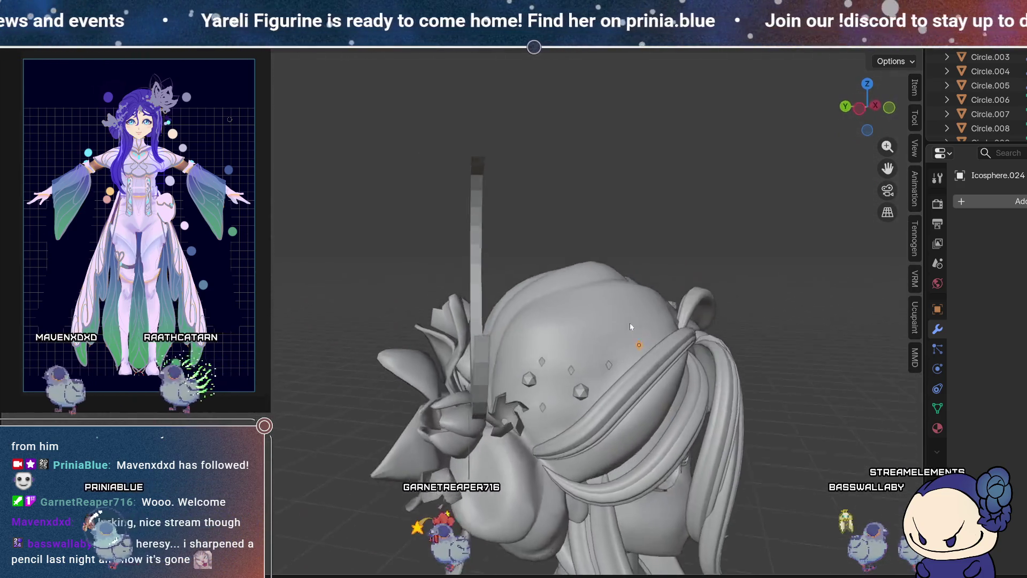
pyautogui.scroll(3, 683, 383)
pyautogui.moveTo(683, 383)
pyautogui.keyDown('shift'); pyautogui.mouseDown(button='middle')
pyautogui.moveTo(457, 381)
pyautogui.moveTo(467, 383)
pyautogui.mouseUp(button='middle'); pyautogui.keyUp('shift')
# Step: Turn three of the hair studs to different angles and review them from the side
pyautogui.click(467, 384)
pyautogui.moveTo(527, 373); pyautogui.dragTo(679, 314, button='middle')
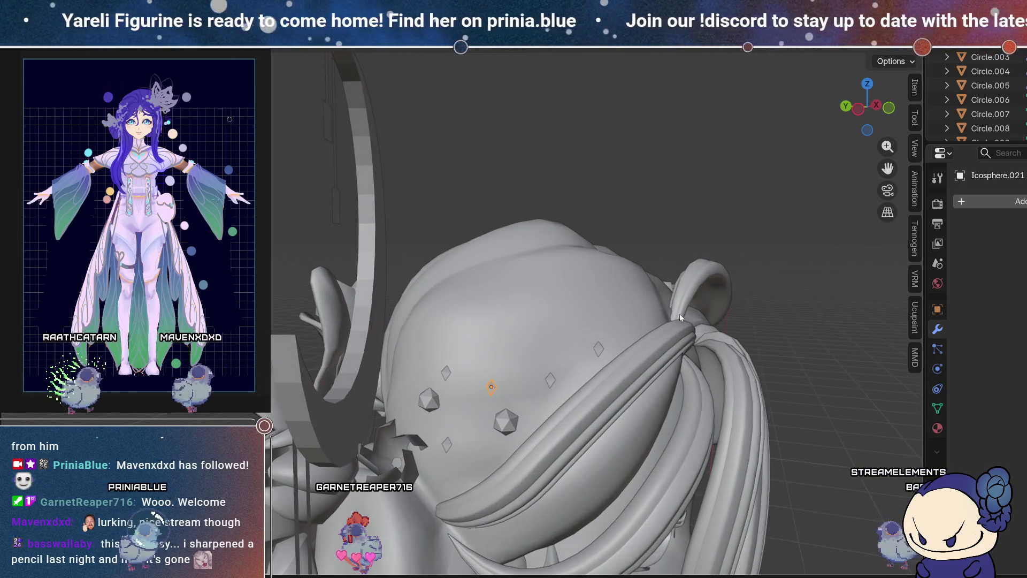
pyautogui.press('r')
pyautogui.click(598, 349)
pyautogui.press('r')
pyautogui.moveTo(435, 444); pyautogui.dragTo(458, 470, button='middle')
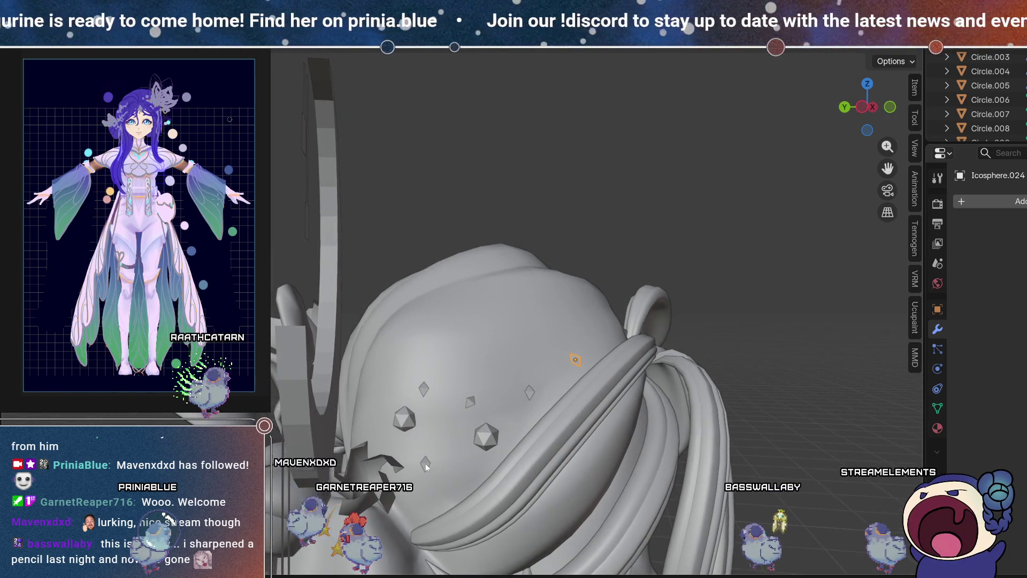
pyautogui.click(425, 391)
pyautogui.press('r')
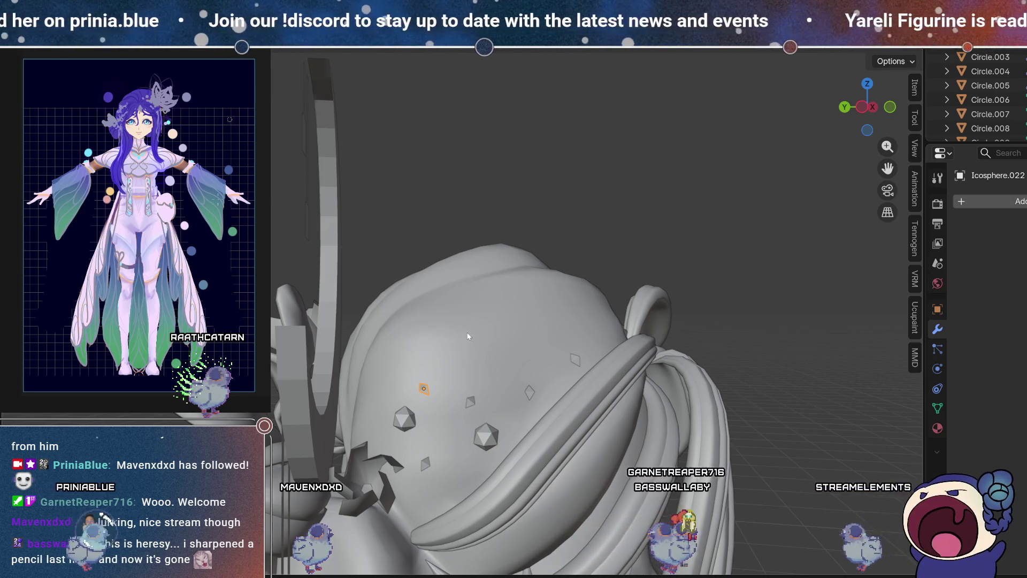
pyautogui.scroll(-3, 478, 412)
pyautogui.moveTo(477, 411)
pyautogui.mouseDown(button='middle')
pyautogui.moveTo(508, 282)
pyautogui.moveTo(525, 299)
pyautogui.moveTo(491, 301)
pyautogui.moveTo(574, 217)
pyautogui.moveTo(587, 321)
pyautogui.moveTo(841, 311)
pyautogui.moveTo(529, 360)
pyautogui.moveTo(560, 324)
pyautogui.moveTo(632, 318)
pyautogui.moveTo(474, 315)
pyautogui.moveTo(658, 315)
pyautogui.mouseUp(button='middle')
pyautogui.scroll(3, 380, 337)
pyautogui.moveTo(379, 338)
pyautogui.mouseDown(button='middle')
pyautogui.moveTo(368, 338)
pyautogui.moveTo(395, 306)
pyautogui.moveTo(400, 365)
pyautogui.moveTo(439, 359)
pyautogui.moveTo(447, 332)
pyautogui.moveTo(618, 310)
pyautogui.mouseUp(button='middle')
pyautogui.scroll(-3, 396, 305)
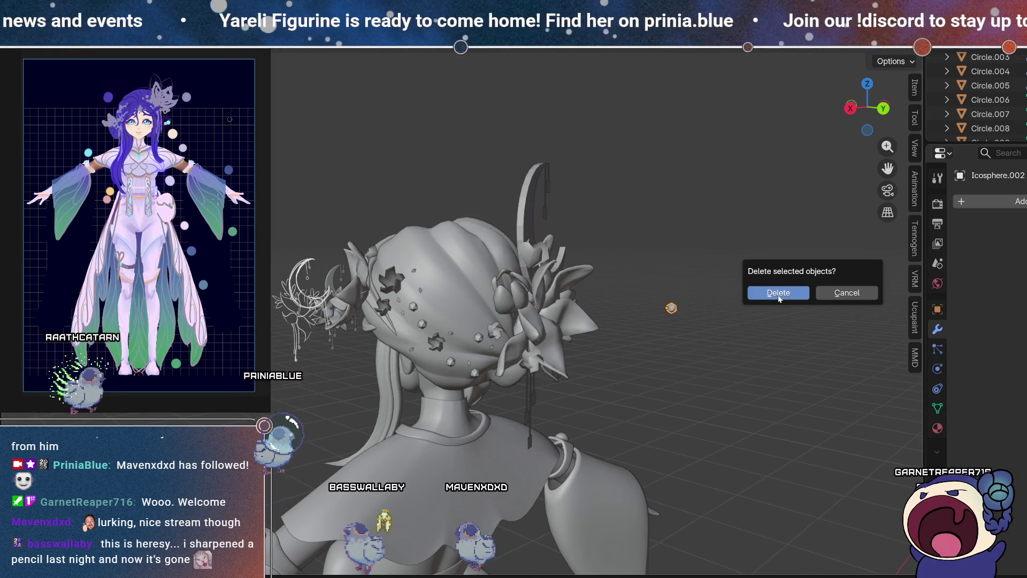
# Step: Confirm deleting the unwanted stud and nudge two small icospheres on the hair
pyautogui.click(779, 292)
pyautogui.moveTo(700, 280)
pyautogui.mouseDown(button='middle')
pyautogui.moveTo(675, 248)
pyautogui.moveTo(449, 366)
pyautogui.mouseUp(button='middle')
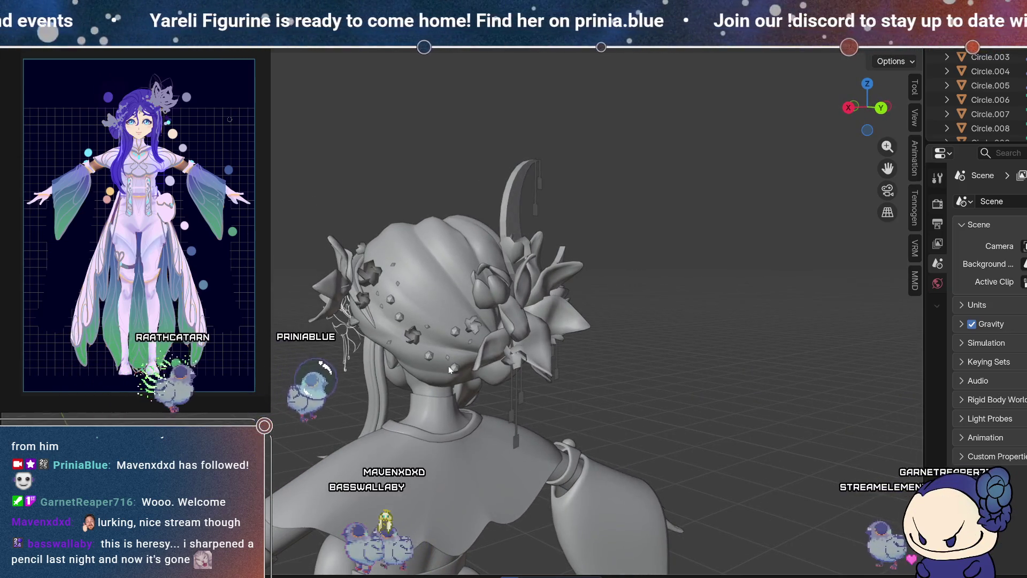
pyautogui.click(454, 368)
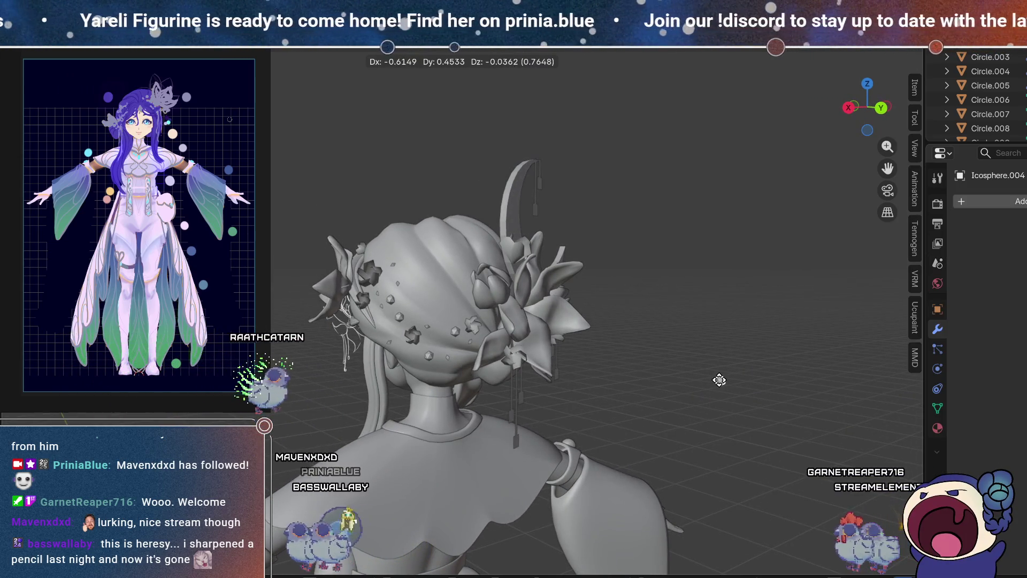
pyautogui.moveTo(614, 360); pyautogui.dragTo(572, 345, button='middle')
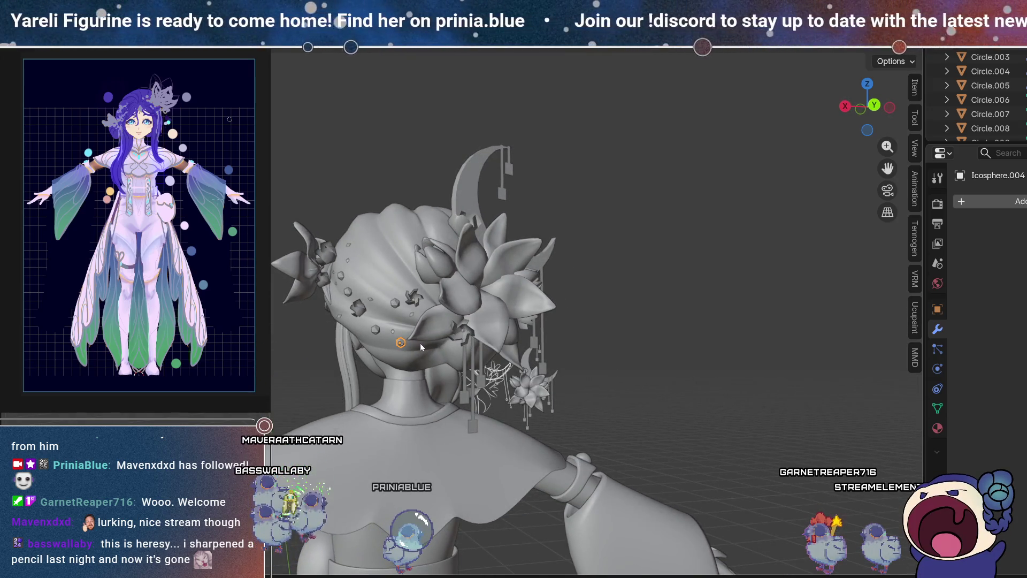
pyautogui.press('g')
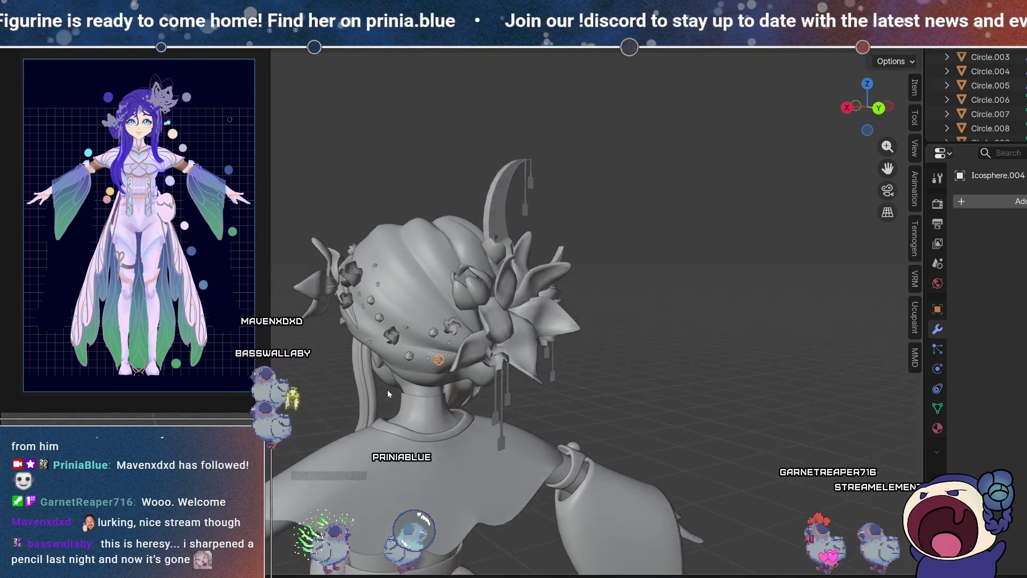
pyautogui.moveTo(424, 336); pyautogui.dragTo(455, 336, button='middle')
pyautogui.click(454, 336)
pyautogui.press('g')
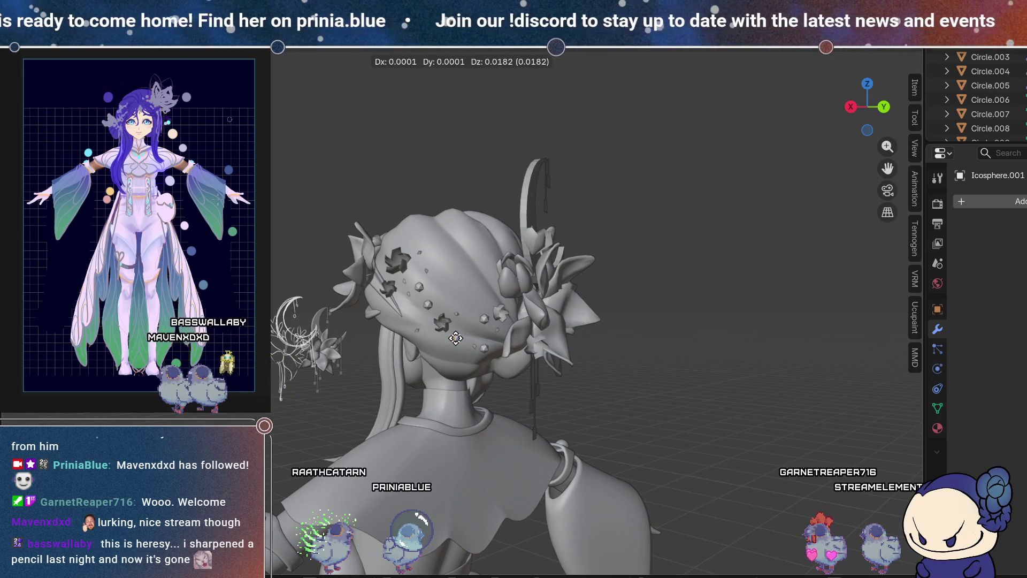
pyautogui.moveTo(644, 328)
pyautogui.mouseDown(button='middle')
pyautogui.moveTo(437, 342)
pyautogui.moveTo(415, 279)
pyautogui.mouseUp(button='middle')
pyautogui.scroll(3, 416, 279)
pyautogui.scroll(-1, 418, 359)
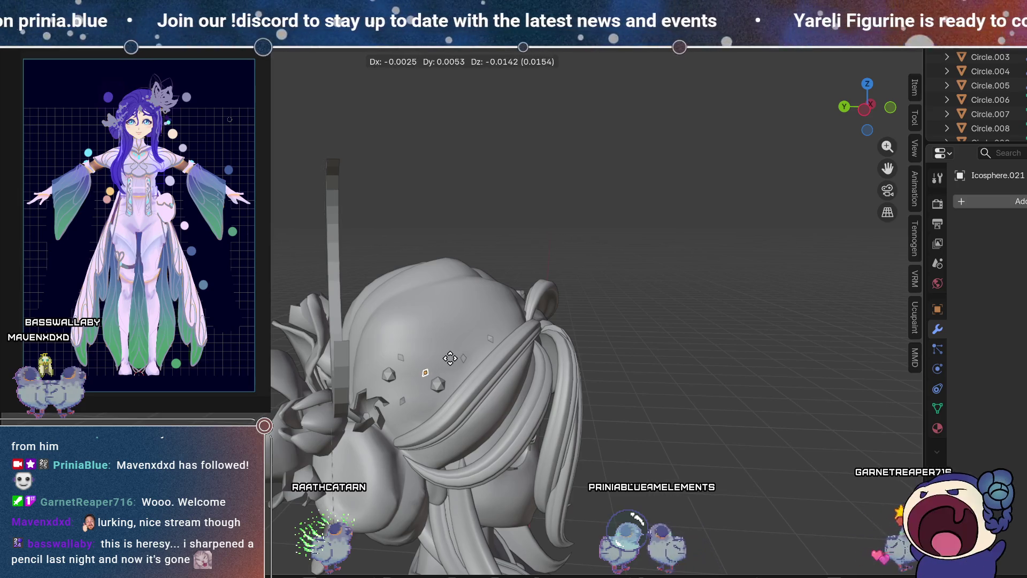
# Step: Add a new icosphere at the 3D cursor on the hair and move a stud beside the crescent
pyautogui.moveTo(452, 349)
pyautogui.mouseDown(button='middle')
pyautogui.moveTo(527, 331)
pyautogui.moveTo(459, 351)
pyautogui.mouseUp(button='middle')
pyautogui.hotkey('shift', 'r')
pyautogui.keyDown('shift'); pyautogui.rightClick(461, 359); pyautogui.keyUp('shift')
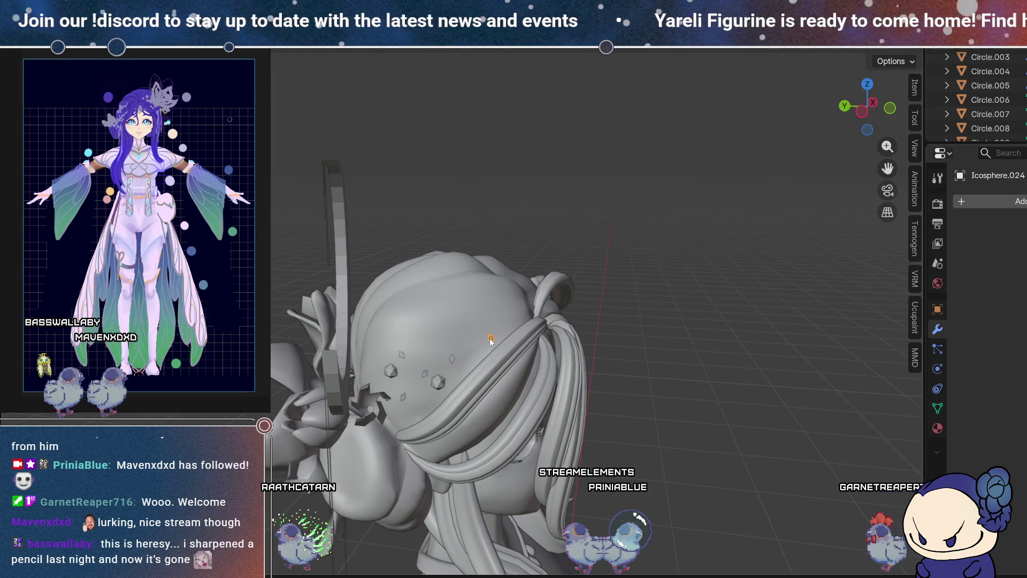
pyautogui.moveTo(534, 352); pyautogui.dragTo(518, 373, button='middle')
pyautogui.click(403, 397)
pyautogui.keyDown('shift'); pyautogui.rightClick(404, 397); pyautogui.keyUp('shift')
pyautogui.moveTo(406, 401); pyautogui.dragTo(475, 382, button='middle')
pyautogui.press('g')
pyautogui.moveTo(635, 396); pyautogui.dragTo(614, 382, button='middle')
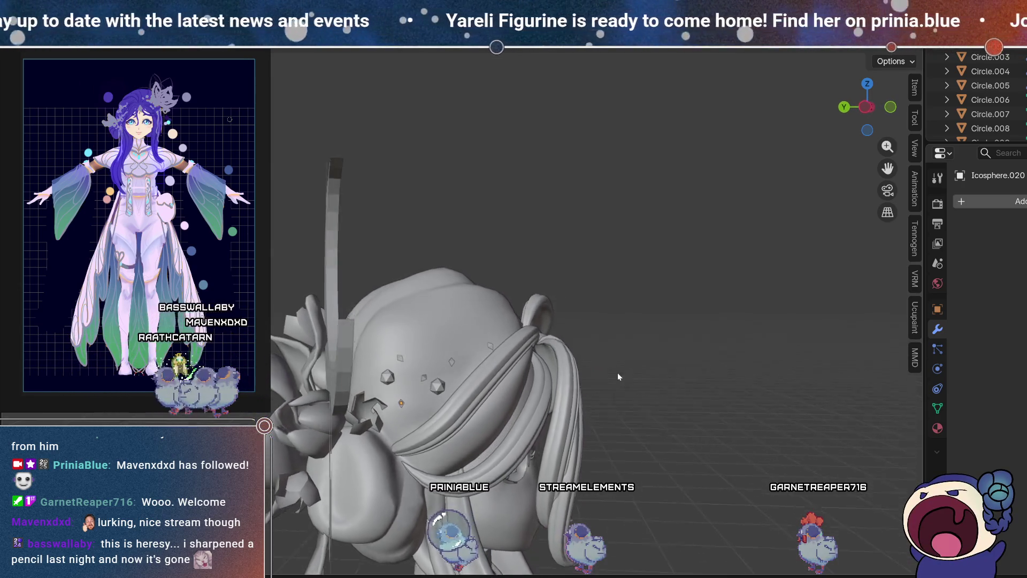
pyautogui.moveTo(538, 397)
pyautogui.mouseDown(button='middle')
pyautogui.moveTo(469, 399)
pyautogui.moveTo(511, 396)
pyautogui.mouseUp(button='middle')
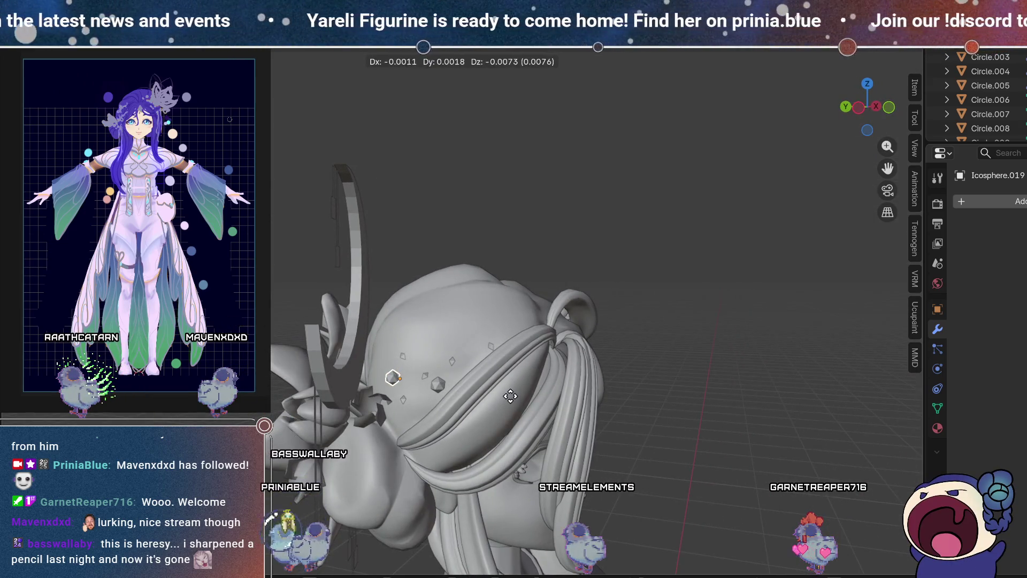
pyautogui.moveTo(496, 348)
pyautogui.mouseDown(button='middle')
pyautogui.moveTo(508, 336)
pyautogui.moveTo(498, 314)
pyautogui.moveTo(475, 308)
pyautogui.mouseUp(button='middle')
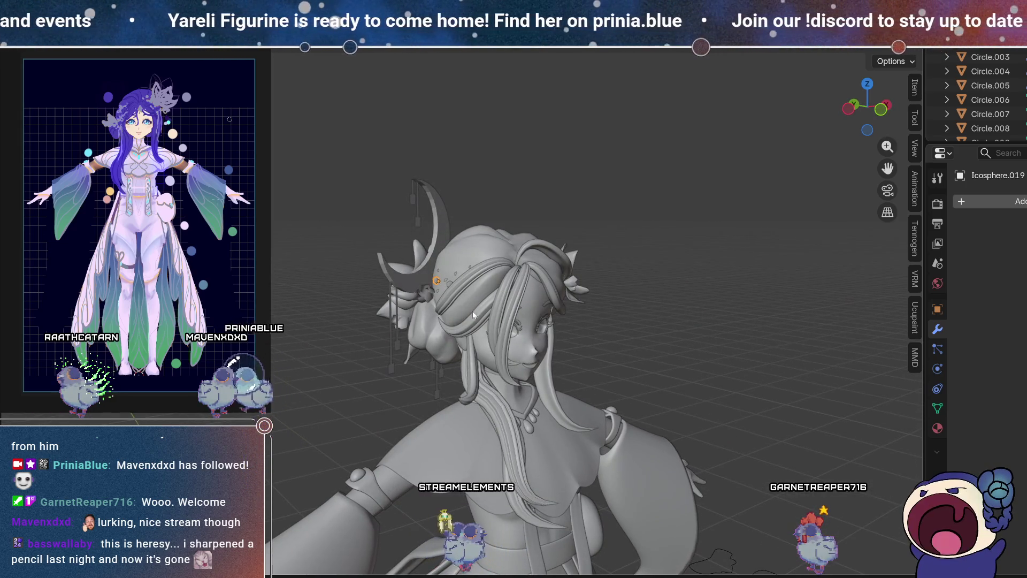
pyautogui.moveTo(678, 281); pyautogui.dragTo(641, 270, button='middle')
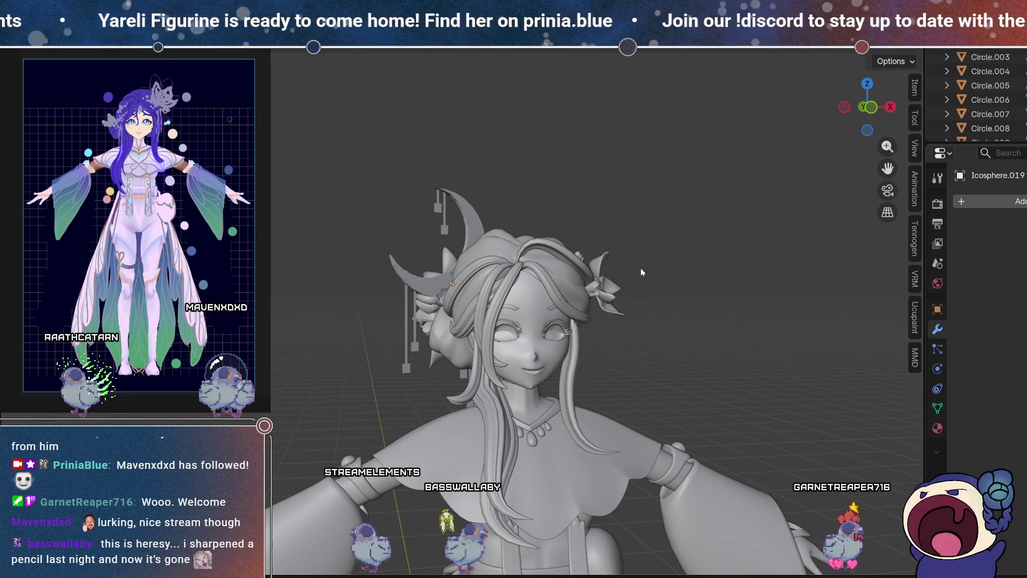
pyautogui.scroll(-2, 555, 405)
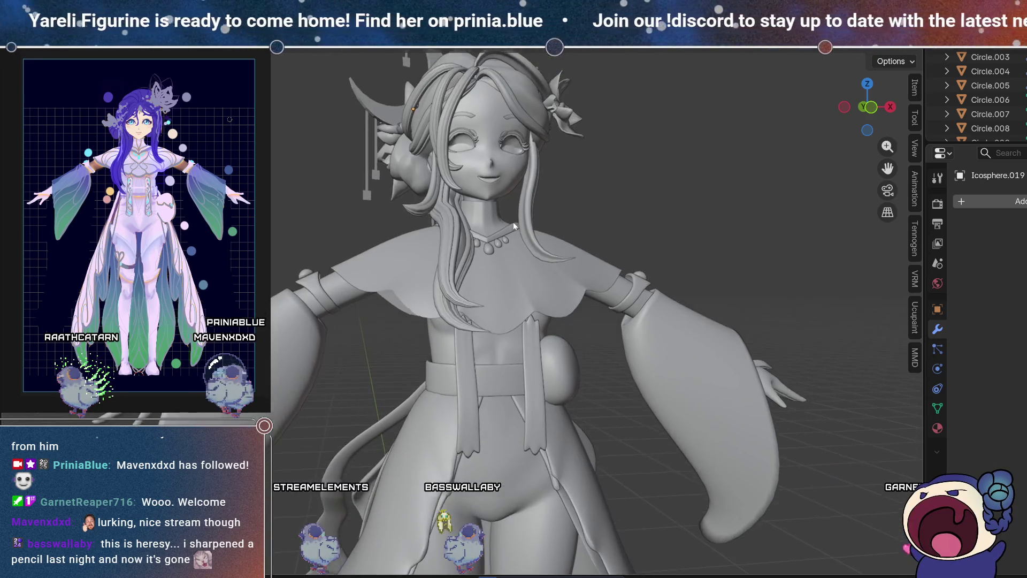
pyautogui.scroll(-2, 513, 222)
pyautogui.scroll(-1, 466, 279)
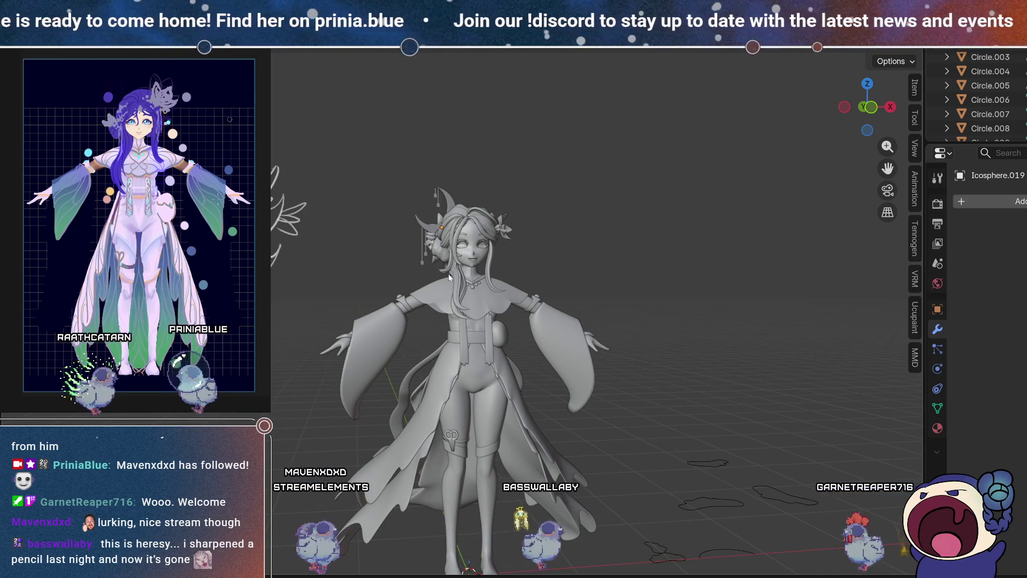
pyautogui.moveTo(450, 275)
pyautogui.mouseDown(button='middle')
pyautogui.moveTo(389, 225)
pyautogui.moveTo(347, 236)
pyautogui.moveTo(288, 233)
pyautogui.moveTo(304, 243)
pyautogui.moveTo(633, 240)
pyautogui.moveTo(547, 255)
pyautogui.mouseUp(button='middle')
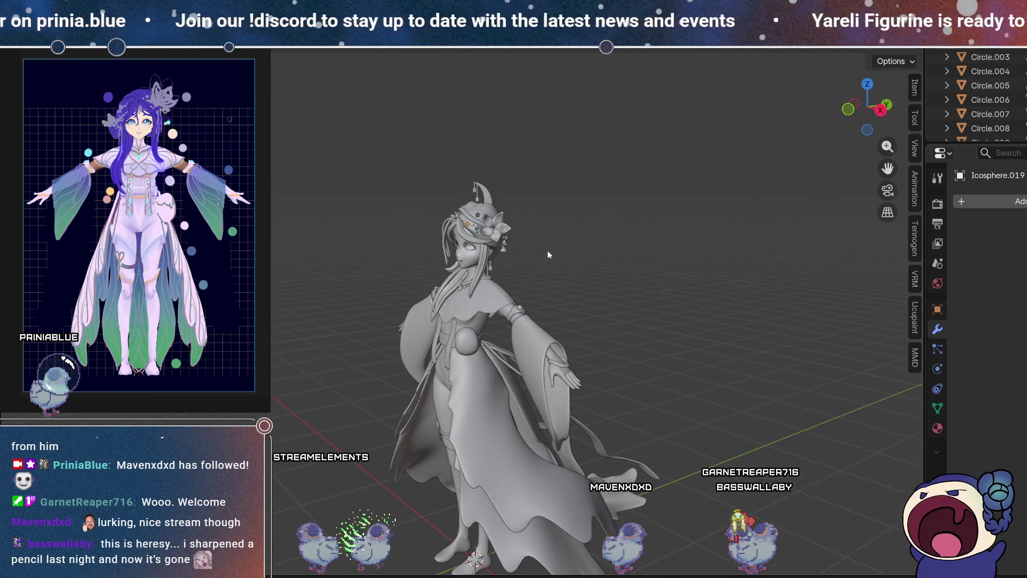
pyautogui.scroll(3, 563, 175)
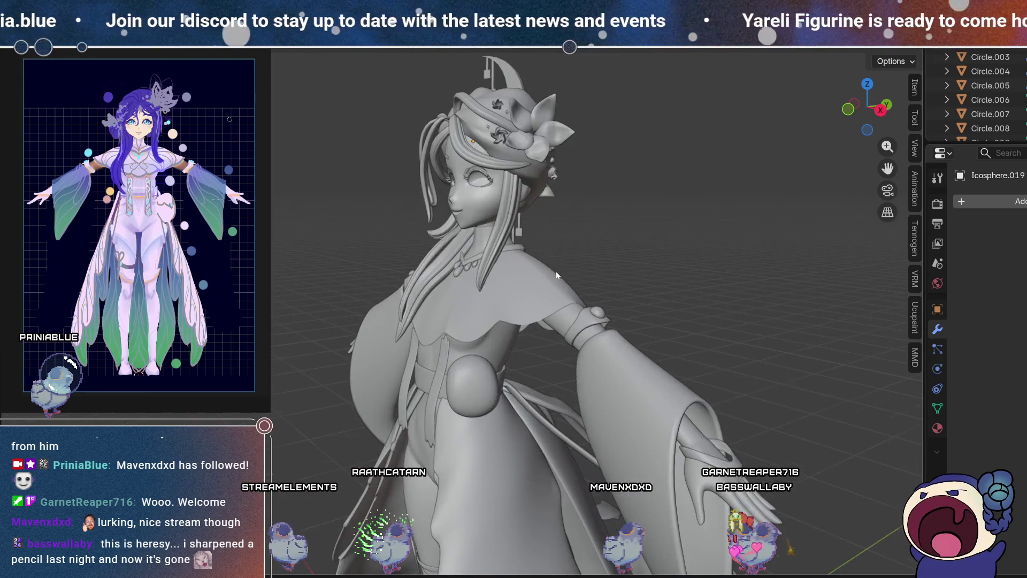
pyautogui.scroll(3, 556, 271)
pyautogui.keyDown('shift'); pyautogui.moveTo(552, 101); pyautogui.dragTo(441, 402, button='middle'); pyautogui.keyUp('shift')
pyautogui.scroll(2, 442, 402)
pyautogui.scroll(2, 449, 298)
pyautogui.scroll(2, 408, 308)
pyautogui.scroll(-3, 408, 308)
pyautogui.moveTo(615, 321)
pyautogui.mouseDown(button='middle')
pyautogui.moveTo(555, 325)
pyautogui.moveTo(481, 308)
pyautogui.mouseUp(button='middle')
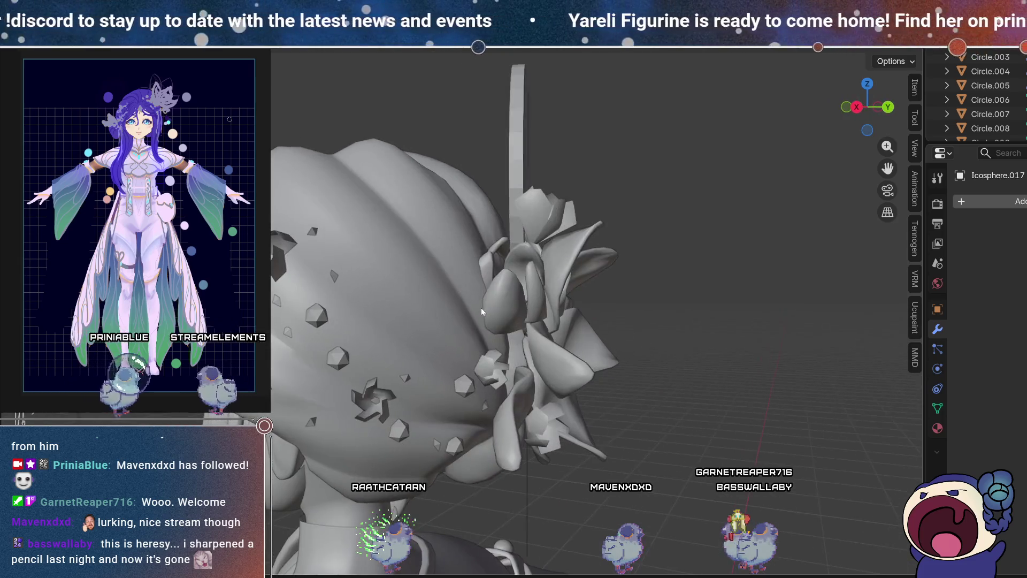
# Step: Shift-select the small icosphere gems across the back of the hair and near the flower
pyautogui.click(314, 233)
pyautogui.keyDown('shift'); pyautogui.click(277, 300); pyautogui.keyUp('shift')
pyautogui.keyDown('shift'); pyautogui.click(287, 331); pyautogui.keyUp('shift')
pyautogui.keyDown('shift'); pyautogui.click(332, 275); pyautogui.keyUp('shift')
pyautogui.keyDown('shift'); pyautogui.click(405, 376); pyautogui.keyUp('shift')
pyautogui.moveTo(405, 376); pyautogui.dragTo(418, 426, button='middle')
pyautogui.keyDown('shift'); pyautogui.click(403, 438); pyautogui.keyUp('shift')
pyautogui.moveTo(498, 417)
pyautogui.mouseDown(button='middle')
pyautogui.moveTo(384, 431)
pyautogui.moveTo(460, 358)
pyautogui.moveTo(511, 339)
pyautogui.mouseUp(button='middle')
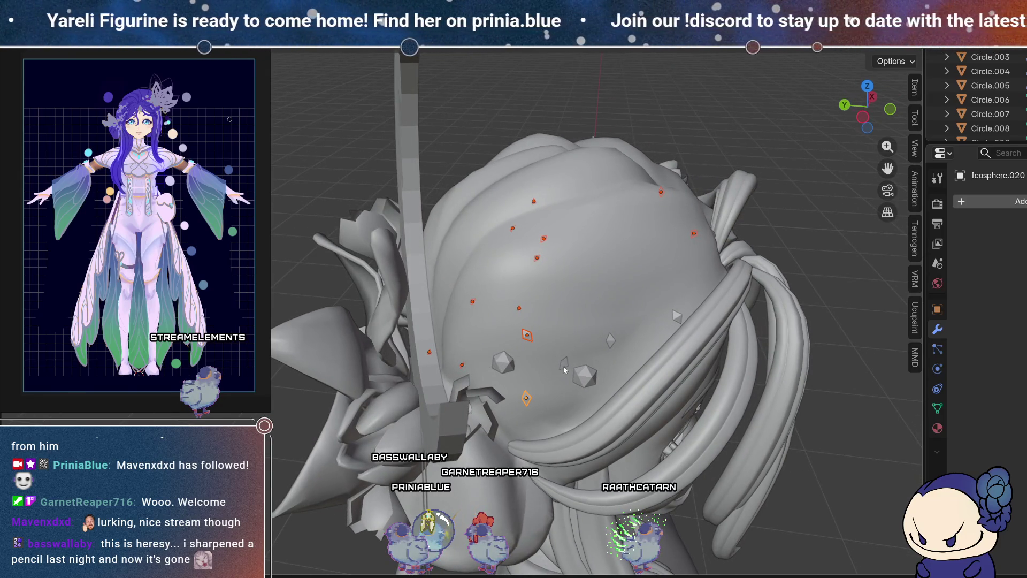
pyautogui.keyDown('shift'); pyautogui.click(609, 340); pyautogui.keyUp('shift')
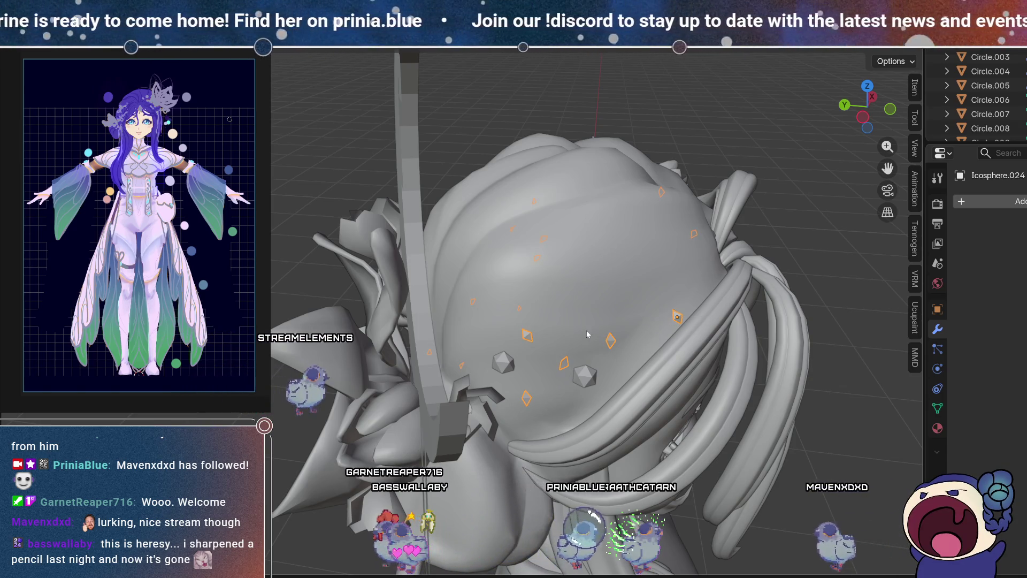
# Step: Add one more hair gem from behind and review the selection from both sides of the head
pyautogui.moveTo(588, 335); pyautogui.dragTo(644, 237, button='middle')
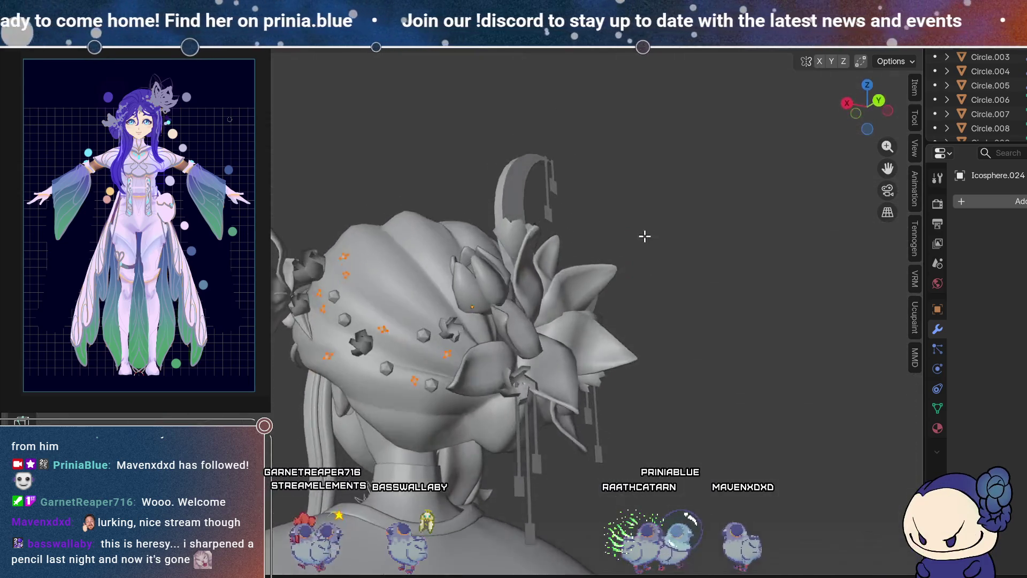
pyautogui.scroll(5, 549, 267)
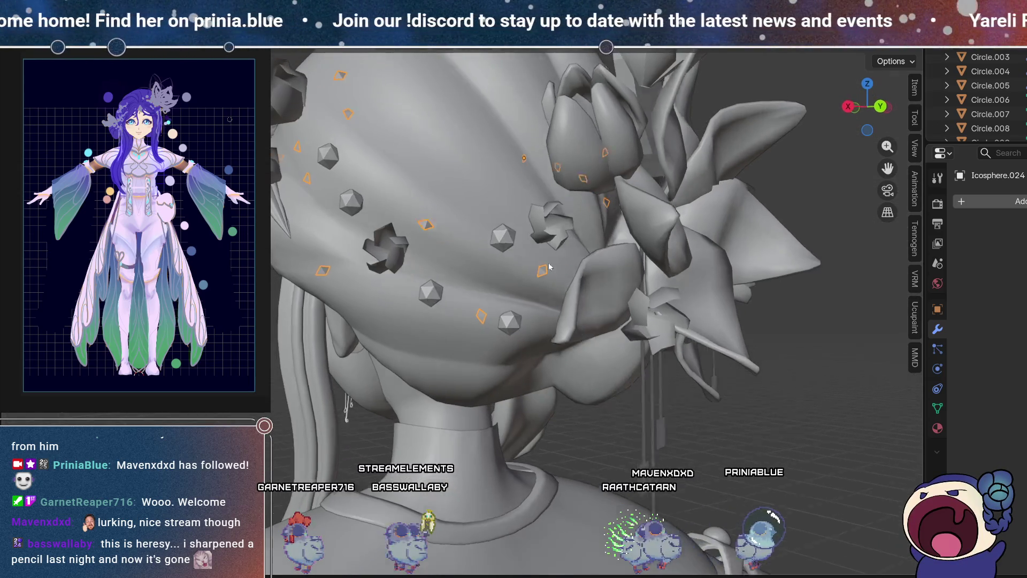
pyautogui.moveTo(549, 268); pyautogui.dragTo(518, 320, button='middle')
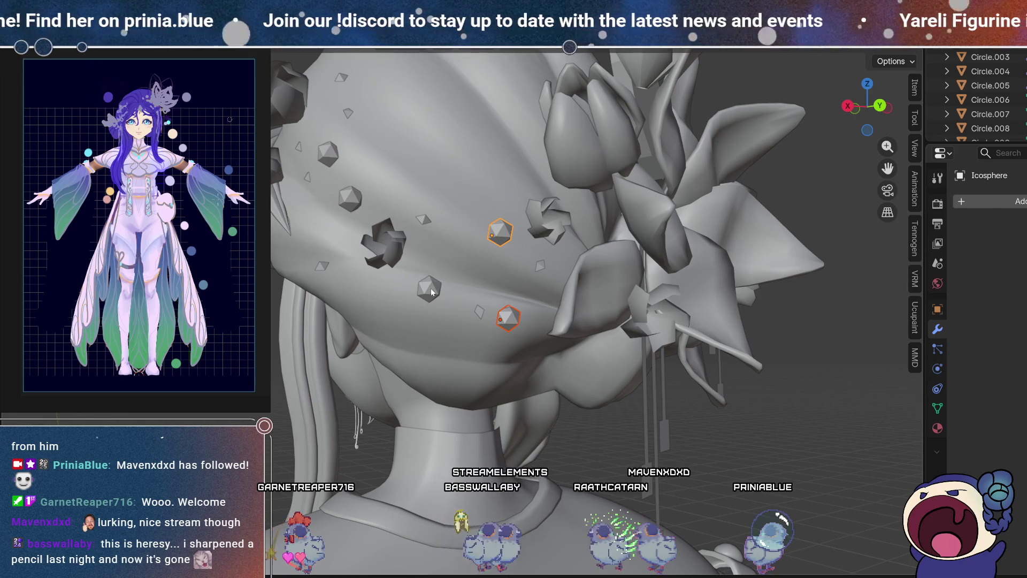
pyautogui.keyDown('shift'); pyautogui.click(432, 291); pyautogui.keyUp('shift')
pyautogui.moveTo(432, 291); pyautogui.dragTo(405, 211, button='middle')
pyautogui.moveTo(439, 124)
pyautogui.mouseDown(button='middle')
pyautogui.moveTo(368, 265)
pyautogui.moveTo(459, 297)
pyautogui.moveTo(445, 347)
pyautogui.mouseUp(button='middle')
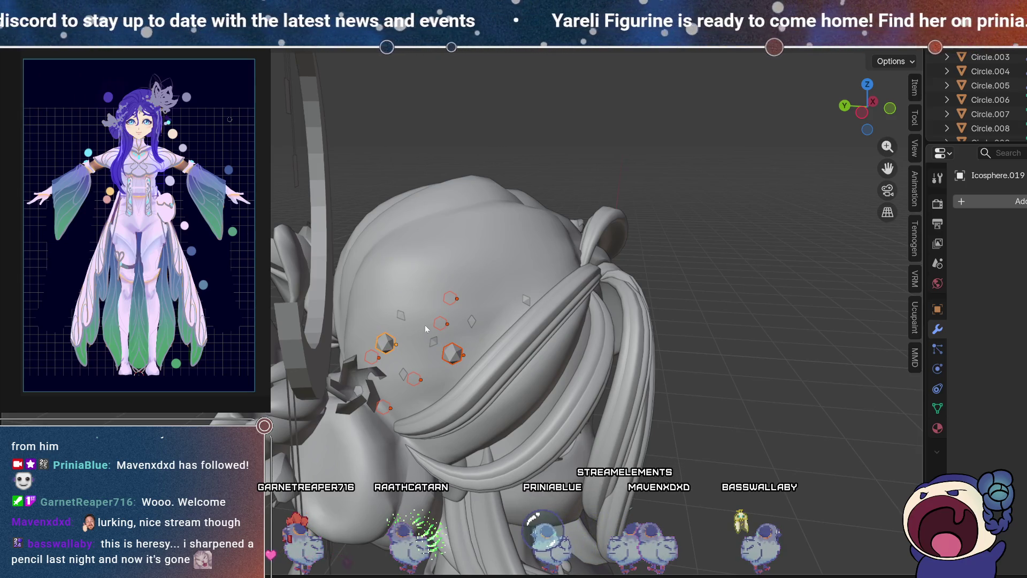
pyautogui.moveTo(399, 390)
pyautogui.mouseDown(button='middle')
pyautogui.moveTo(416, 308)
pyautogui.moveTo(415, 372)
pyautogui.moveTo(389, 400)
pyautogui.moveTo(353, 386)
pyautogui.moveTo(580, 371)
pyautogui.moveTo(708, 321)
pyautogui.moveTo(688, 357)
pyautogui.mouseUp(button='middle')
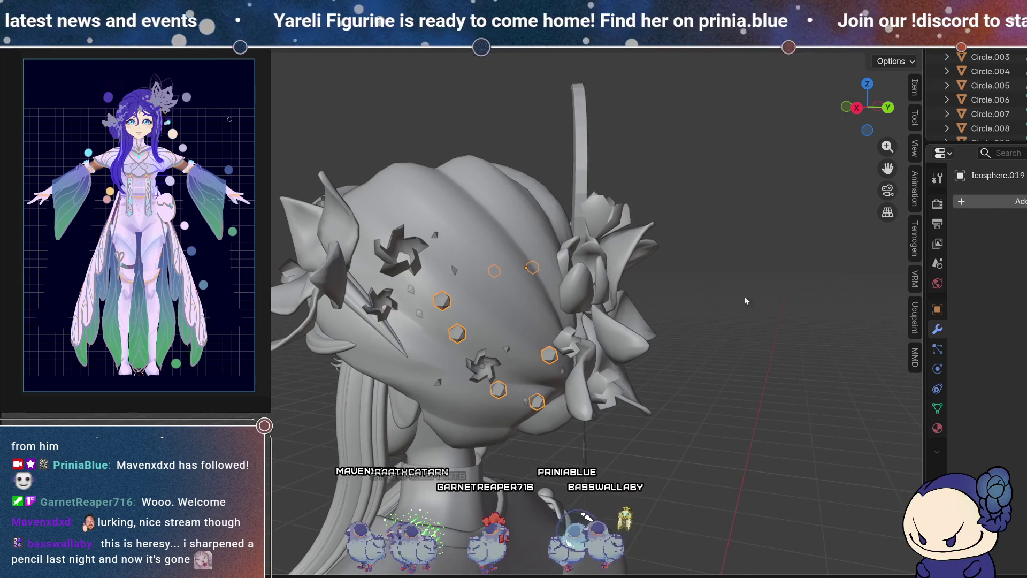
pyautogui.moveTo(833, 311)
pyautogui.mouseDown(button='middle')
pyautogui.moveTo(683, 306)
pyautogui.moveTo(767, 285)
pyautogui.moveTo(550, 319)
pyautogui.moveTo(531, 360)
pyautogui.moveTo(479, 326)
pyautogui.moveTo(612, 301)
pyautogui.moveTo(503, 348)
pyautogui.moveTo(588, 258)
pyautogui.moveTo(517, 234)
pyautogui.mouseUp(button='middle')
# Step: Select a gem and the upper flower ornament and slide them slightly sideways on the hair
pyautogui.click(503, 347)
pyautogui.keyDown('shift'); pyautogui.click(518, 234); pyautogui.keyUp('shift')
pyautogui.moveTo(759, 285)
pyautogui.mouseDown(button='middle')
pyautogui.moveTo(568, 280)
pyautogui.moveTo(345, 299)
pyautogui.mouseUp(button='middle')
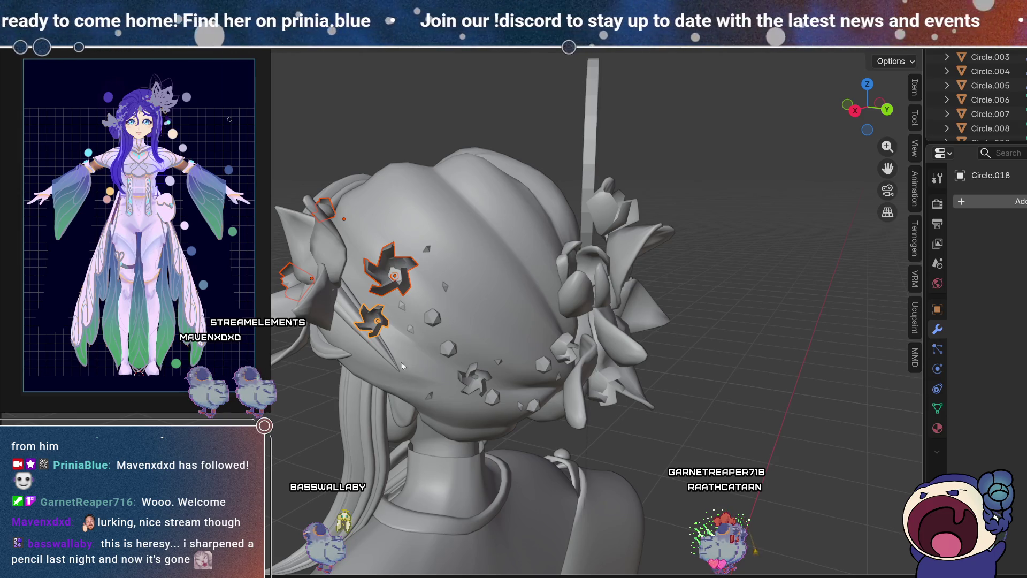
pyautogui.moveTo(569, 358)
pyautogui.mouseDown(button='middle')
pyautogui.moveTo(567, 317)
pyautogui.moveTo(326, 387)
pyautogui.mouseUp(button='middle')
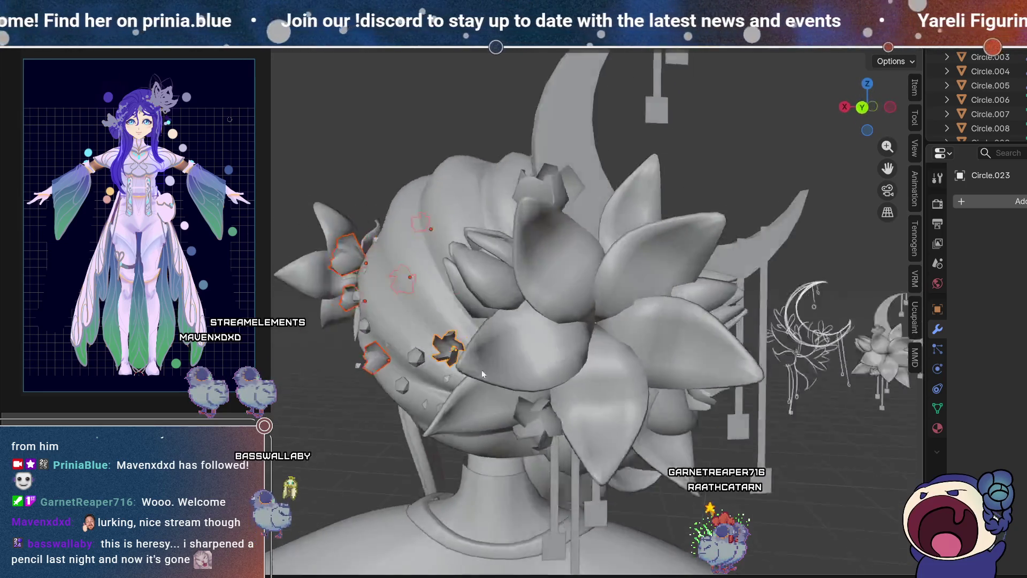
pyautogui.moveTo(422, 289)
pyautogui.mouseDown(button='middle')
pyautogui.moveTo(511, 334)
pyautogui.moveTo(699, 264)
pyautogui.moveTo(811, 287)
pyautogui.moveTo(731, 270)
pyautogui.mouseUp(button='middle')
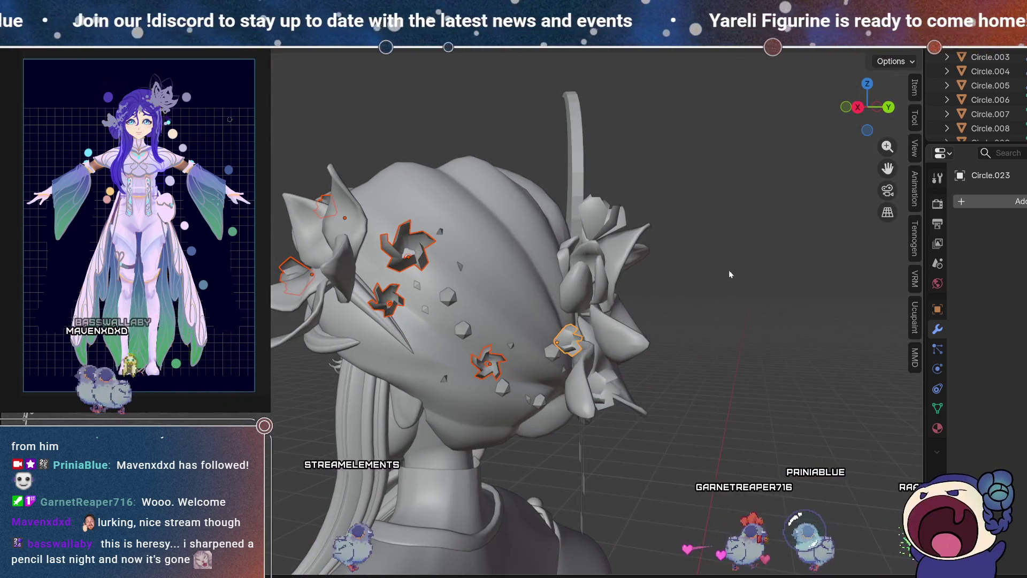
pyautogui.scroll(-3, 530, 340)
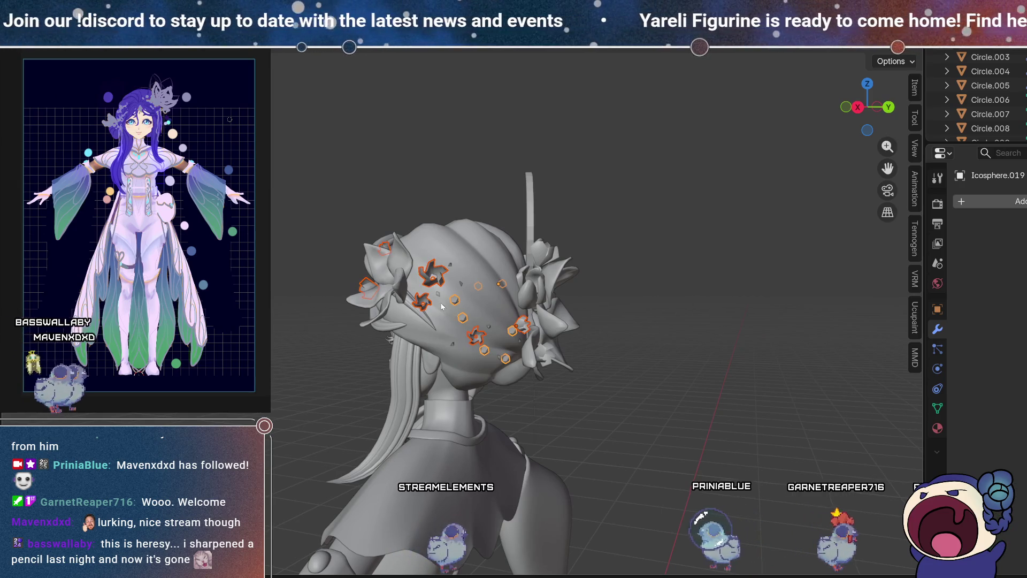
pyautogui.moveTo(465, 375); pyautogui.dragTo(482, 352, button='middle')
pyautogui.press('g')
pyautogui.click(688, 346)
pyautogui.moveTo(572, 378)
pyautogui.mouseDown(button='middle')
pyautogui.moveTo(469, 282)
pyautogui.moveTo(401, 265)
pyautogui.moveTo(646, 366)
pyautogui.moveTo(669, 435)
pyautogui.moveTo(500, 366)
pyautogui.moveTo(514, 428)
pyautogui.moveTo(551, 402)
pyautogui.moveTo(319, 392)
pyautogui.moveTo(507, 271)
pyautogui.moveTo(550, 354)
pyautogui.moveTo(520, 349)
pyautogui.mouseUp(button='middle')
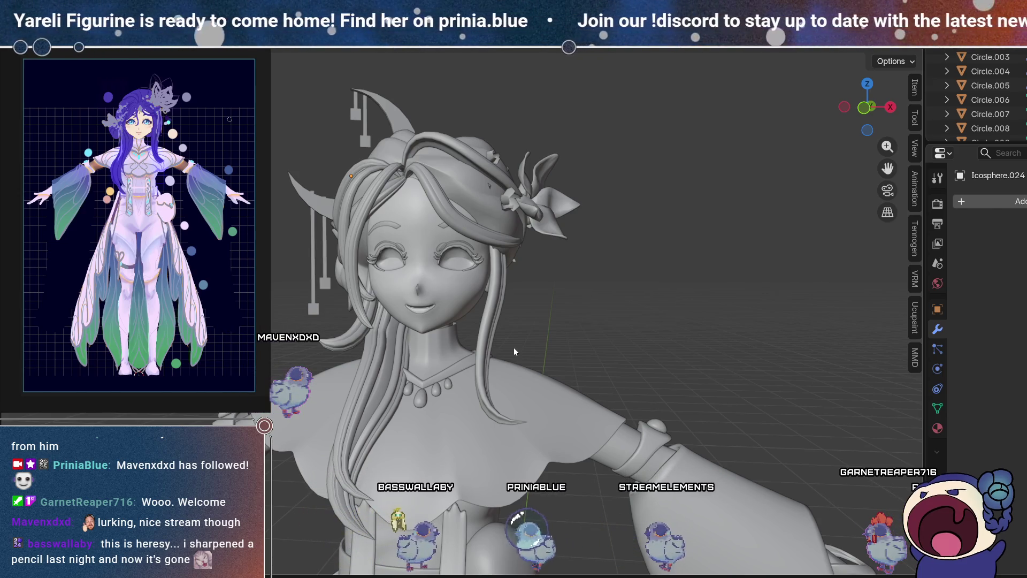
pyautogui.click(512, 348)
pyautogui.scroll(4, 472, 294)
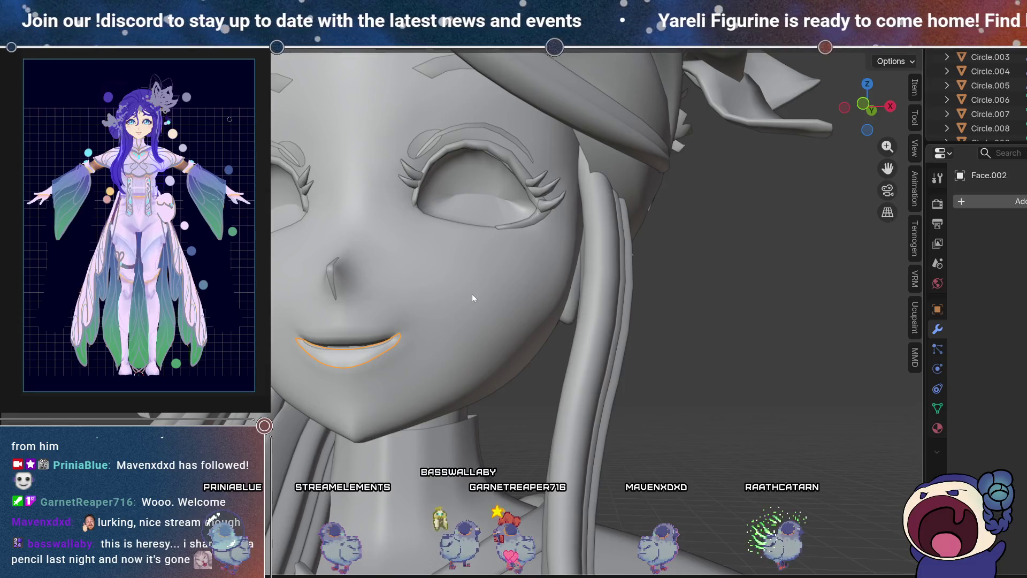
pyautogui.scroll(3, 445, 283)
pyautogui.press('g')
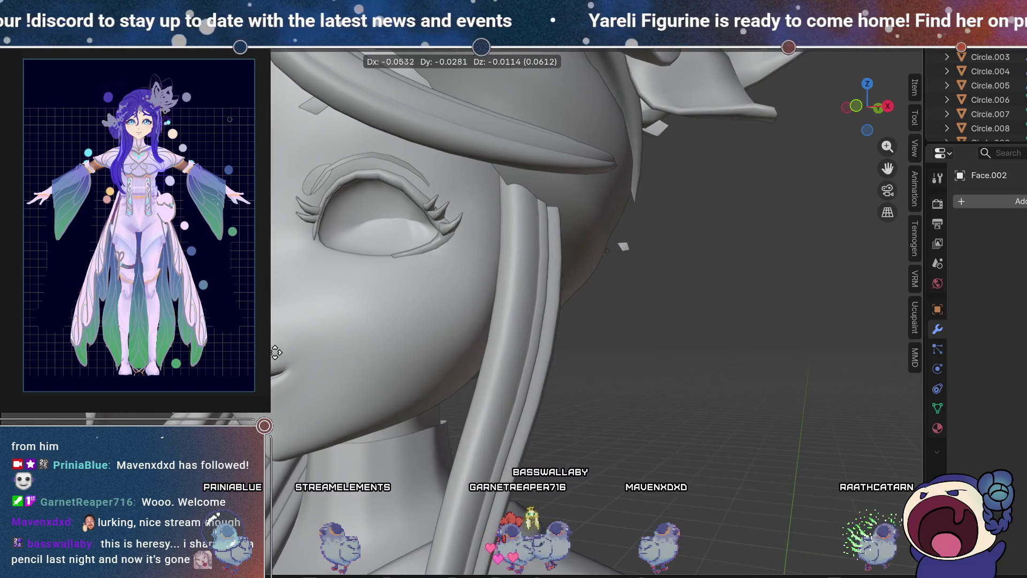
pyautogui.press('Escape')
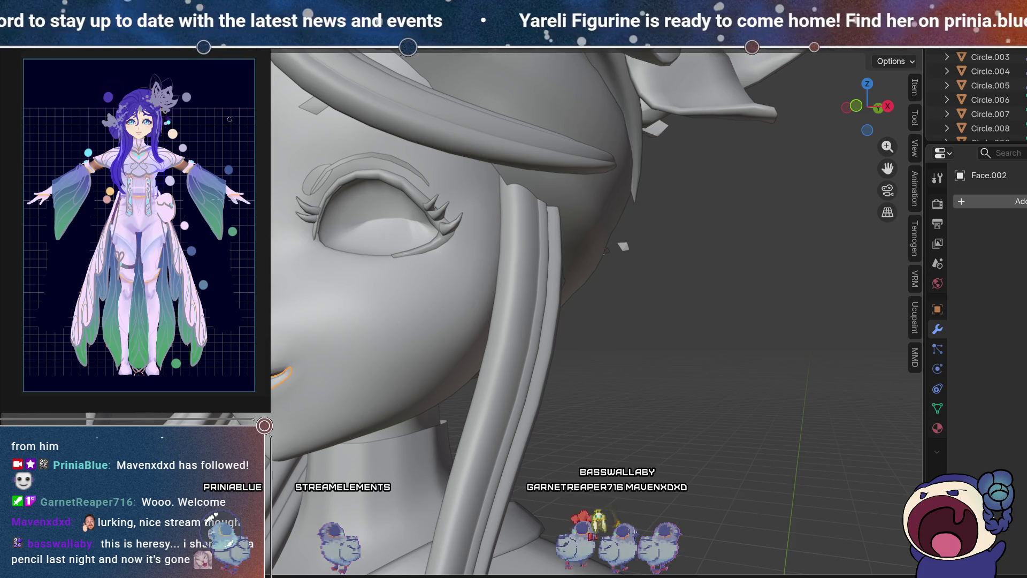
pyautogui.press('KP_1')
pyautogui.scroll(2, 449, 187)
pyautogui.click(461, 194)
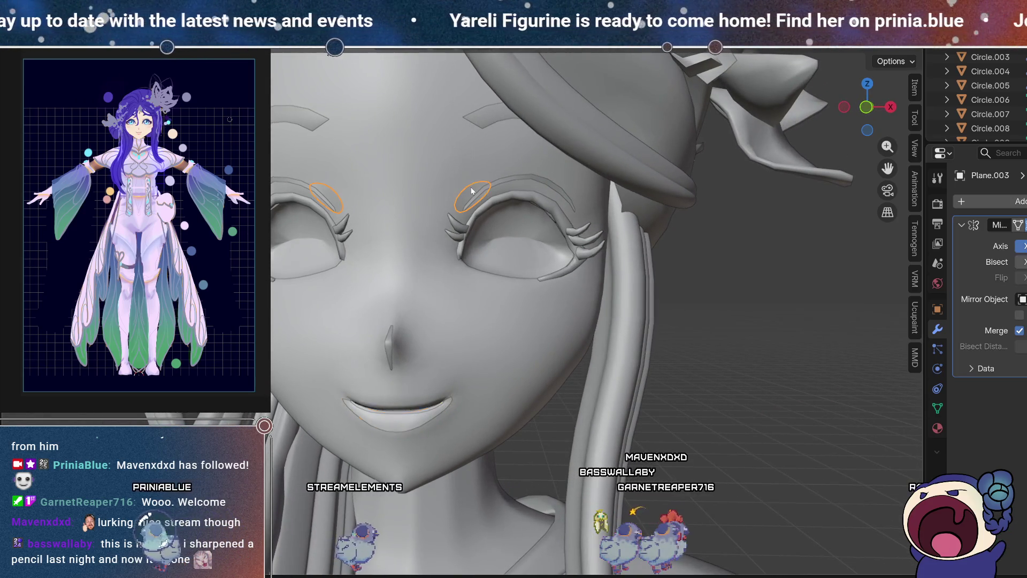
pyautogui.moveTo(588, 208); pyautogui.dragTo(541, 207, button='middle')
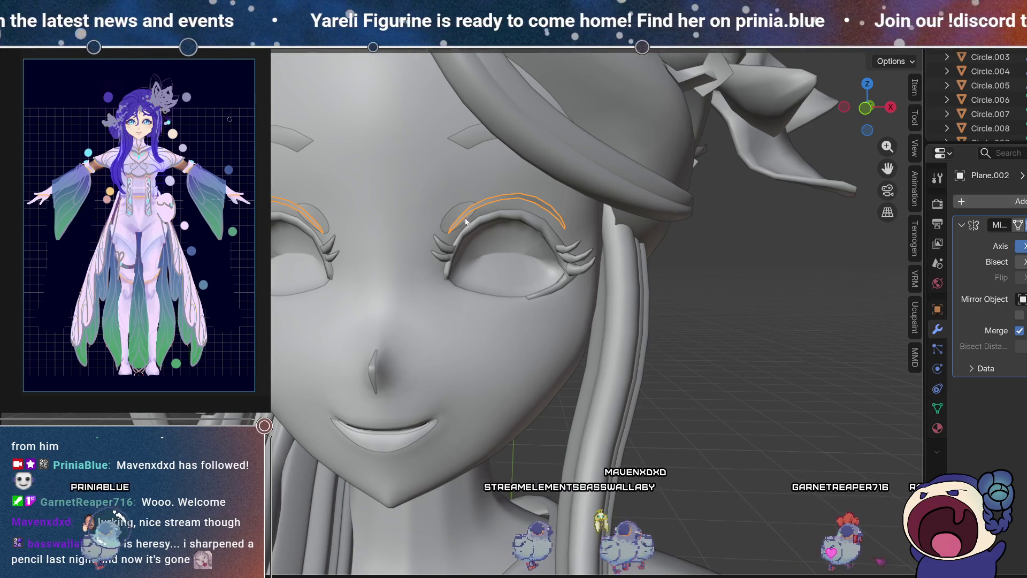
pyautogui.press('KP_4')
pyautogui.press('KP_4')
pyautogui.moveTo(552, 220)
pyautogui.mouseDown(button='middle')
pyautogui.moveTo(529, 155)
pyautogui.moveTo(554, 165)
pyautogui.mouseUp(button='middle')
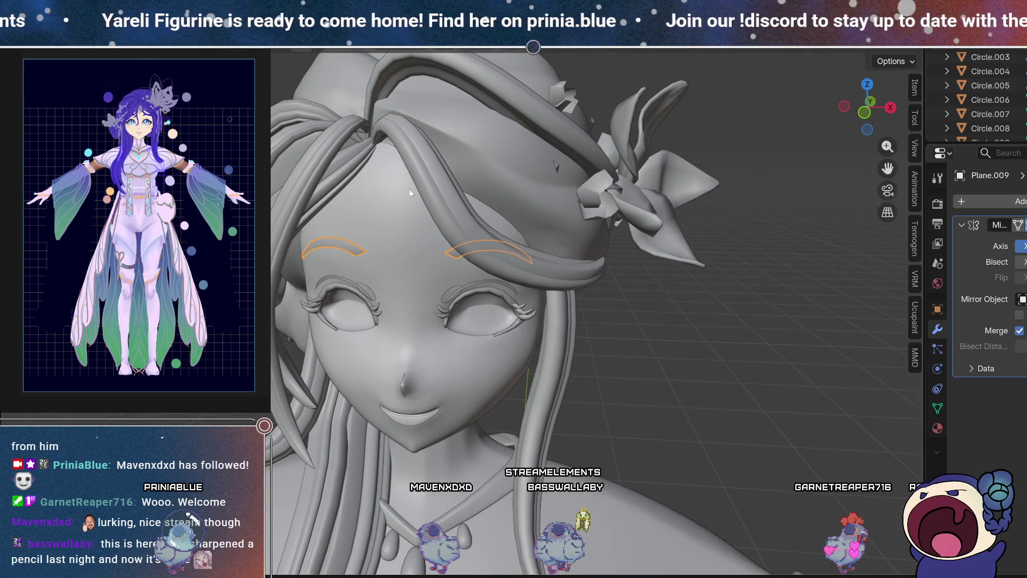
pyautogui.moveTo(554, 265)
pyautogui.mouseDown(button='middle')
pyautogui.moveTo(552, 204)
pyautogui.moveTo(596, 237)
pyautogui.mouseUp(button='middle')
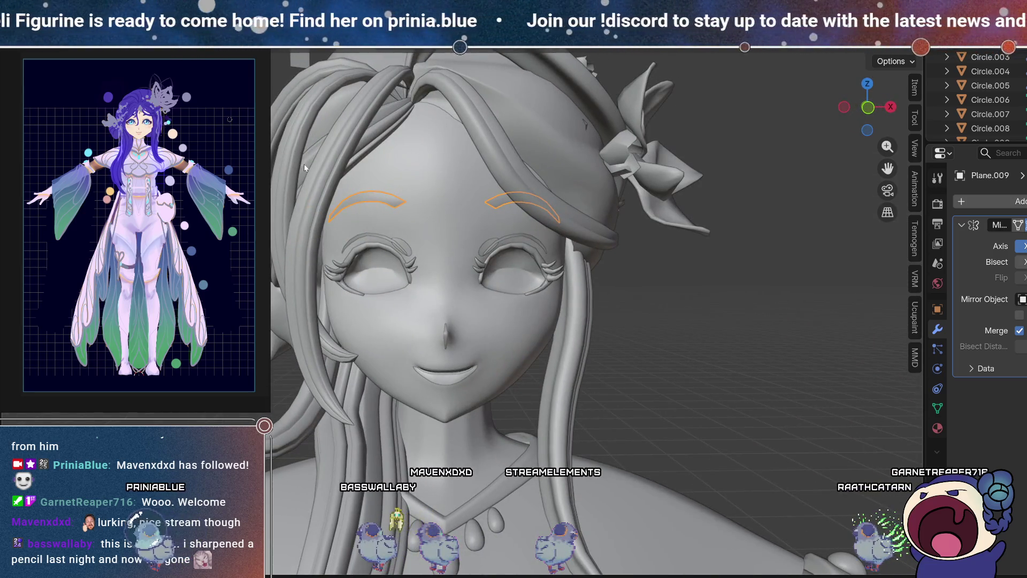
pyautogui.moveTo(378, 219)
pyautogui.mouseDown(button='middle')
pyautogui.moveTo(476, 213)
pyautogui.moveTo(503, 199)
pyautogui.moveTo(595, 203)
pyautogui.moveTo(485, 198)
pyautogui.moveTo(415, 179)
pyautogui.mouseUp(button='middle')
pyautogui.scroll(-2, 573, 167)
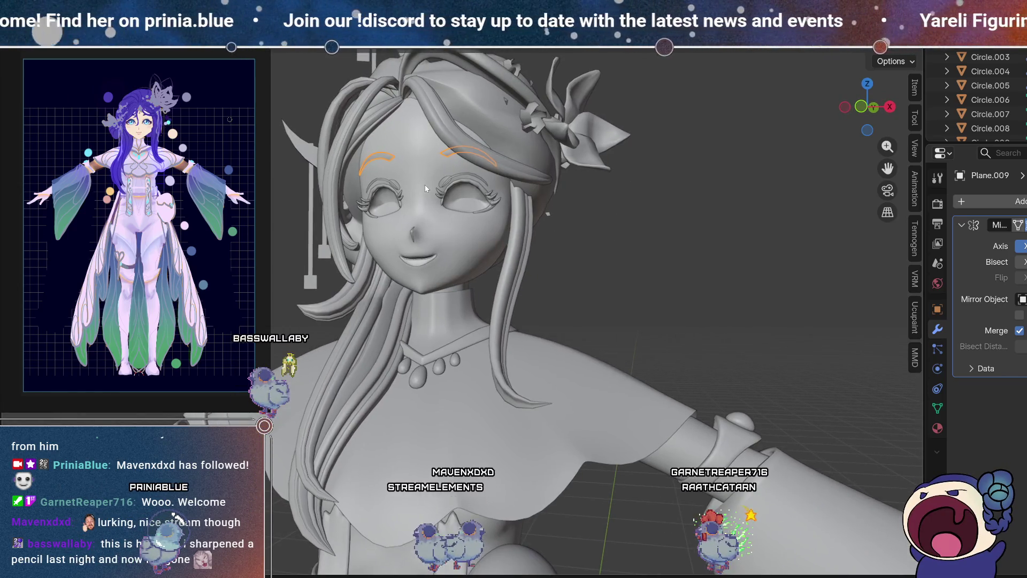
pyautogui.scroll(-2, 426, 188)
# Step: Add an N-Gon-filled circle disc at the figurine's feet and give it a Mirror modifier
pyautogui.moveTo(407, 216); pyautogui.dragTo(570, 232, button='middle')
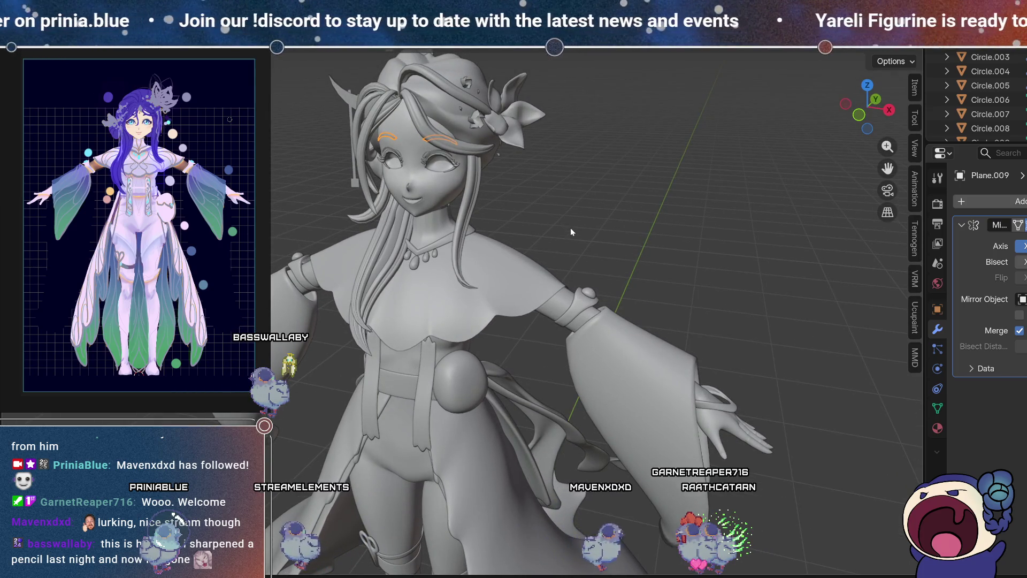
pyautogui.scroll(-3, 549, 224)
pyautogui.moveTo(511, 277); pyautogui.dragTo(514, 208, button='middle')
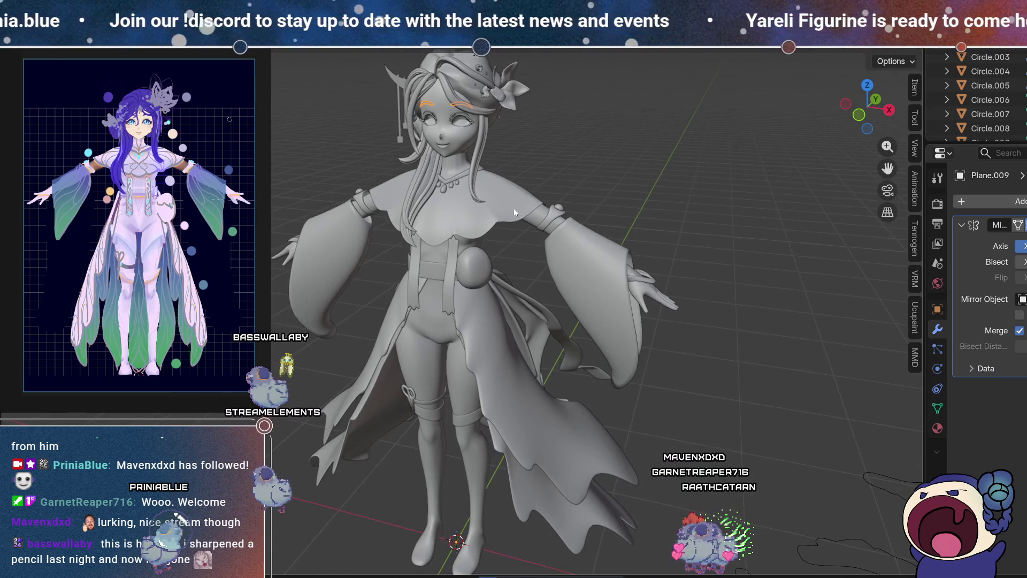
pyautogui.moveTo(521, 393); pyautogui.dragTo(540, 374, button='middle')
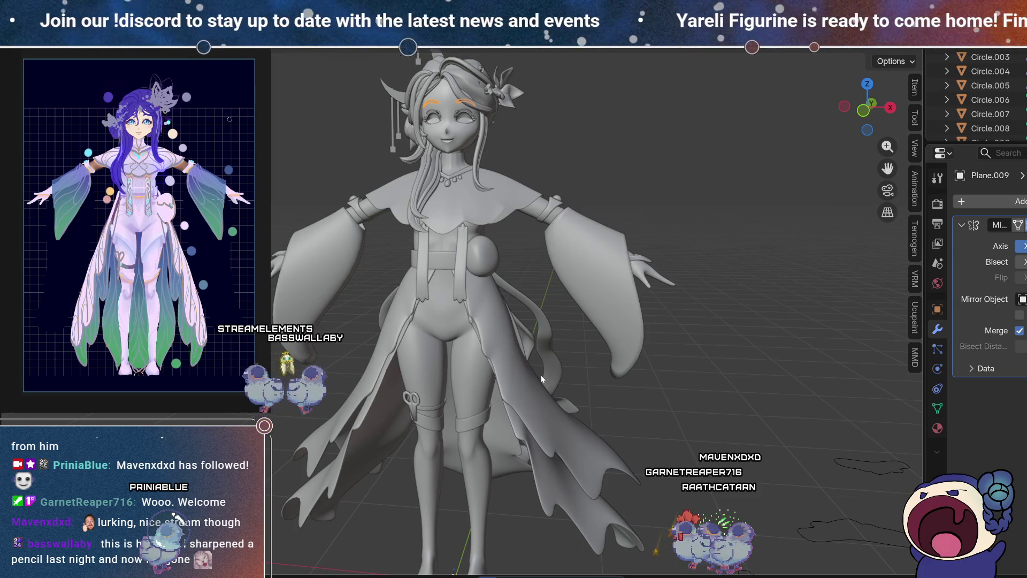
pyautogui.scroll(-2, 541, 375)
pyautogui.moveTo(526, 373)
pyautogui.mouseDown(button='middle')
pyautogui.moveTo(544, 302)
pyautogui.moveTo(565, 446)
pyautogui.mouseUp(button='middle')
pyautogui.moveTo(512, 402); pyautogui.dragTo(520, 407, button='middle')
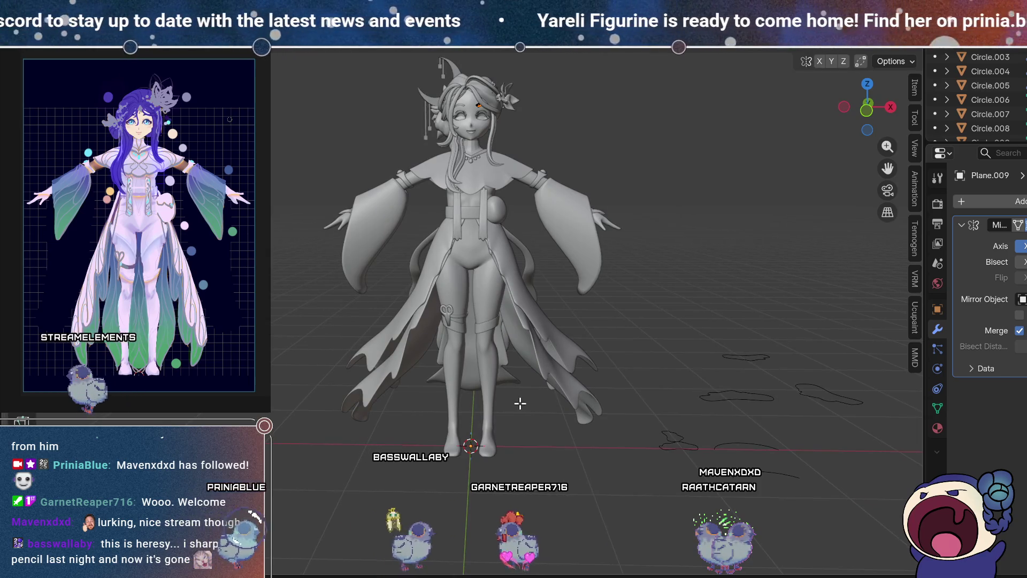
pyautogui.scroll(2, 545, 429)
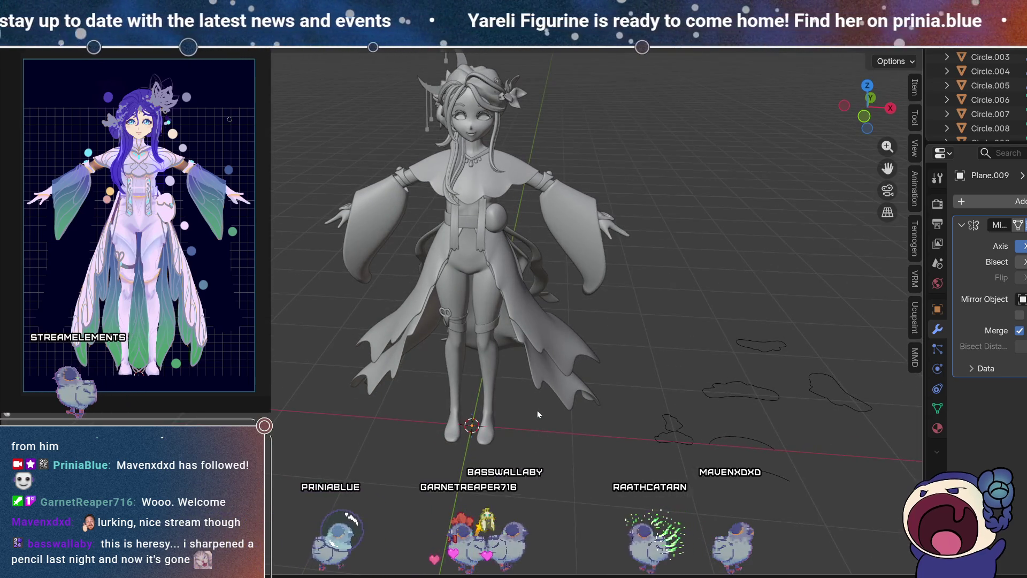
pyautogui.hotkey('shift', 'a')
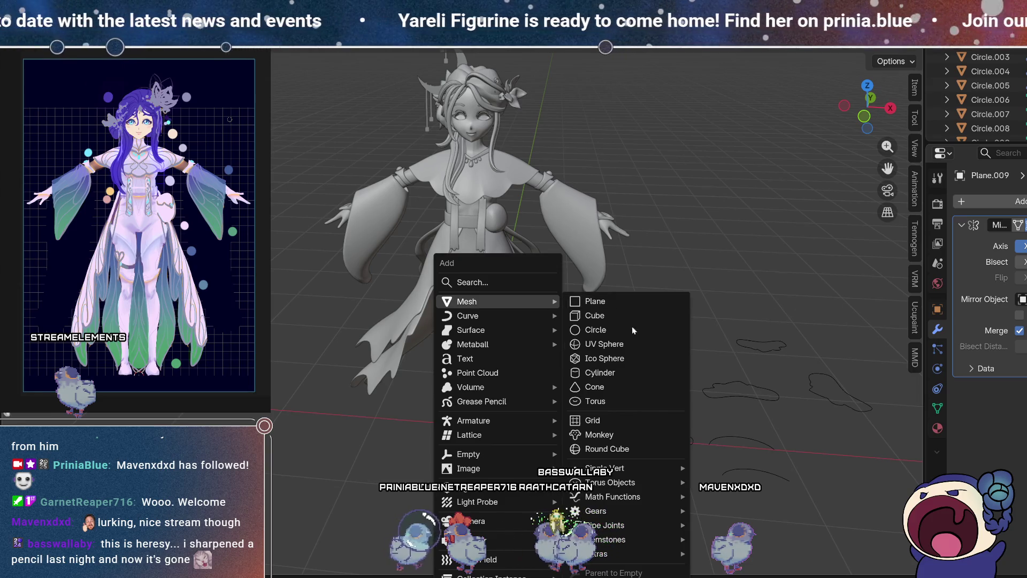
pyautogui.click(595, 330)
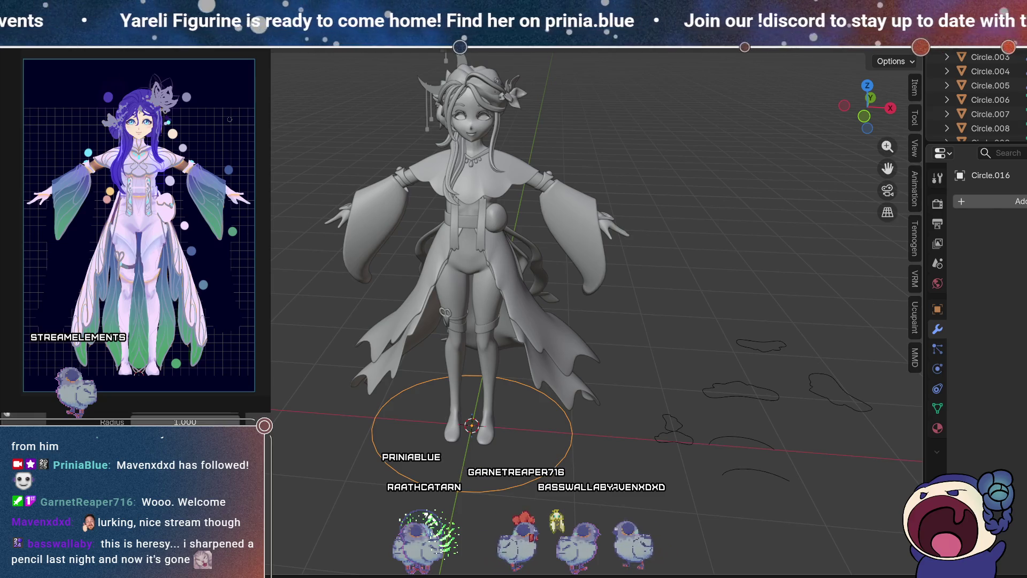
pyautogui.moveTo(621, 345); pyautogui.dragTo(605, 345, button='middle')
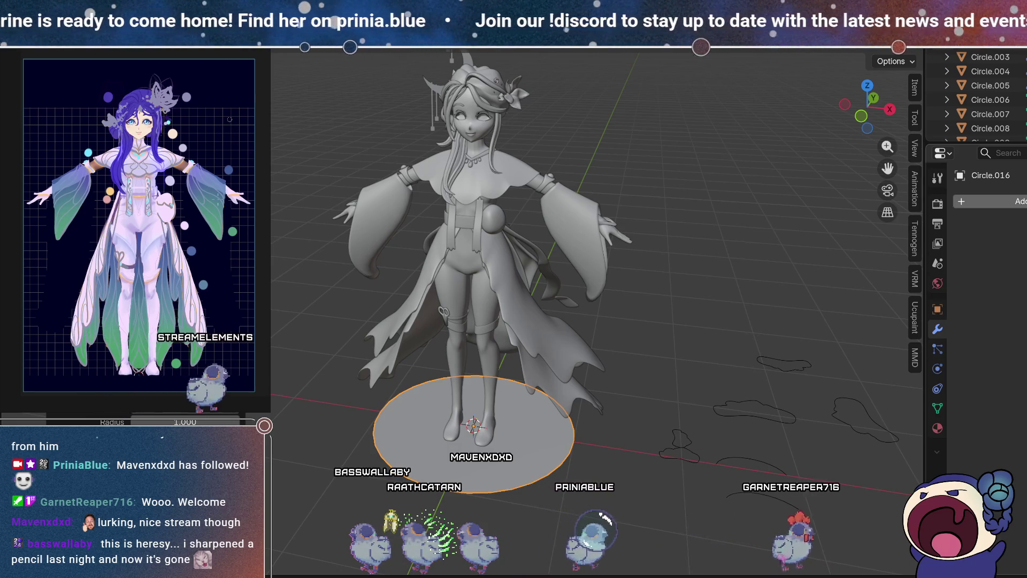
pyautogui.click(967, 201)
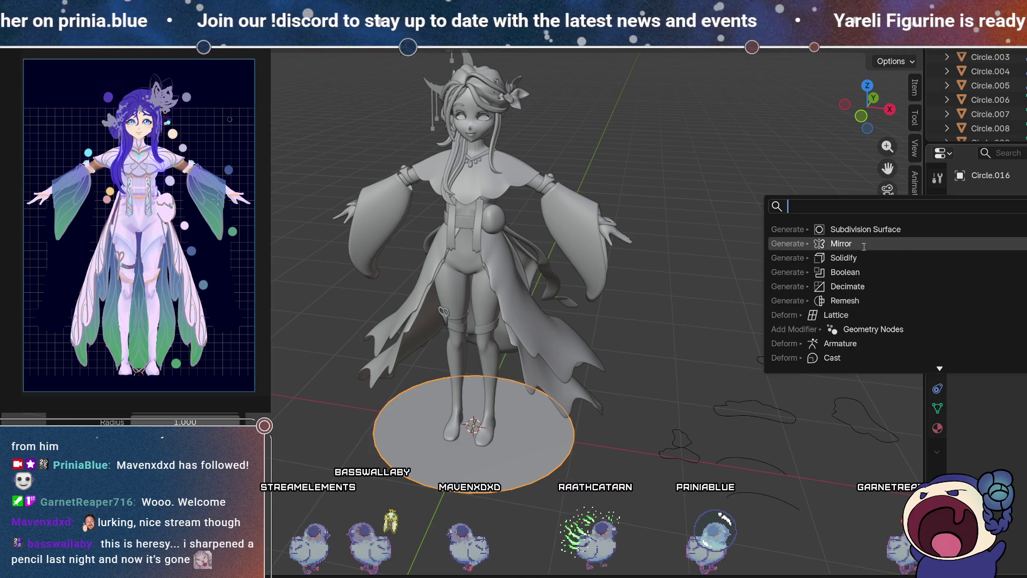
pyautogui.click(863, 244)
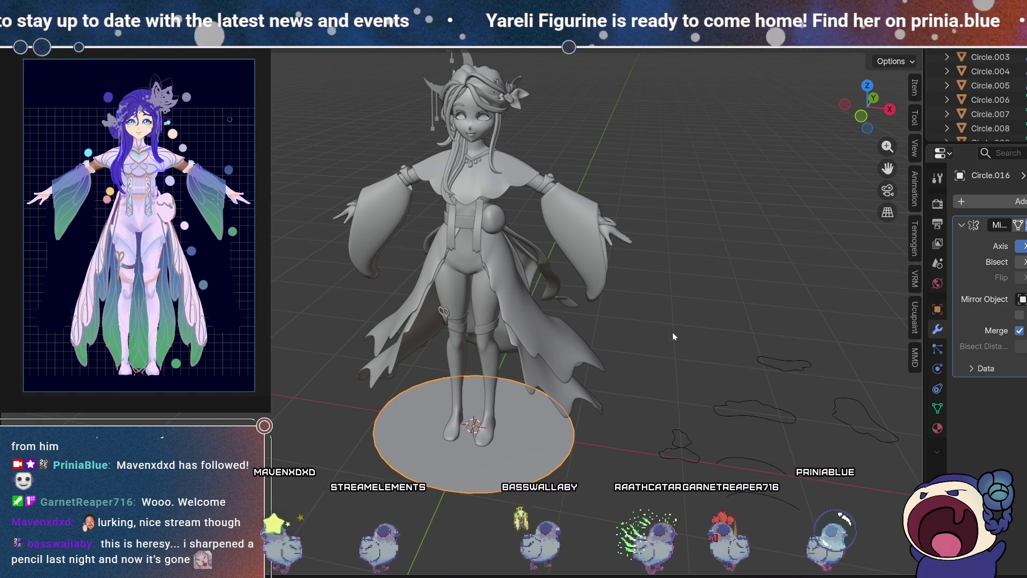
# Step: View the disc from a straight side view for its -90° rotation, then face-on from the front
pyautogui.moveTo(672, 332); pyautogui.dragTo(566, 287, button='middle')
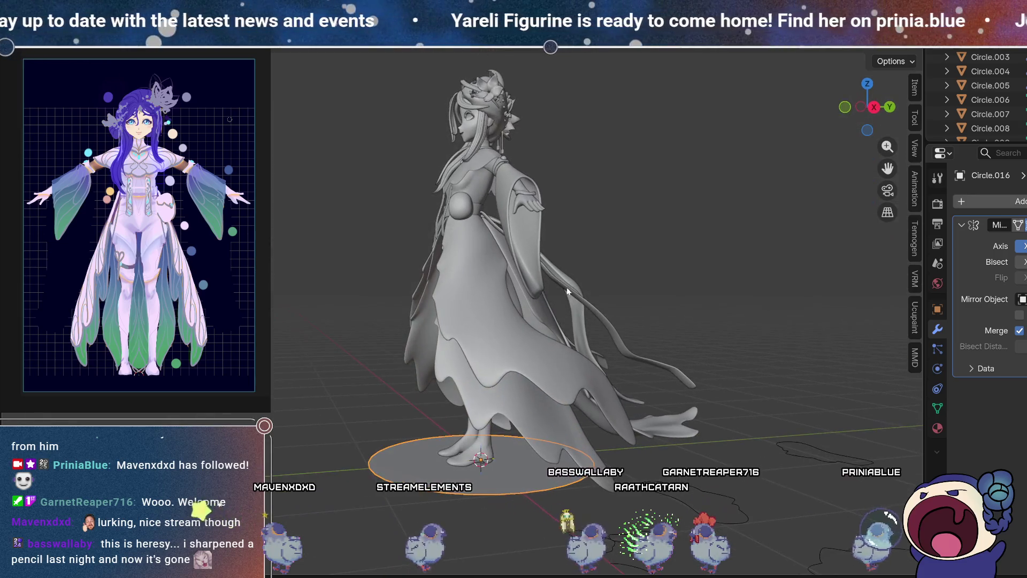
pyautogui.click(874, 107)
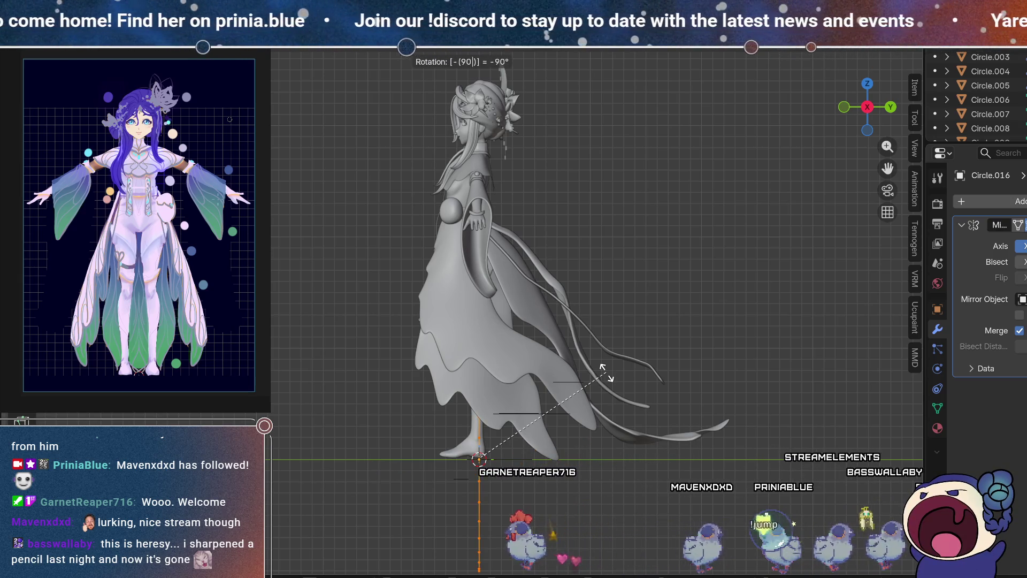
pyautogui.moveTo(540, 389); pyautogui.dragTo(642, 391, button='middle')
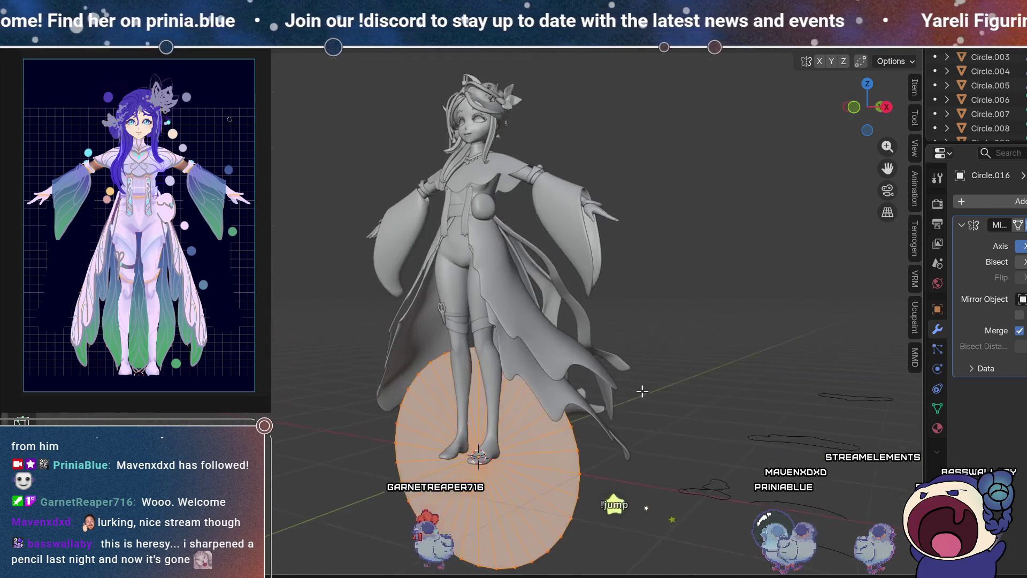
pyautogui.click(819, 47)
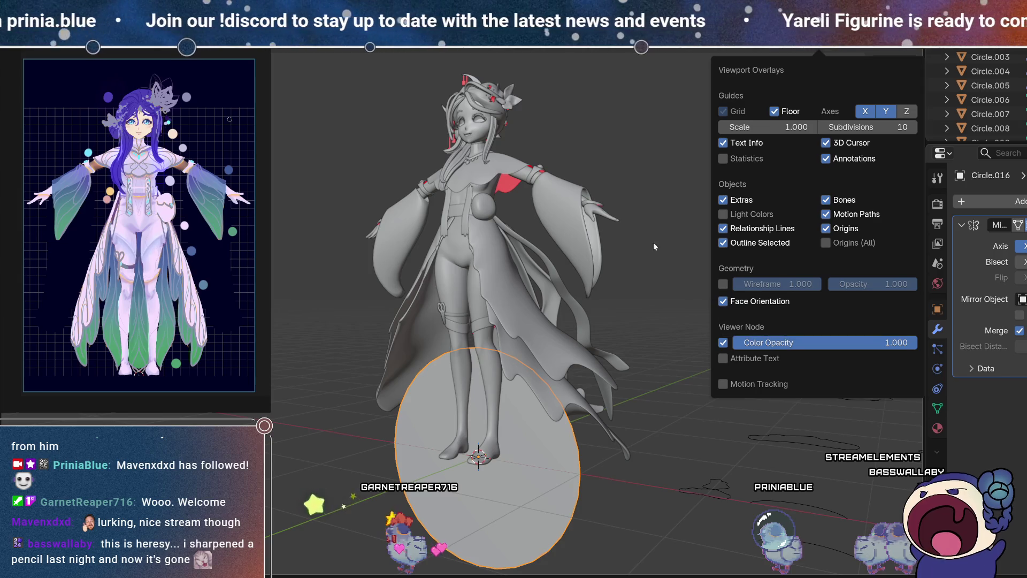
pyautogui.moveTo(702, 197)
pyautogui.mouseDown(button='middle')
pyautogui.moveTo(578, 282)
pyautogui.moveTo(538, 220)
pyautogui.moveTo(738, 218)
pyautogui.mouseUp(button='middle')
pyautogui.scroll(-2, 580, 169)
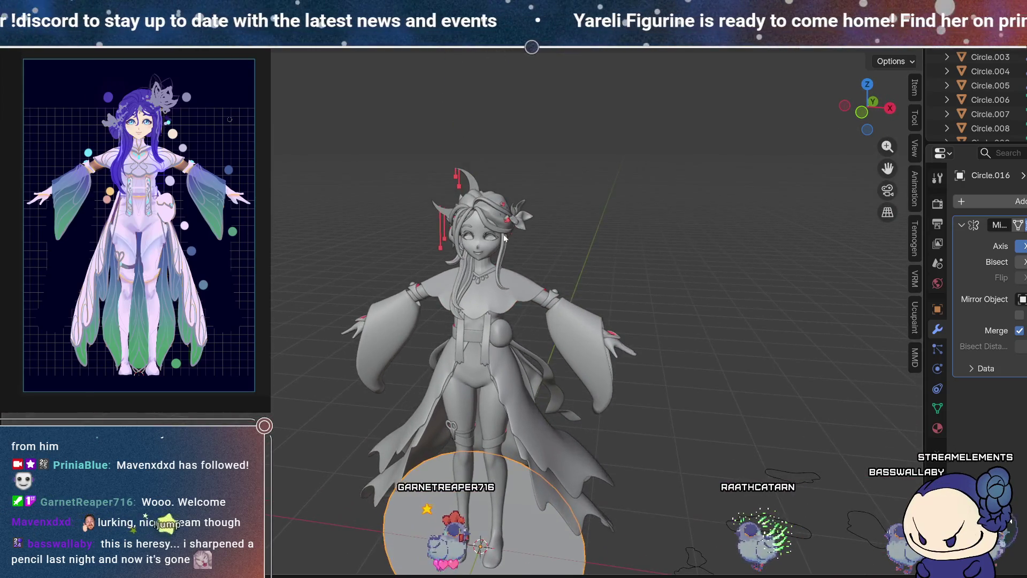
pyautogui.scroll(2, 503, 233)
pyautogui.scroll(2, 503, 233)
pyautogui.moveTo(503, 232)
pyautogui.mouseDown(button='middle')
pyautogui.moveTo(628, 253)
pyautogui.moveTo(575, 264)
pyautogui.moveTo(542, 257)
pyautogui.moveTo(541, 220)
pyautogui.moveTo(601, 244)
pyautogui.moveTo(610, 222)
pyautogui.moveTo(598, 246)
pyautogui.moveTo(451, 182)
pyautogui.mouseUp(button='middle')
pyautogui.scroll(-2, 575, 265)
pyautogui.scroll(-2, 600, 254)
pyautogui.scroll(3, 451, 182)
pyautogui.moveTo(529, 131); pyautogui.dragTo(501, 359, button='middle')
pyautogui.scroll(2, 566, 369)
pyautogui.moveTo(566, 369)
pyautogui.mouseDown(button='middle')
pyautogui.moveTo(528, 352)
pyautogui.moveTo(505, 358)
pyautogui.moveTo(454, 325)
pyautogui.moveTo(415, 350)
pyautogui.moveTo(354, 339)
pyautogui.moveTo(371, 381)
pyautogui.moveTo(275, 334)
pyautogui.moveTo(281, 343)
pyautogui.moveTo(545, 344)
pyautogui.moveTo(662, 220)
pyautogui.moveTo(560, 332)
pyautogui.moveTo(338, 330)
pyautogui.moveTo(586, 342)
pyautogui.moveTo(662, 314)
pyautogui.moveTo(628, 428)
pyautogui.mouseUp(button='middle')
pyautogui.scroll(-3, 546, 344)
pyautogui.scroll(3, 585, 256)
pyautogui.moveTo(585, 257)
pyautogui.mouseDown(button='middle')
pyautogui.moveTo(572, 245)
pyautogui.moveTo(571, 261)
pyautogui.mouseUp(button='middle')
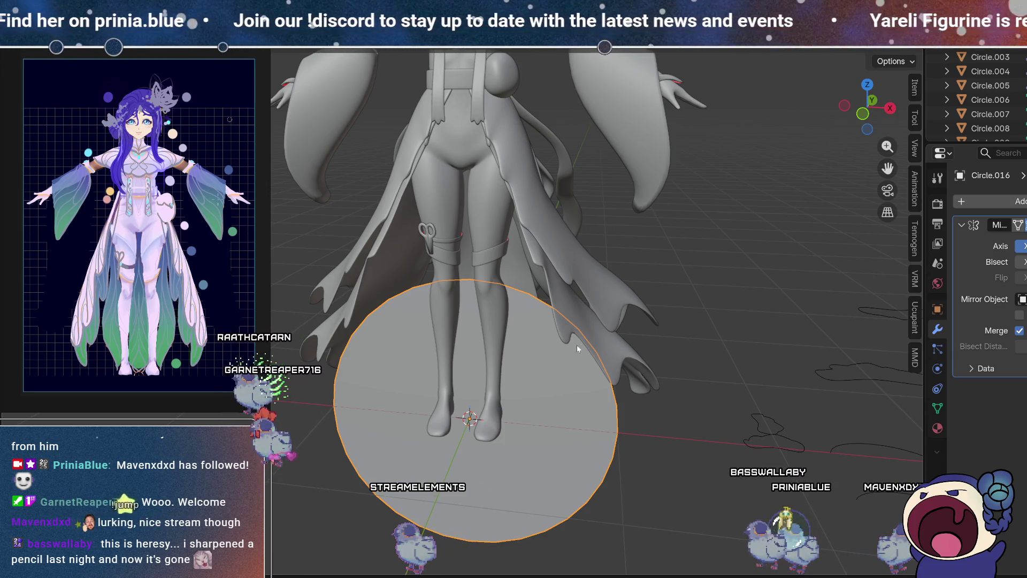
# Step: In front ortho with X-ray on, shrink the disc to iris size and move it over the eye
pyautogui.click(866, 113)
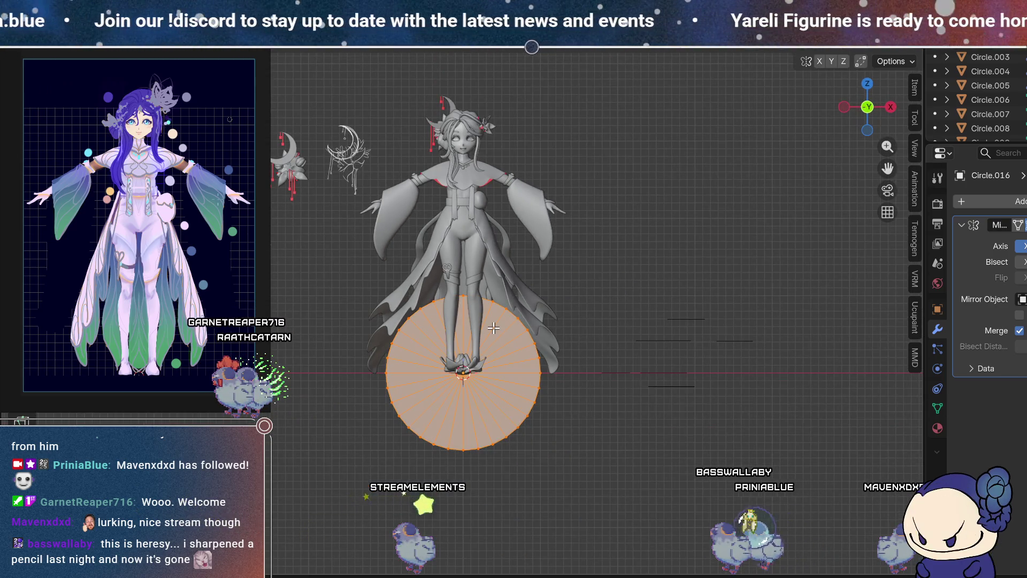
pyautogui.press('s')
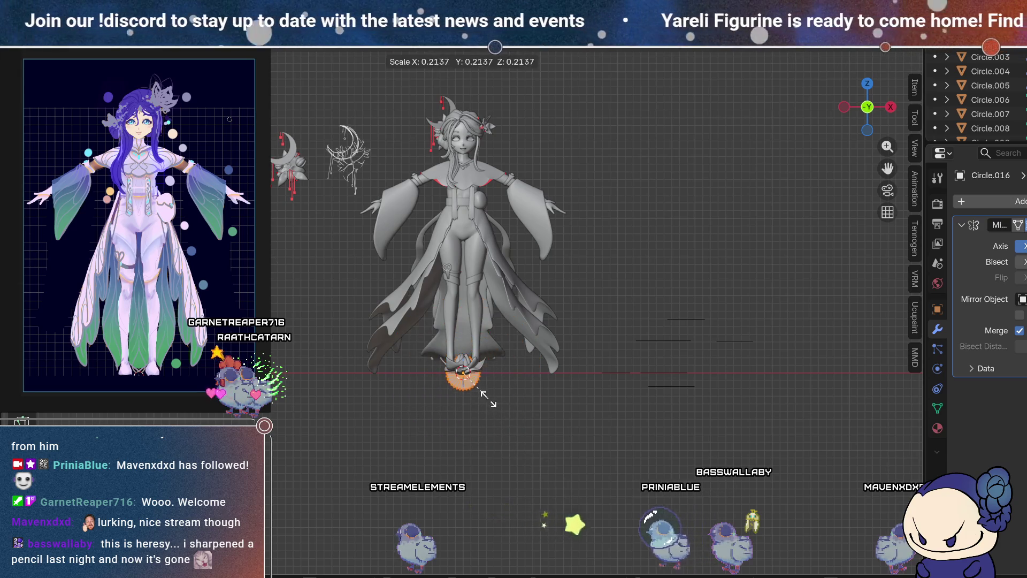
pyautogui.press('g')
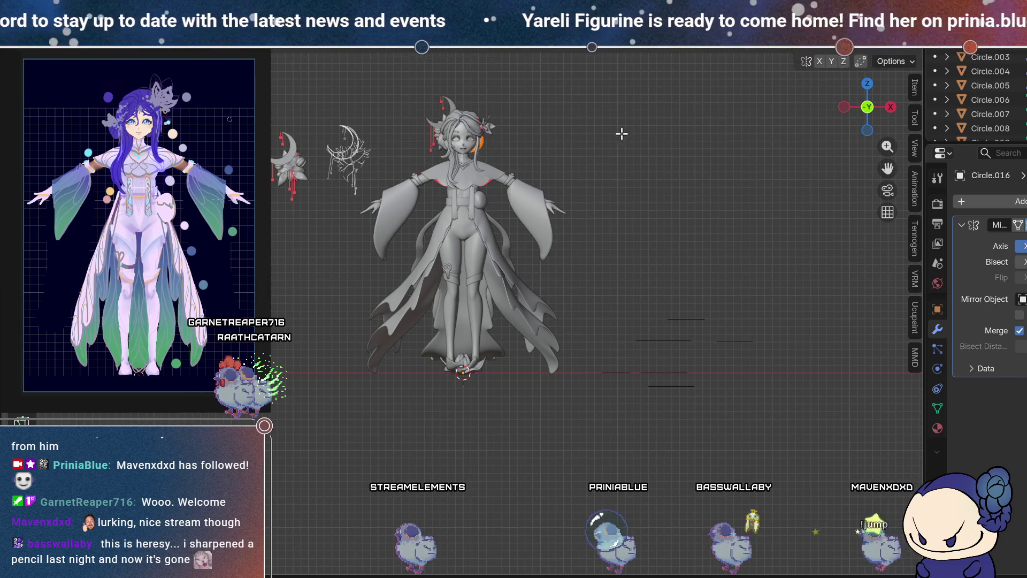
pyautogui.scroll(1, 501, 319)
pyautogui.scroll(3, 502, 319)
pyautogui.scroll(2, 502, 318)
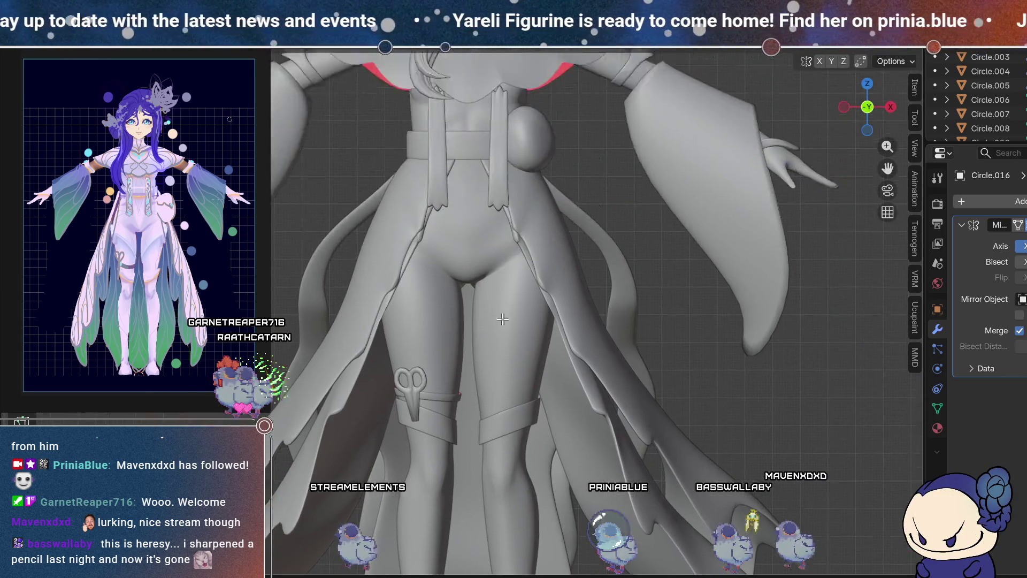
pyautogui.scroll(-3, 501, 319)
pyautogui.scroll(3, 514, 337)
pyautogui.scroll(2, 514, 339)
pyautogui.hotkey('alt', 'z')
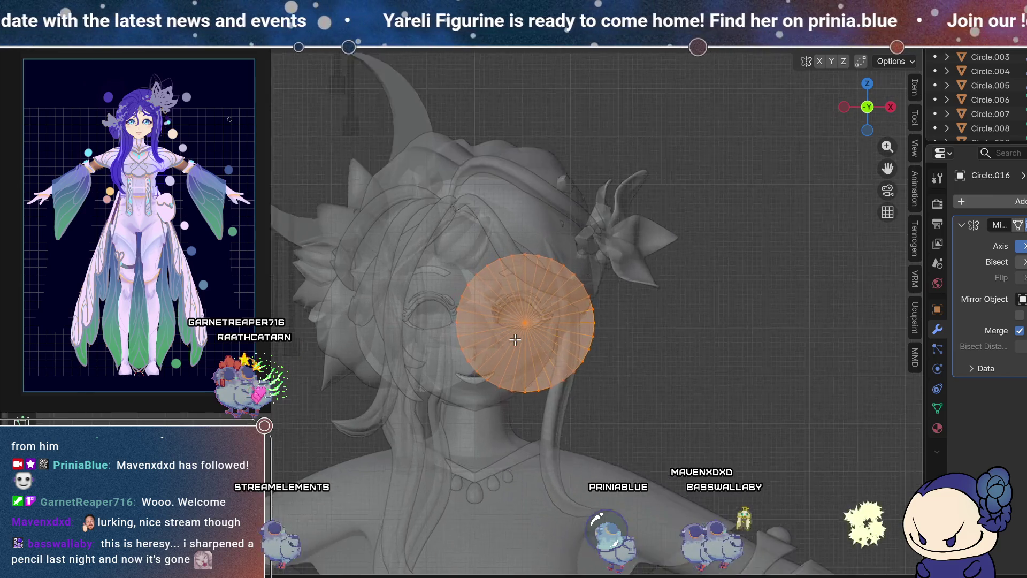
pyautogui.scroll(1, 514, 340)
pyautogui.keyDown('shift'); pyautogui.moveTo(515, 340); pyautogui.dragTo(518, 379, button='middle'); pyautogui.keyUp('shift')
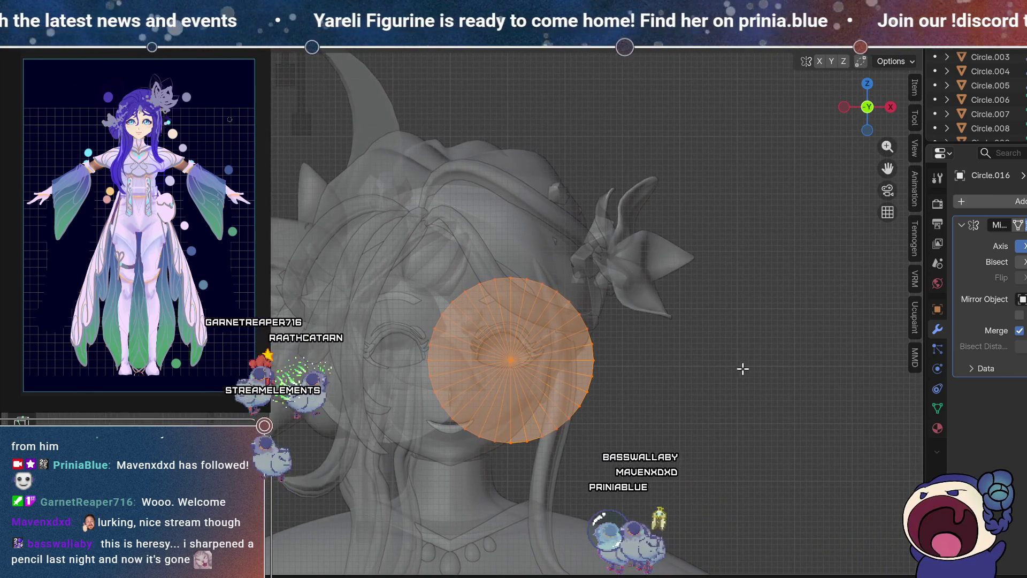
pyautogui.press('s')
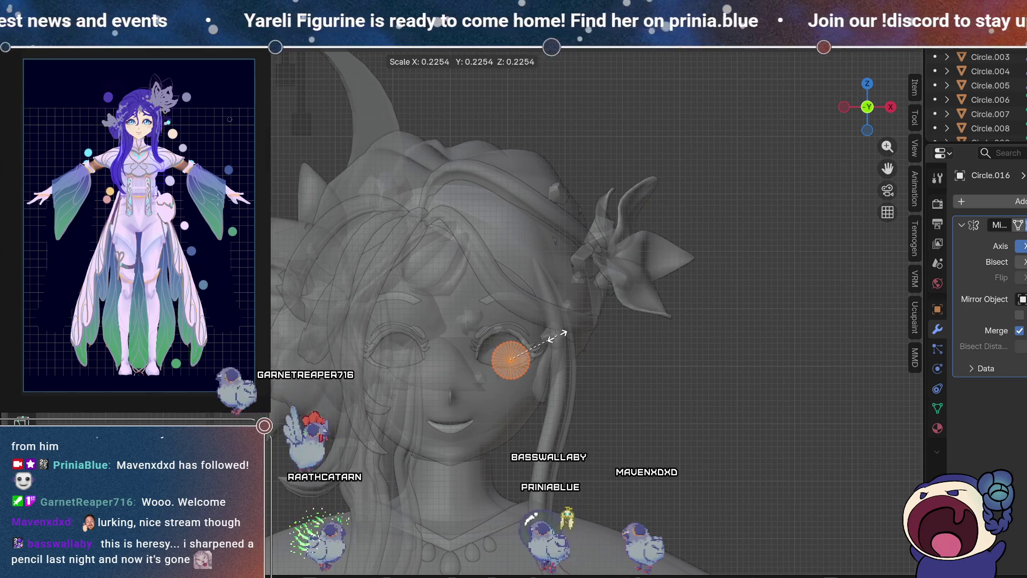
pyautogui.click(558, 337)
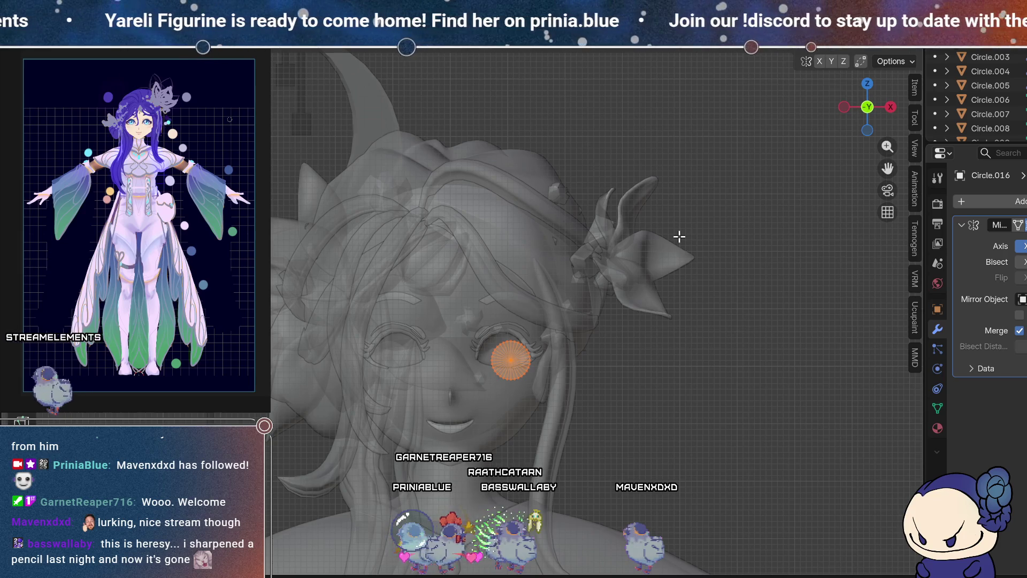
pyautogui.scroll(2, 522, 368)
pyautogui.scroll(2, 533, 353)
pyautogui.scroll(2, 562, 321)
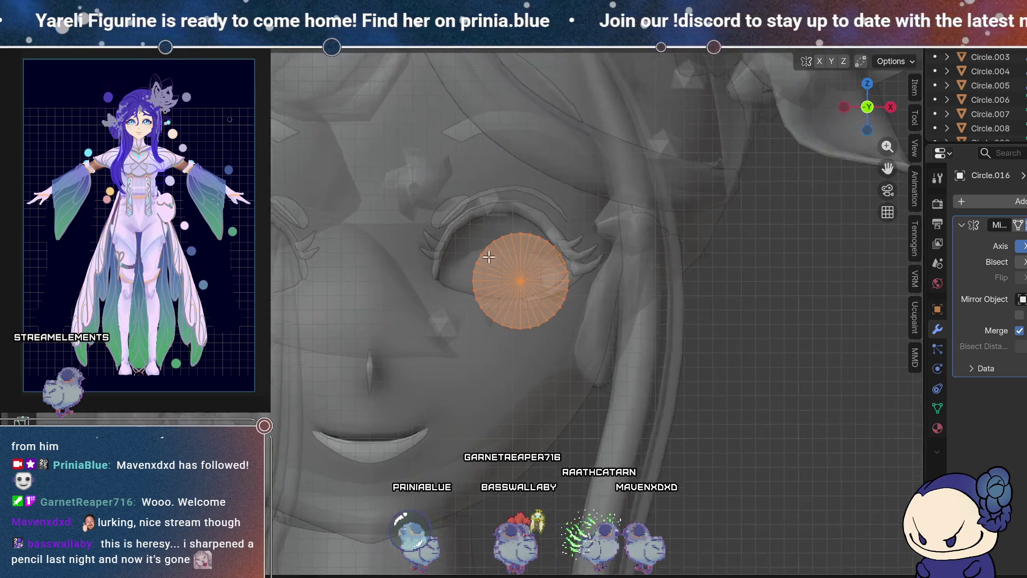
pyautogui.scroll(1, 553, 281)
# Step: Stretch the disc taller along Z to fit the socket and select its centre vertex
pyautogui.press('z')
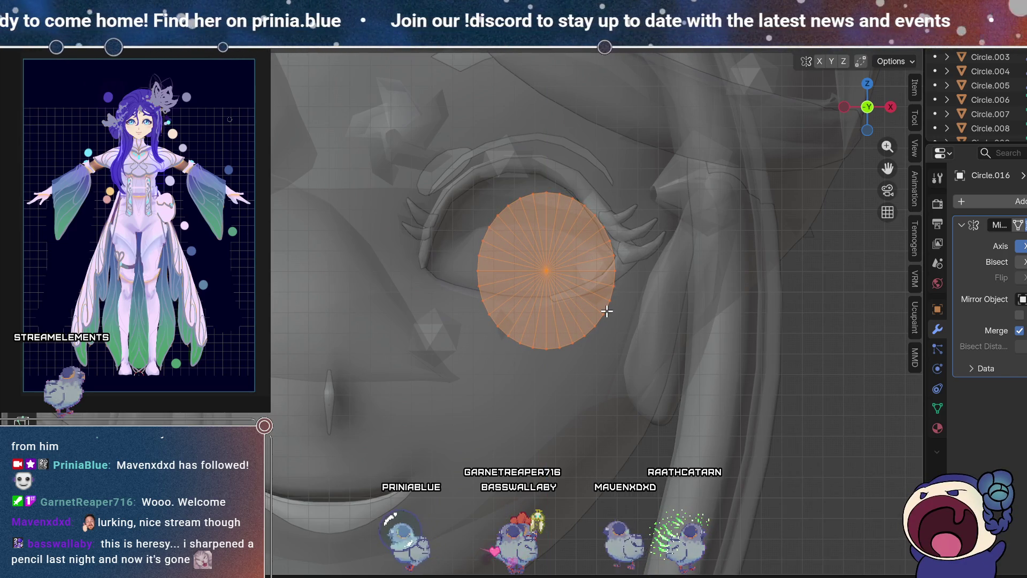
pyautogui.keyDown('shift'); pyautogui.moveTo(564, 343); pyautogui.dragTo(596, 343, button='middle'); pyautogui.keyUp('shift')
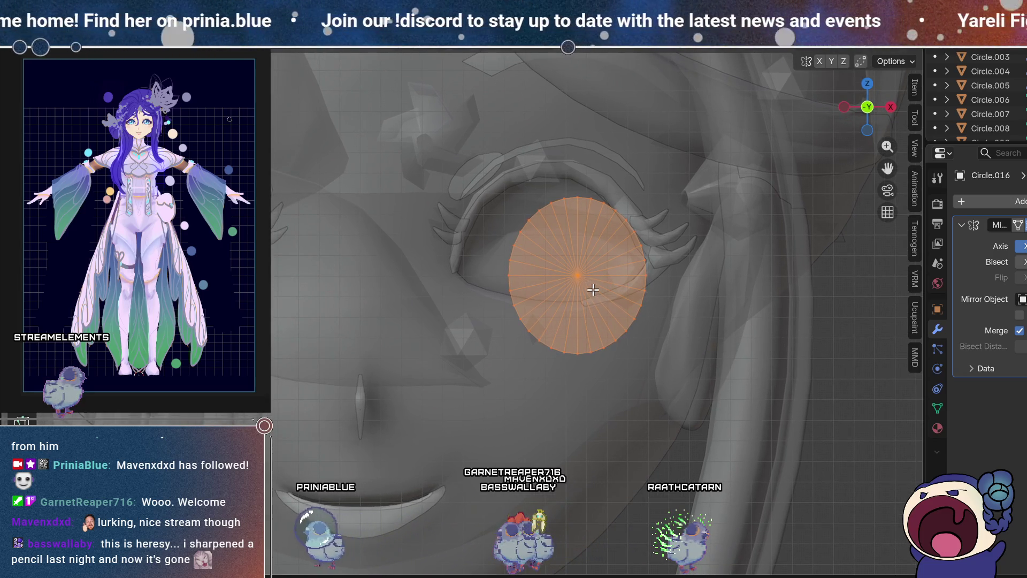
pyautogui.click(582, 278)
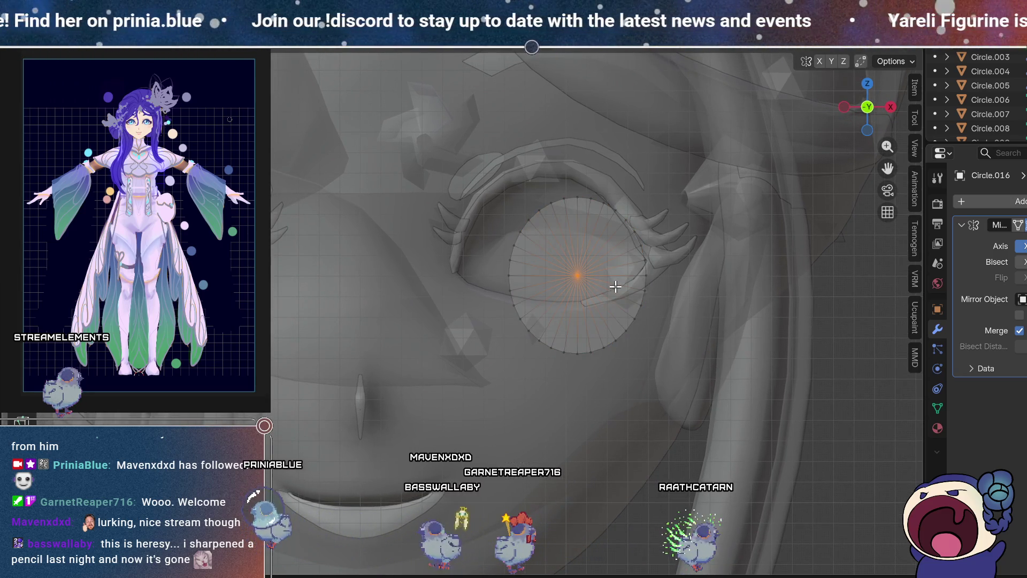
# Step: Delete the centre fan, scale the inner ring small and add a concentric loop slid inward
pyautogui.click(548, 281)
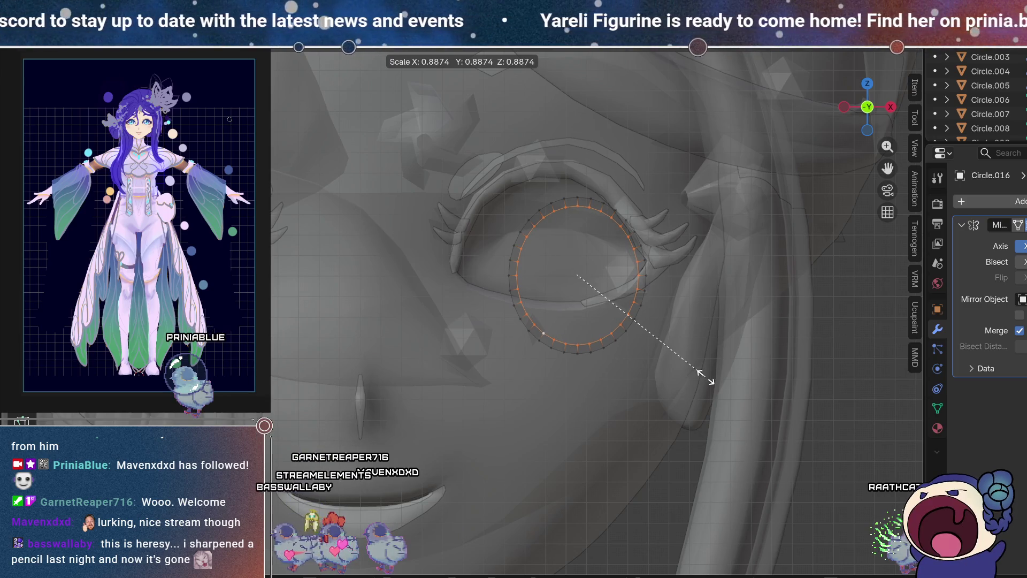
pyautogui.click(579, 277)
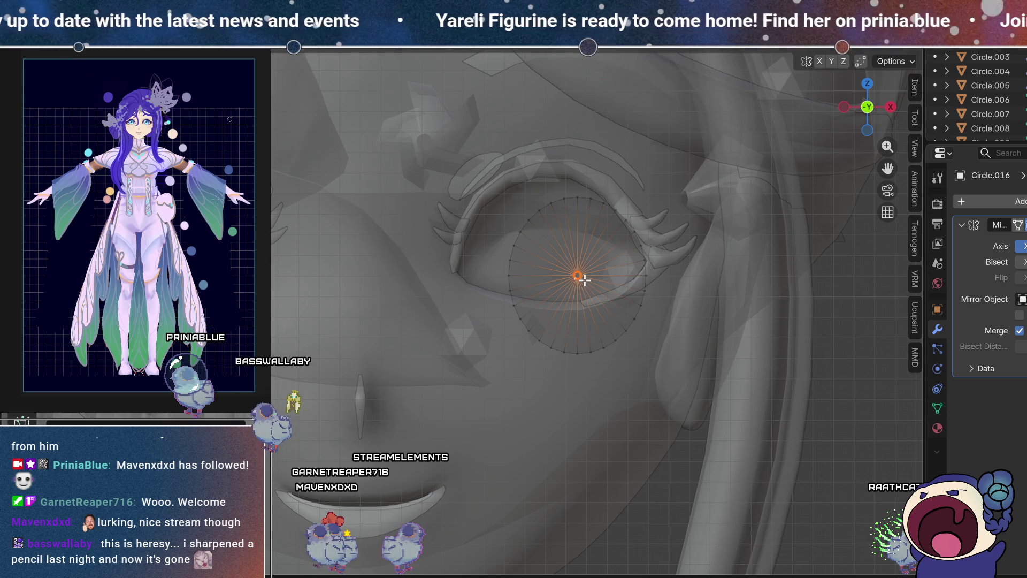
pyautogui.click(620, 257)
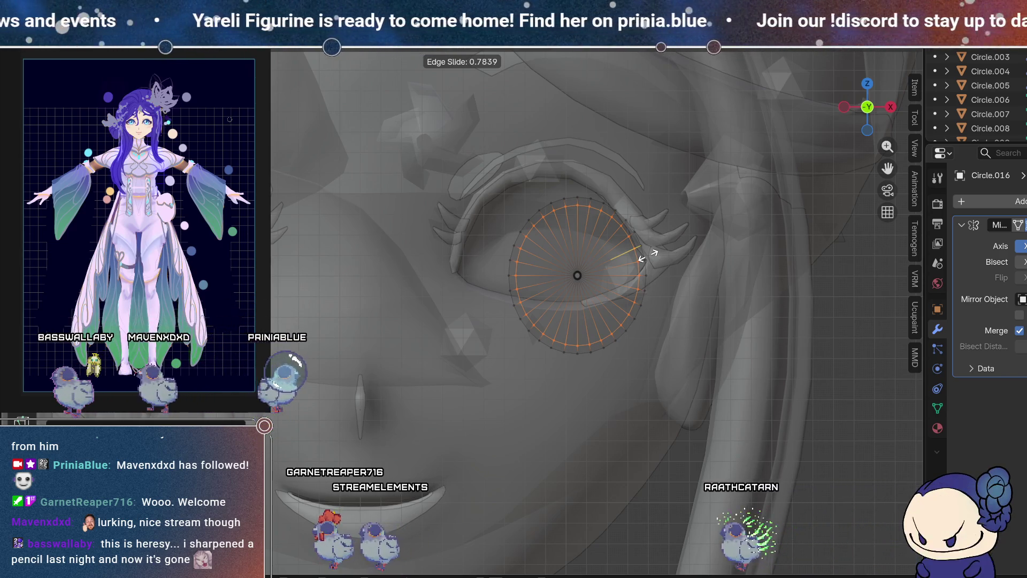
pyautogui.click(641, 258)
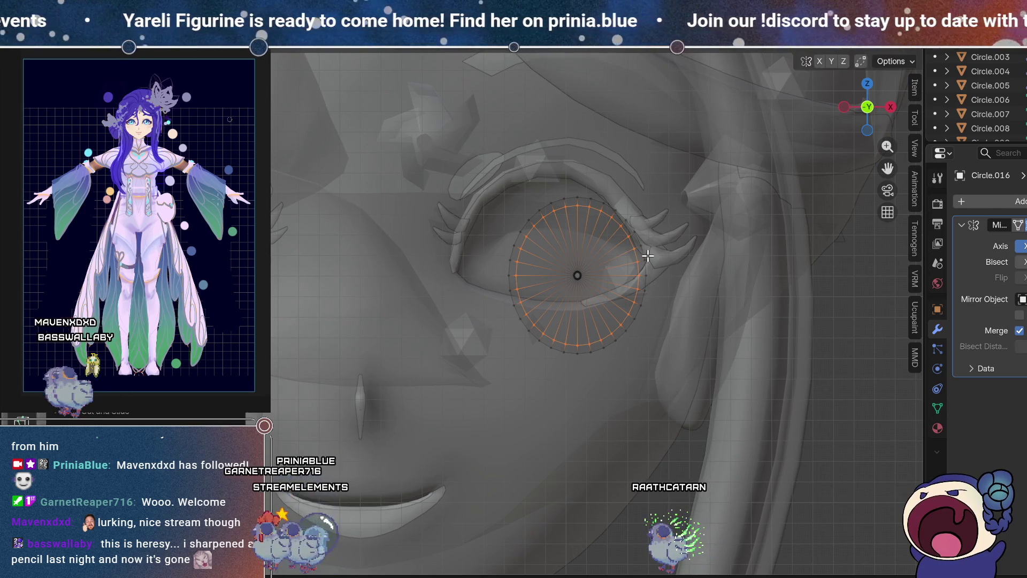
pyautogui.press('g')
pyautogui.press('g')
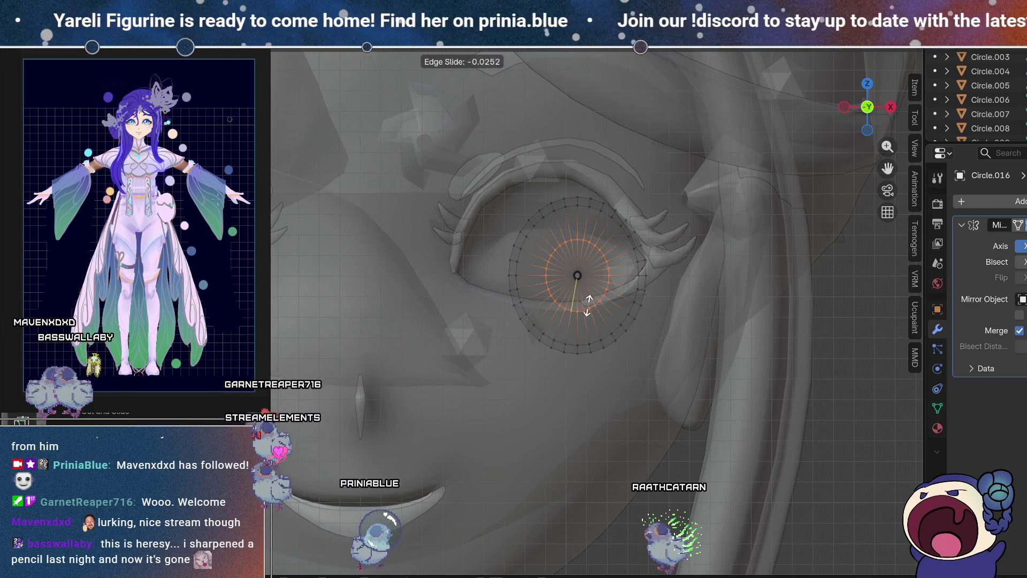
pyautogui.click(654, 331)
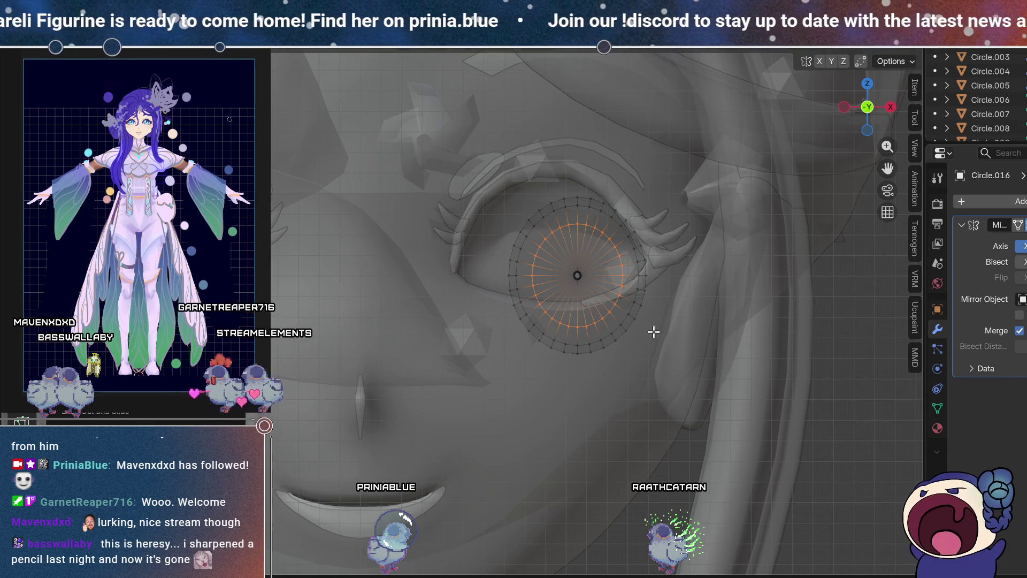
# Step: From the side, push the rings and centre vertex along Y to dish the disc, then leave Edit Mode
pyautogui.moveTo(616, 329)
pyautogui.mouseDown(button='middle')
pyautogui.moveTo(757, 312)
pyautogui.moveTo(465, 310)
pyautogui.moveTo(565, 305)
pyautogui.moveTo(545, 297)
pyautogui.mouseUp(button='middle')
pyautogui.scroll(3, 470, 314)
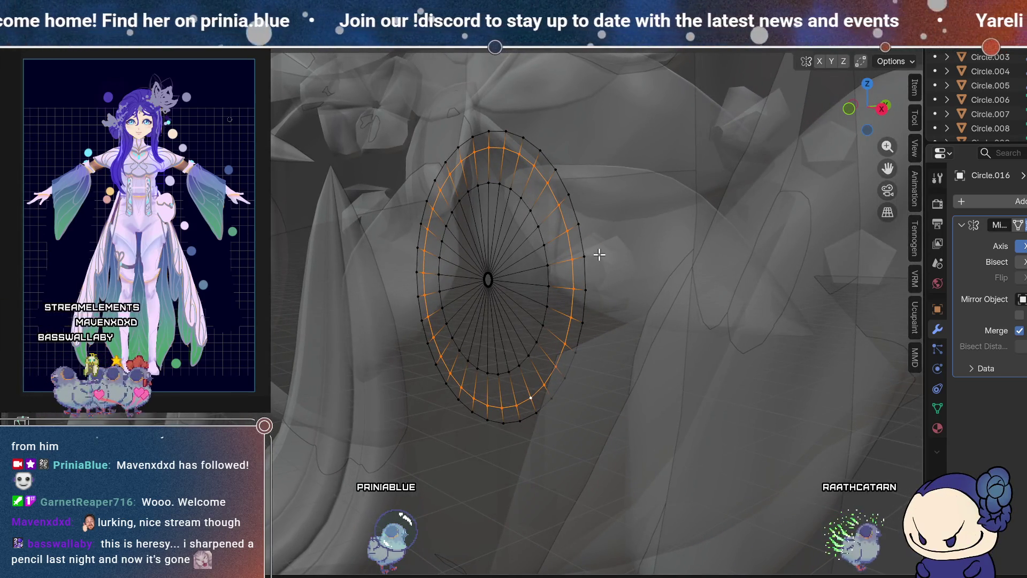
pyautogui.press('g')
pyautogui.press('y')
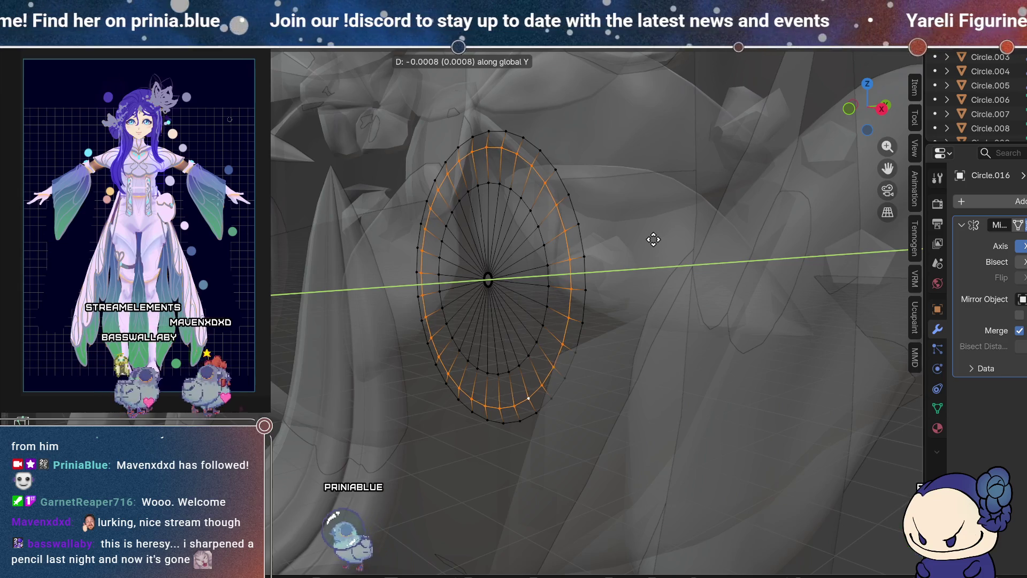
pyautogui.click(651, 239)
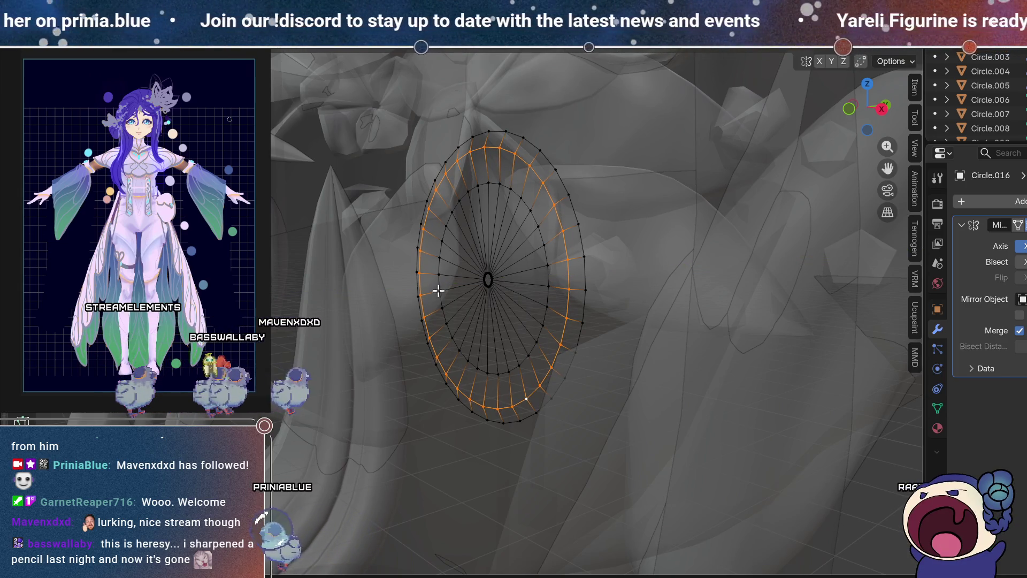
pyautogui.click(474, 257)
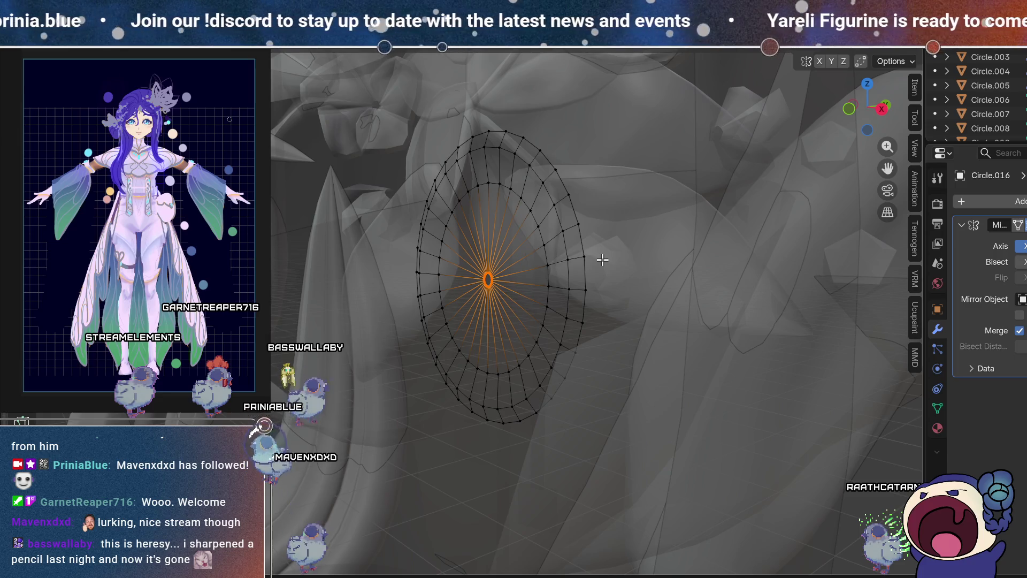
pyautogui.press('g')
pyautogui.press('y')
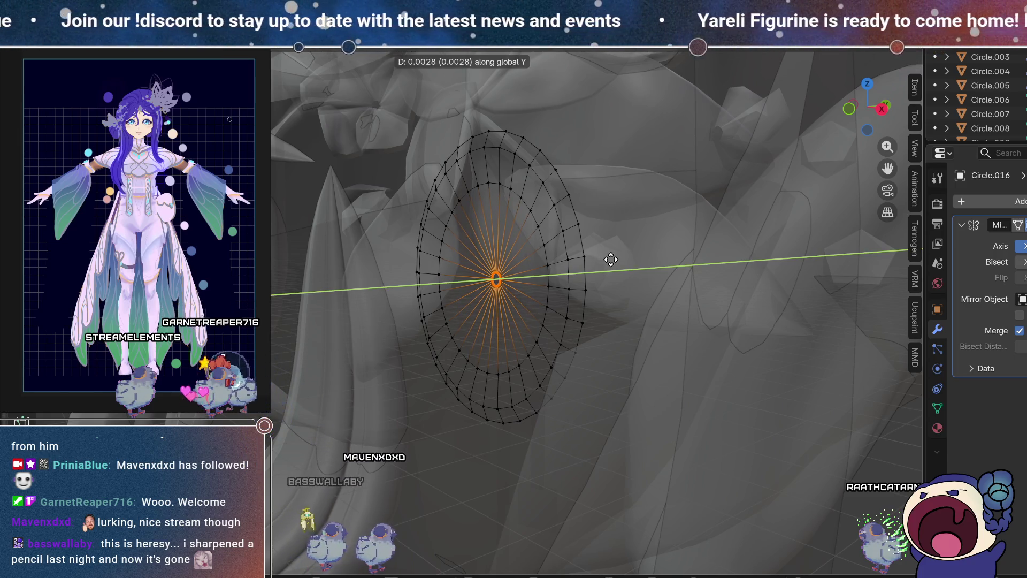
pyautogui.press('Tab')
pyautogui.scroll(-5, 484, 328)
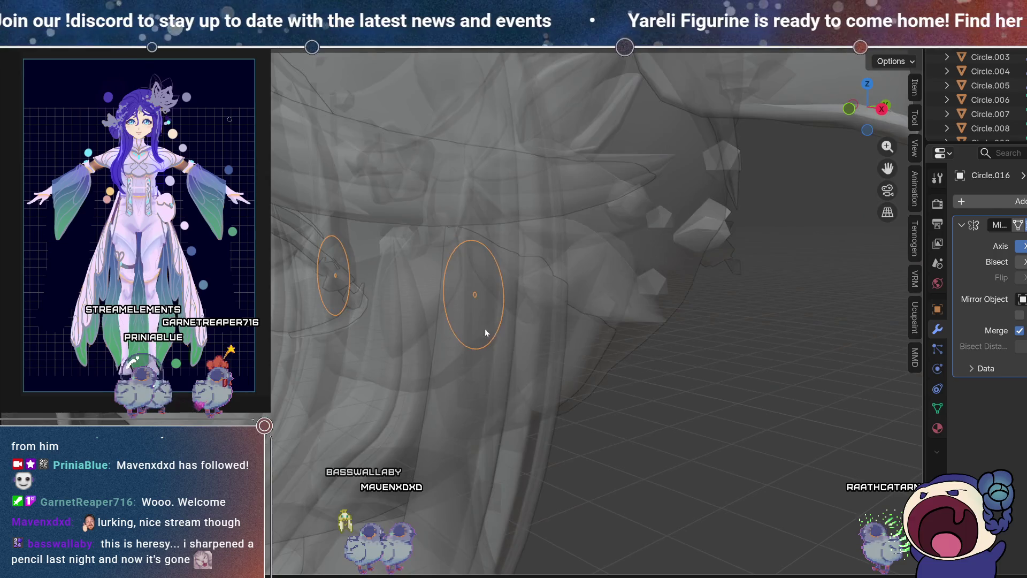
pyautogui.scroll(2, 540, 291)
pyautogui.scroll(2, 590, 331)
pyautogui.scroll(2, 561, 319)
pyautogui.scroll(2, 532, 327)
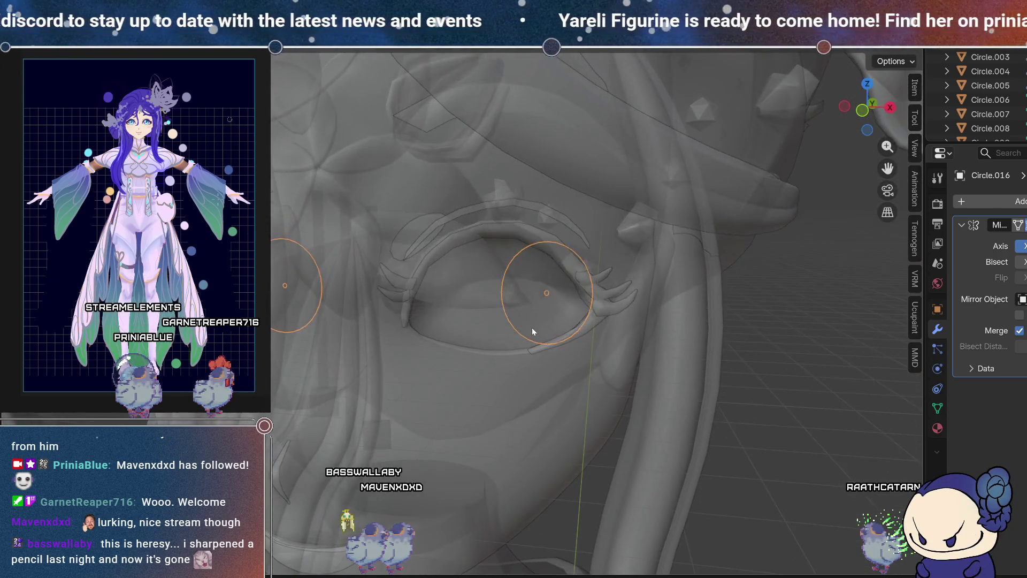
pyautogui.scroll(2, 530, 328)
# Step: Select the whole disc mesh and, viewed edge-on from the side, move it into the eye socket
pyautogui.press('Tab')
pyautogui.moveTo(506, 322); pyautogui.dragTo(560, 293, button='middle')
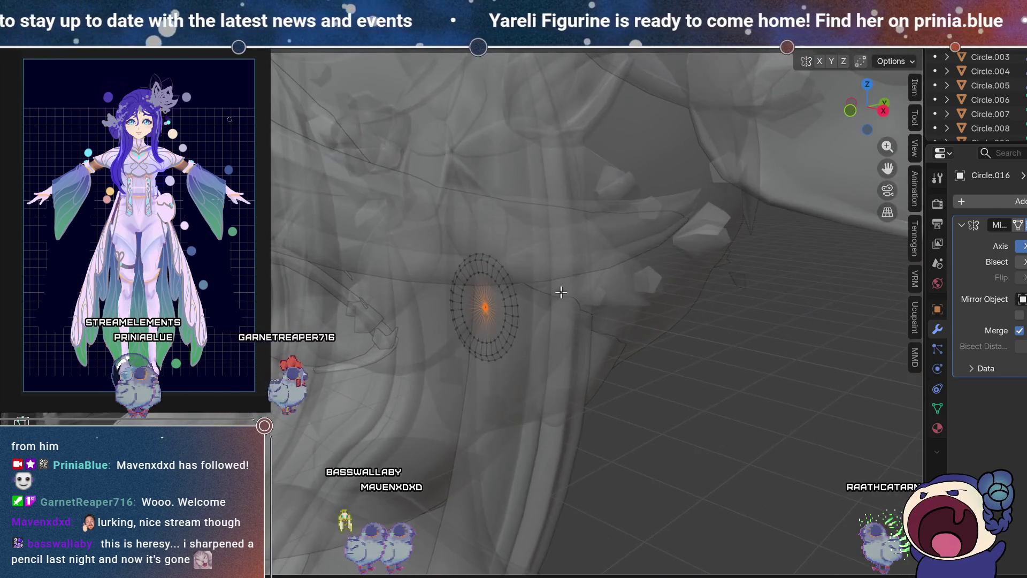
pyautogui.press('a')
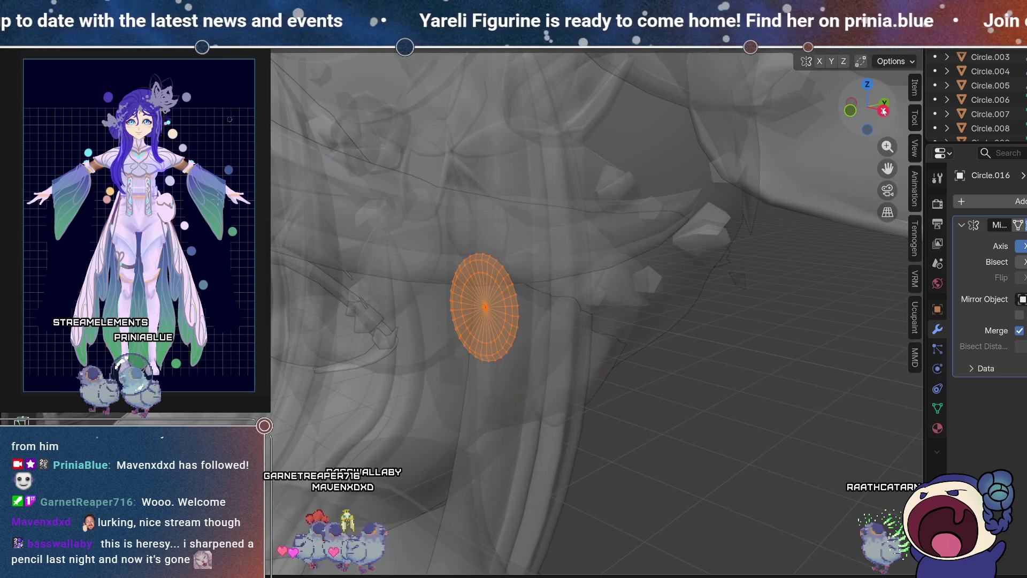
pyautogui.click(884, 111)
pyautogui.moveTo(442, 199)
pyautogui.keyDown('shift'); pyautogui.mouseDown(button='middle')
pyautogui.moveTo(542, 267)
pyautogui.moveTo(566, 263)
pyautogui.mouseUp(button='middle'); pyautogui.keyUp('shift')
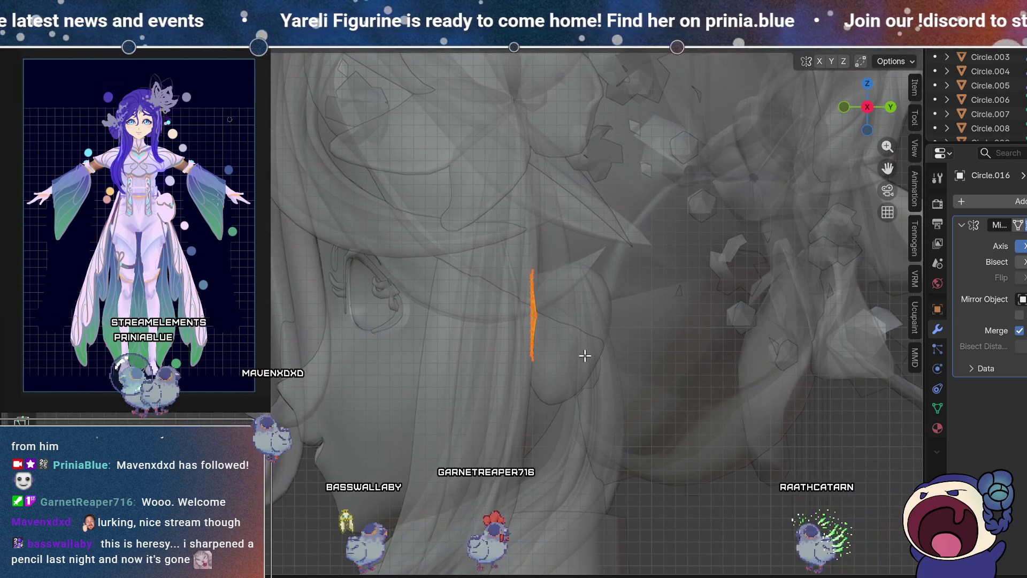
pyautogui.press('g')
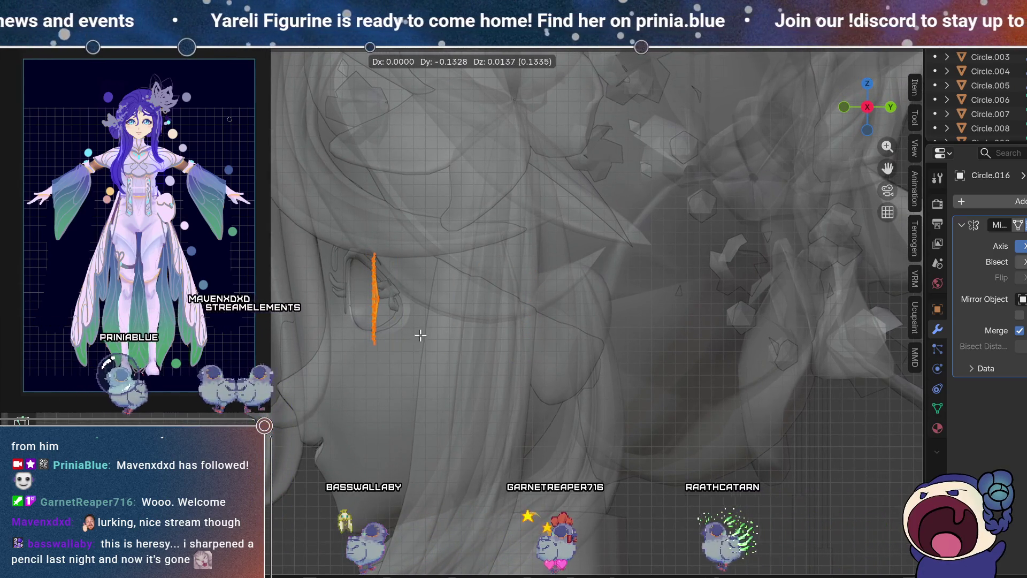
pyautogui.click(420, 335)
# Step: From the top view rotate the disc about 23° to follow the face, reposition it and check it solid front-on
pyautogui.moveTo(420, 335)
pyautogui.mouseDown(button='middle')
pyautogui.moveTo(525, 396)
pyautogui.moveTo(875, 114)
pyautogui.mouseUp(button='middle')
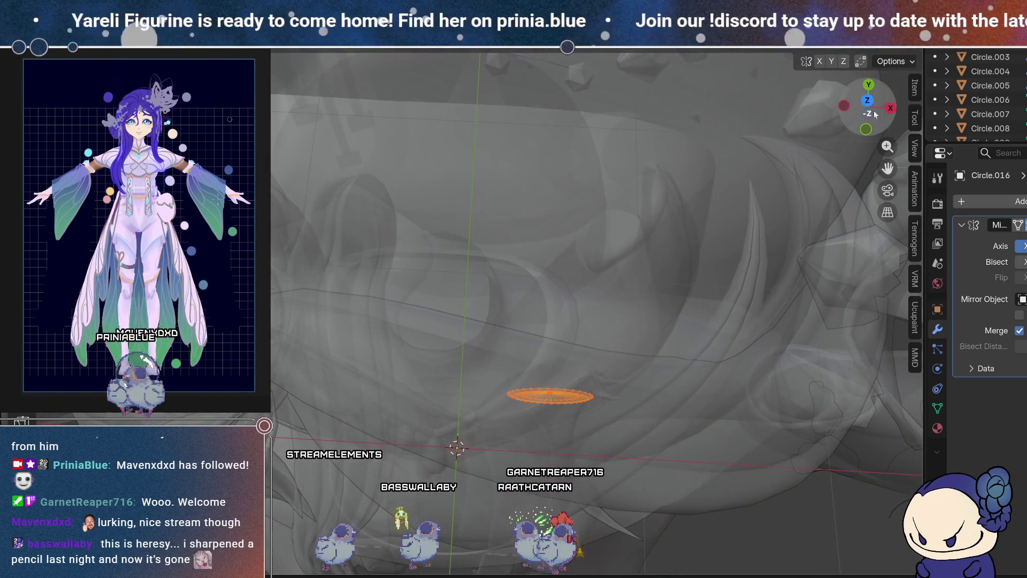
pyautogui.click(867, 100)
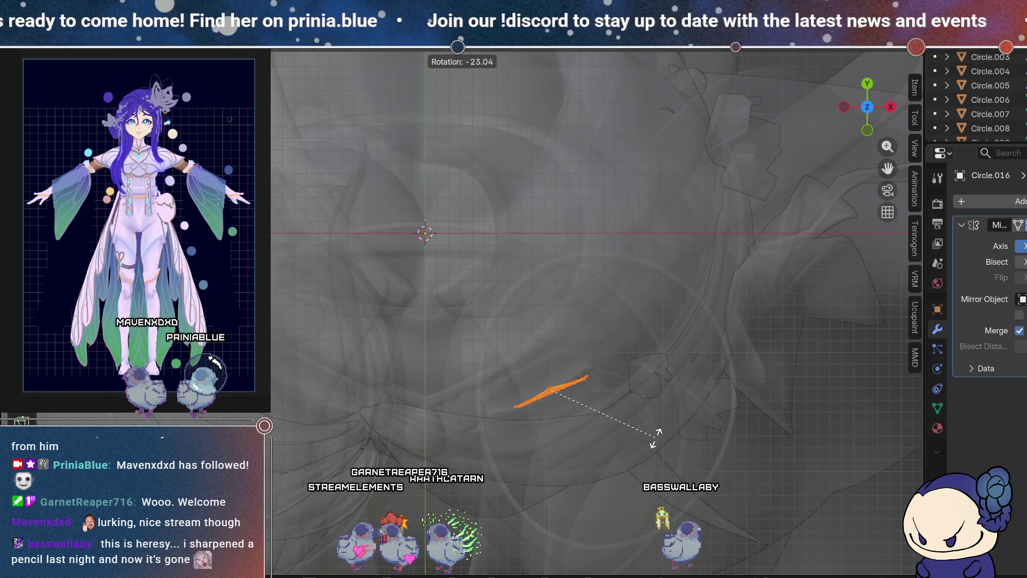
pyautogui.click(656, 442)
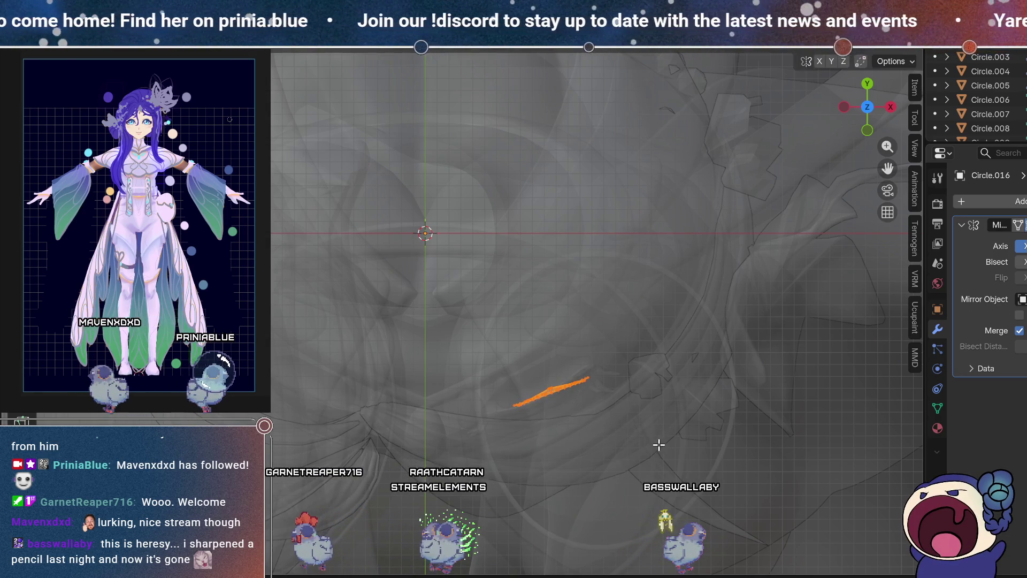
pyautogui.press('g')
pyautogui.click(644, 439)
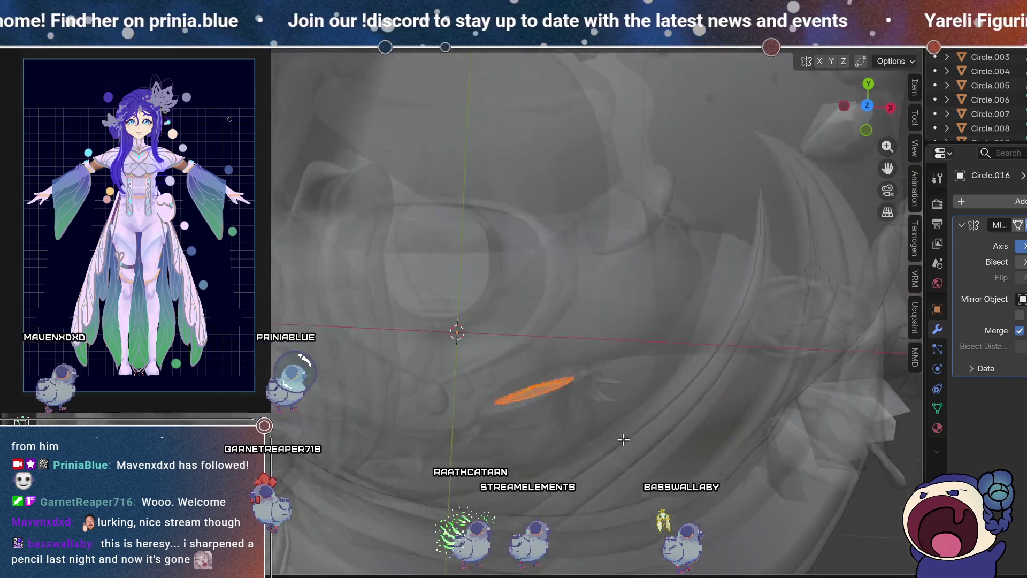
pyautogui.moveTo(619, 435); pyautogui.dragTo(592, 317, button='middle')
pyautogui.hotkey('alt', 'z')
pyautogui.moveTo(638, 350); pyautogui.dragTo(539, 299, button='middle')
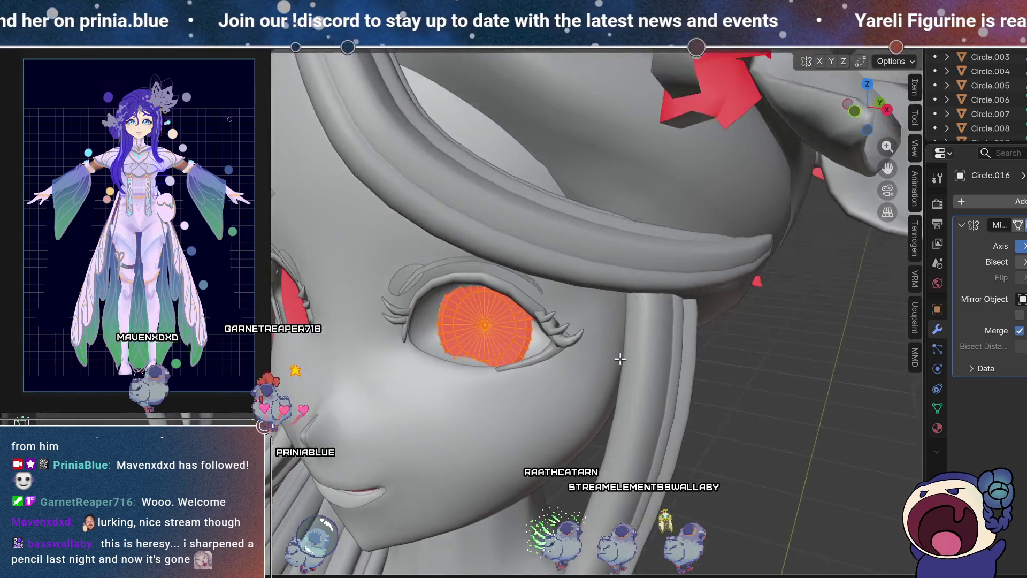
# Step: In vertex mode, fine-tune the disc's tilt from the top X-ray view and check it solid from the front
pyautogui.rightClick(519, 298)
pyautogui.press('1')
pyautogui.scroll(-3, 481, 322)
pyautogui.moveTo(481, 323)
pyautogui.mouseDown(button='middle')
pyautogui.moveTo(558, 320)
pyautogui.moveTo(536, 326)
pyautogui.mouseUp(button='middle')
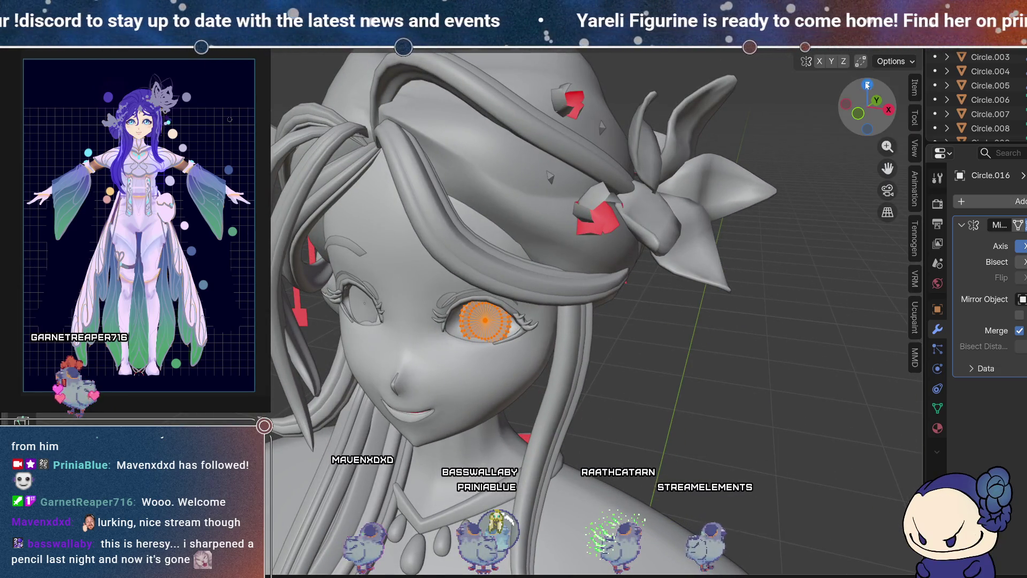
pyautogui.press('KP_7')
pyautogui.hotkey('alt', 'z')
pyautogui.scroll(3, 540, 399)
pyautogui.keyDown('shift'); pyautogui.moveTo(580, 403); pyautogui.dragTo(537, 385, button='middle'); pyautogui.keyUp('shift')
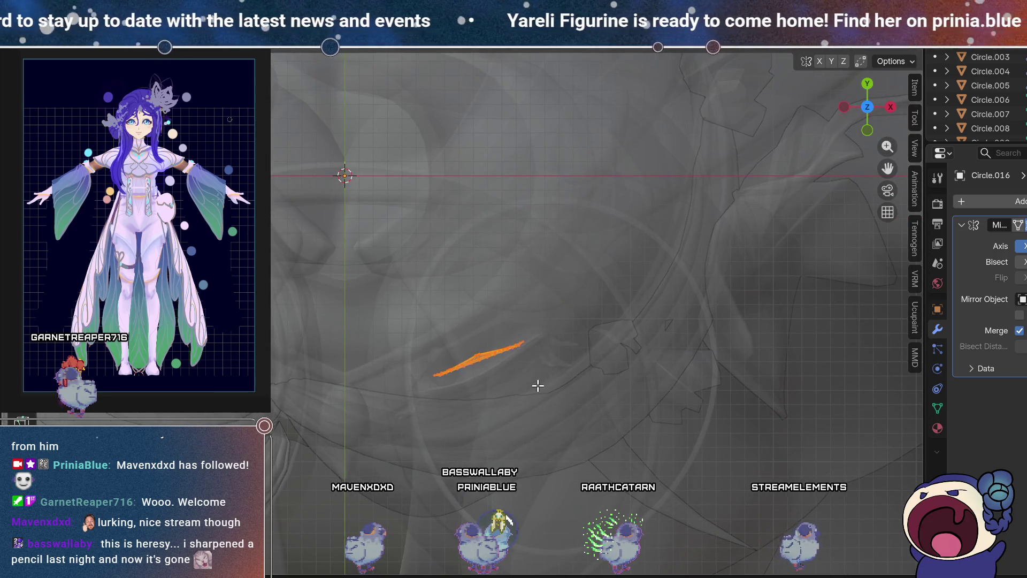
pyautogui.click(634, 394)
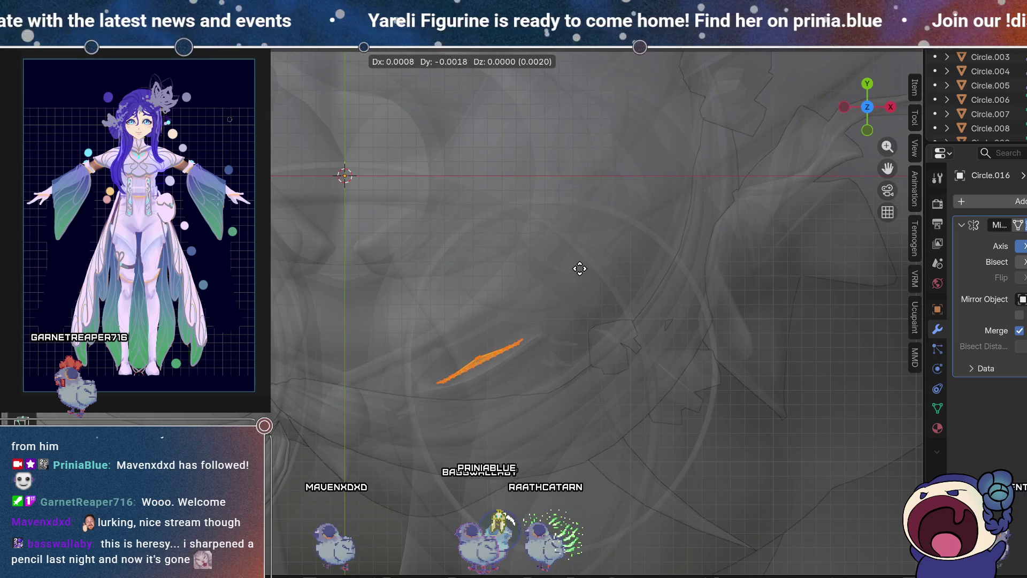
pyautogui.hotkey('alt', 'z')
pyautogui.moveTo(575, 373); pyautogui.dragTo(559, 263, button='middle')
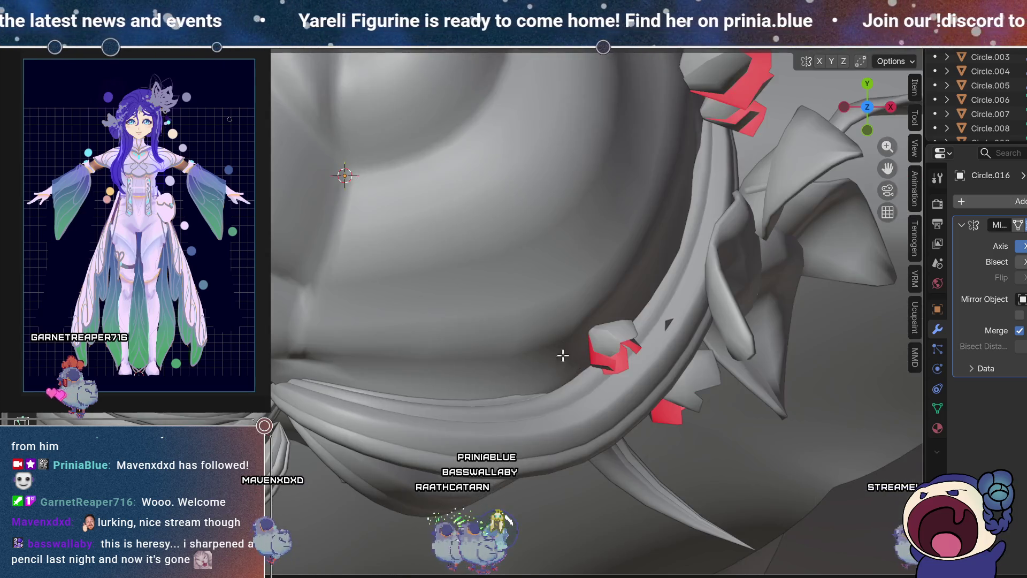
pyautogui.scroll(-5, 559, 262)
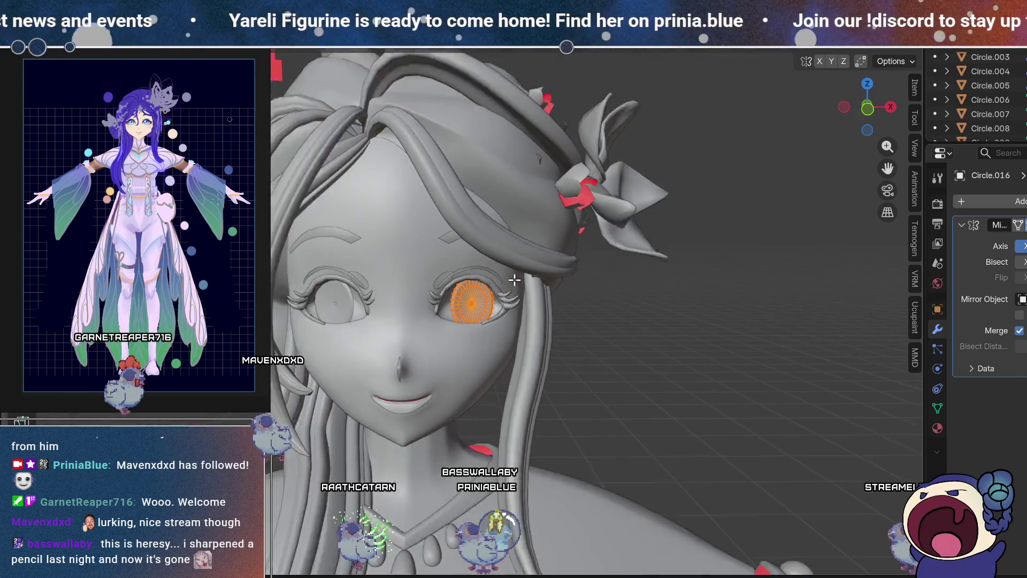
pyautogui.scroll(-2, 504, 314)
# Step: Clear the selection, inspect both eye discs from above, then select the Face.003 eye mesh for editing
pyautogui.moveTo(551, 345); pyautogui.dragTo(563, 336, button='middle')
pyautogui.click(652, 299)
pyautogui.moveTo(652, 300)
pyautogui.mouseDown(button='middle')
pyautogui.moveTo(682, 301)
pyautogui.moveTo(548, 299)
pyautogui.moveTo(590, 227)
pyautogui.moveTo(618, 311)
pyautogui.moveTo(709, 290)
pyautogui.moveTo(587, 290)
pyautogui.moveTo(650, 297)
pyautogui.mouseUp(button='middle')
pyautogui.scroll(4, 478, 298)
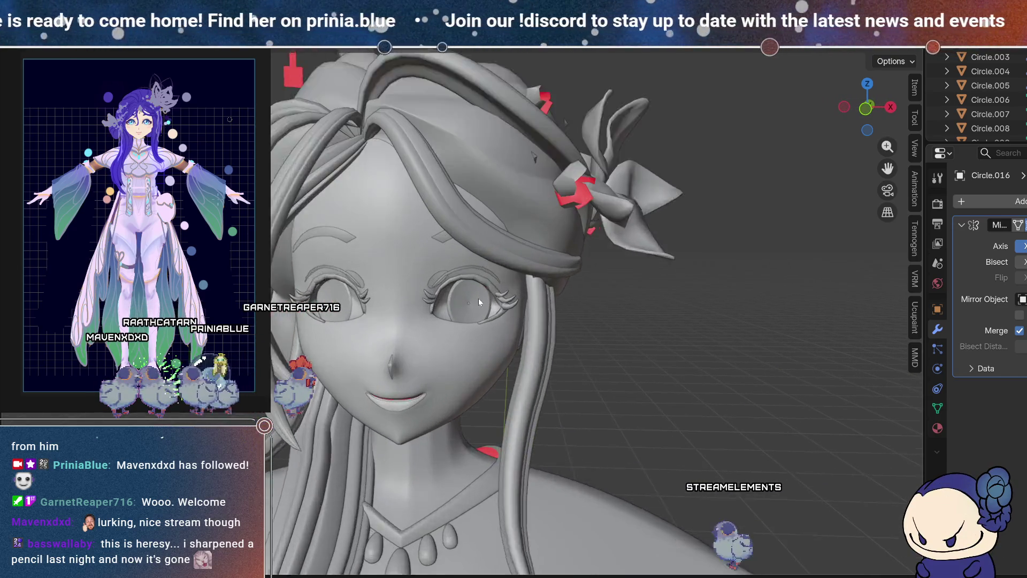
pyautogui.scroll(2, 491, 268)
pyautogui.moveTo(499, 276); pyautogui.dragTo(497, 319, button='middle')
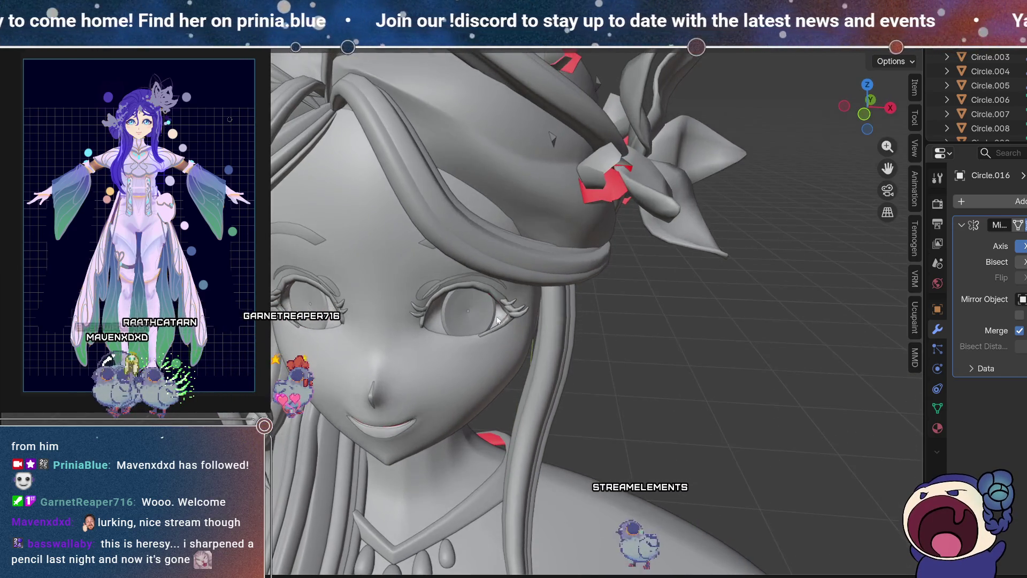
pyautogui.click(875, 83)
pyautogui.hotkey('alt', 'z')
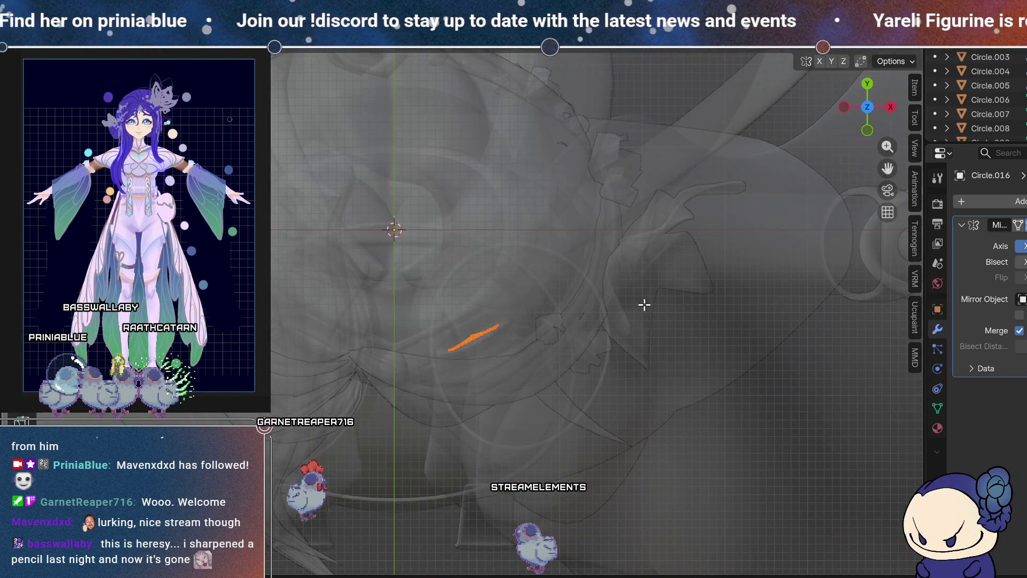
pyautogui.moveTo(651, 327)
pyautogui.mouseDown(button='middle')
pyautogui.moveTo(434, 354)
pyautogui.moveTo(486, 263)
pyautogui.moveTo(516, 331)
pyautogui.moveTo(510, 229)
pyautogui.moveTo(505, 310)
pyautogui.moveTo(509, 288)
pyautogui.moveTo(532, 281)
pyautogui.moveTo(499, 282)
pyautogui.mouseUp(button='middle')
pyautogui.hotkey('alt', 'z')
pyautogui.hotkey('alt', 'z')
pyautogui.click(510, 289)
pyautogui.press('Tab')
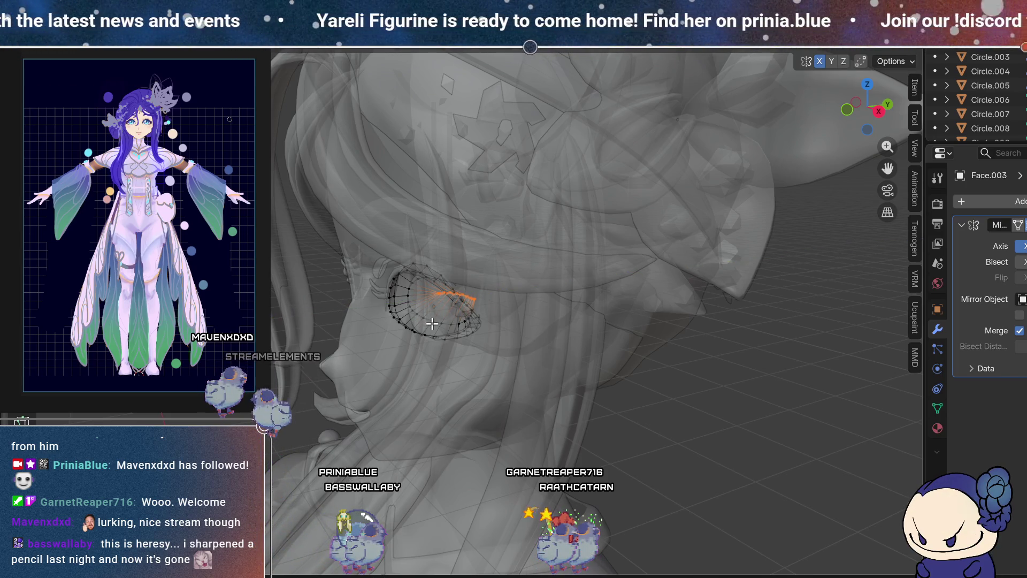
# Step: Grow the eye-socket face selection and nudge it in depth along the Y axis
pyautogui.press('ctrl+KP_Add')
pyautogui.press('g')
pyautogui.press('y')
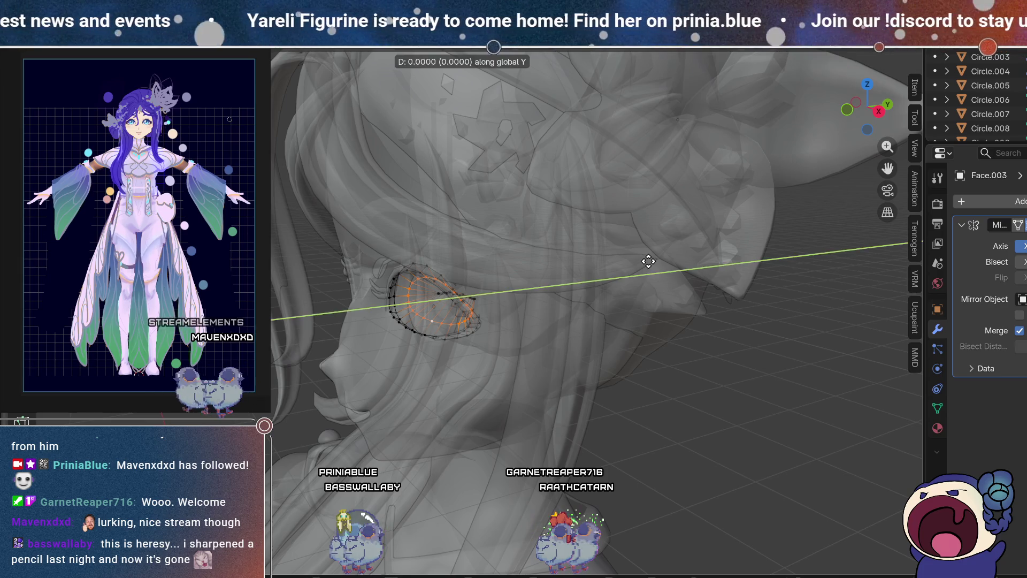
pyautogui.click(656, 261)
pyautogui.hotkey('alt', 'z')
pyautogui.moveTo(642, 269)
pyautogui.mouseDown(button='middle')
pyautogui.moveTo(472, 279)
pyautogui.moveTo(533, 279)
pyautogui.moveTo(501, 303)
pyautogui.mouseUp(button='middle')
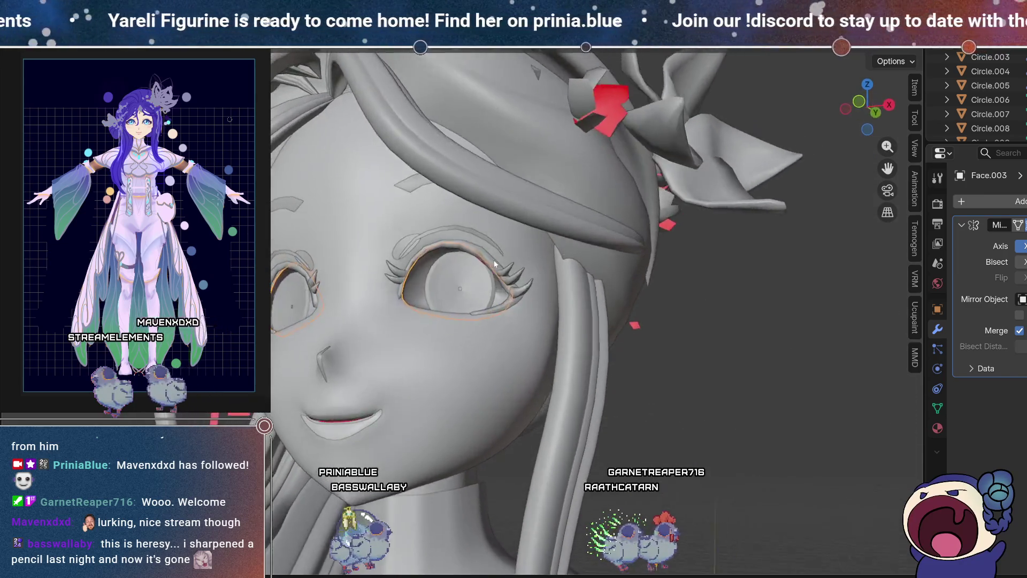
pyautogui.scroll(-2, 501, 303)
pyautogui.scroll(-2, 562, 337)
# Step: Enlarge the outliner's object list and pick Circle.018 as the next disc to work on
pyautogui.moveTo(562, 337); pyautogui.dragTo(629, 365, button='middle')
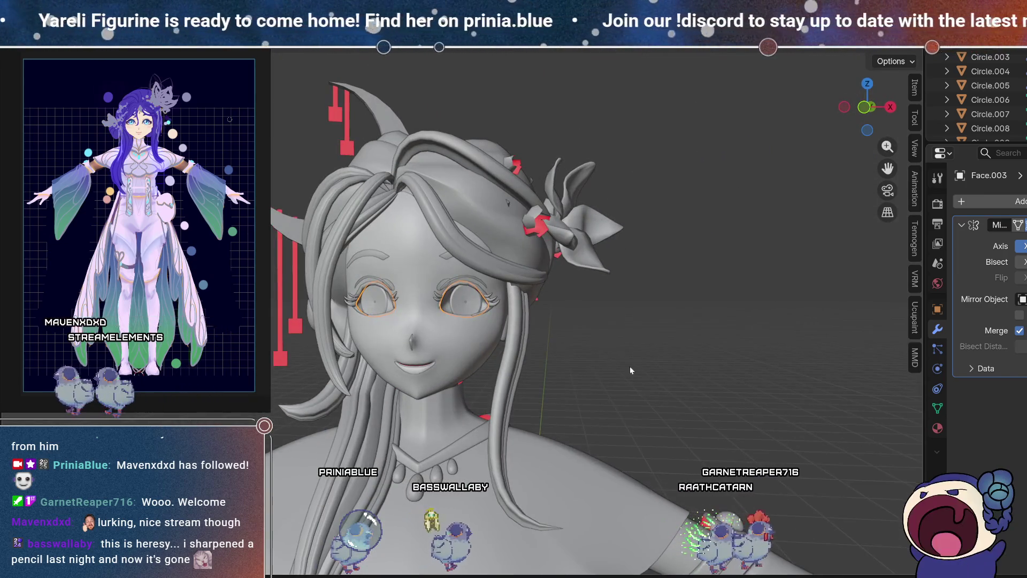
pyautogui.scroll(-1, 601, 342)
pyautogui.moveTo(628, 309)
pyautogui.mouseDown(button='middle')
pyautogui.moveTo(555, 283)
pyautogui.moveTo(672, 326)
pyautogui.moveTo(639, 321)
pyautogui.mouseUp(button='middle')
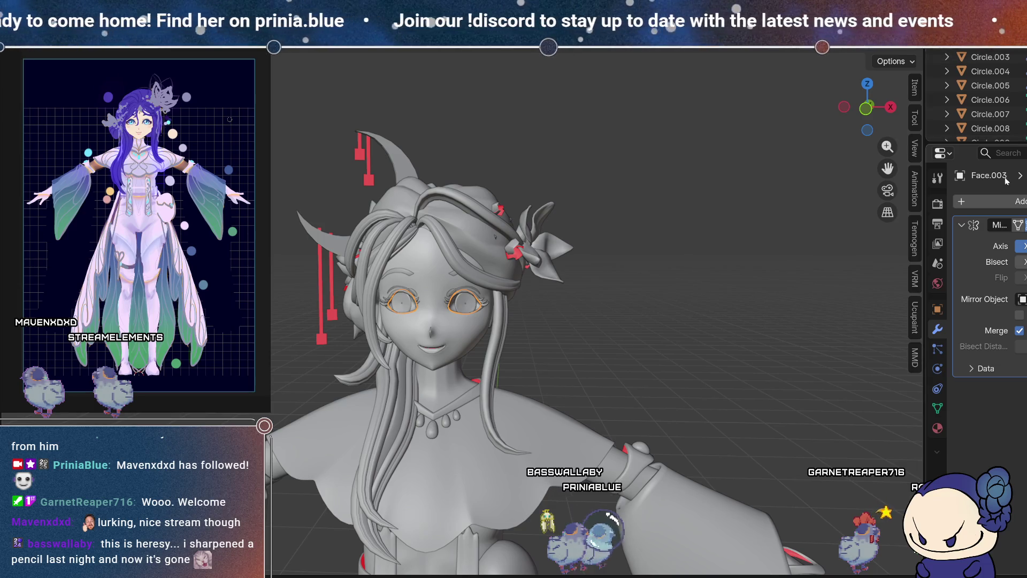
pyautogui.moveTo(968, 143)
pyautogui.mouseDown()
pyautogui.moveTo(968, 521)
pyautogui.moveTo(968, 457)
pyautogui.mouseUp()
pyautogui.scroll(-3, 1021, 383)
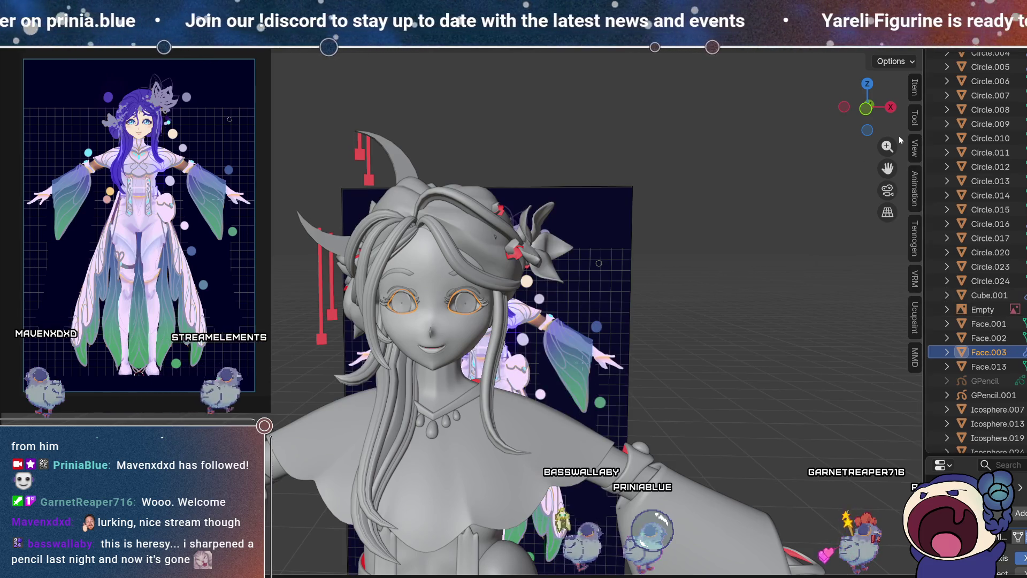
pyautogui.scroll(7, 474, 297)
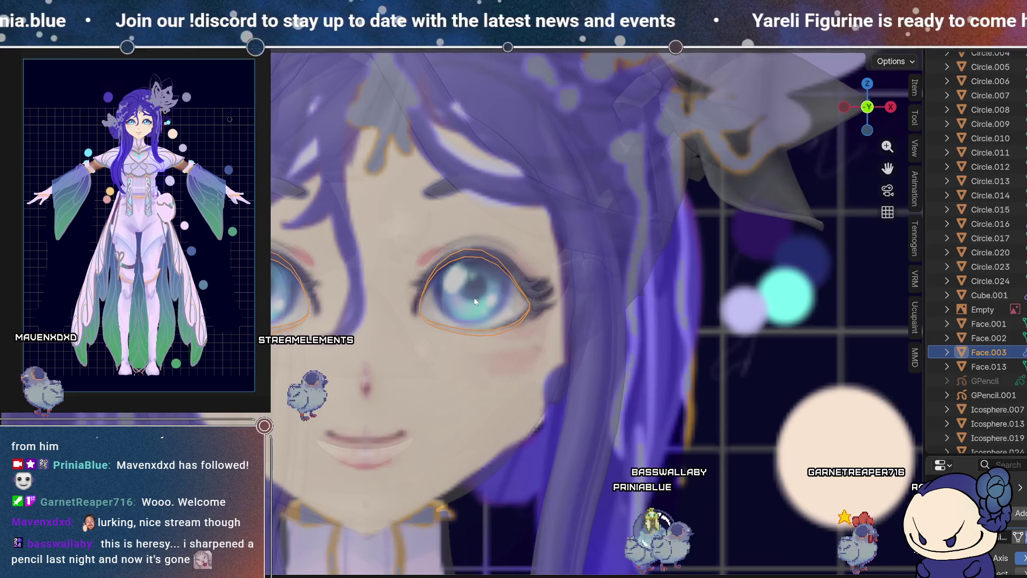
pyautogui.click(475, 298)
pyautogui.moveTo(473, 297)
pyautogui.mouseDown(button='middle')
pyautogui.moveTo(462, 249)
pyautogui.moveTo(406, 259)
pyautogui.moveTo(888, 111)
pyautogui.mouseUp(button='middle')
pyautogui.scroll(3, 392, 262)
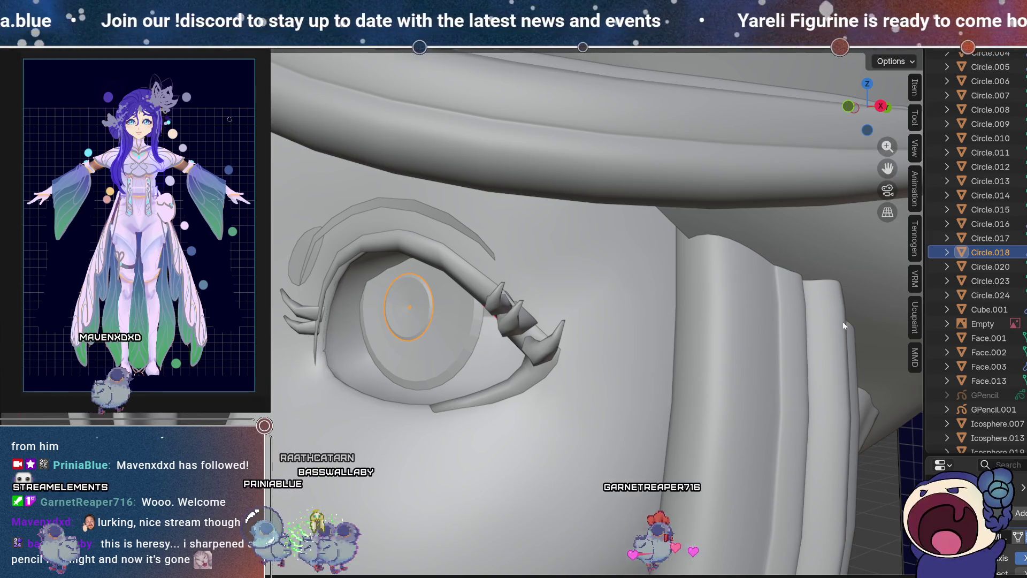
# Step: Nudge Circle.018 slightly into place using the top X-ray view
pyautogui.click(866, 85)
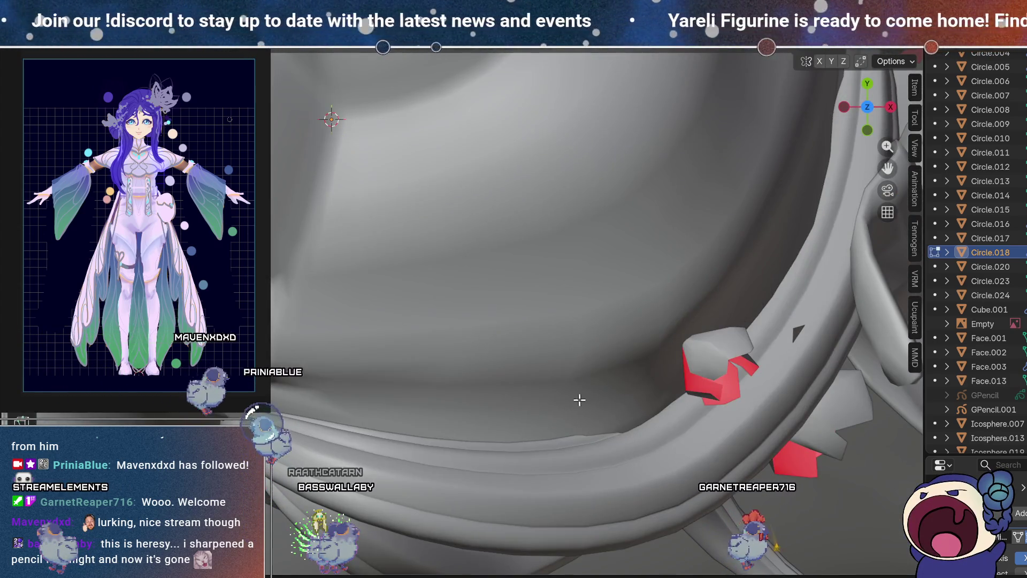
pyautogui.hotkey('alt', 'z')
pyautogui.scroll(3, 558, 395)
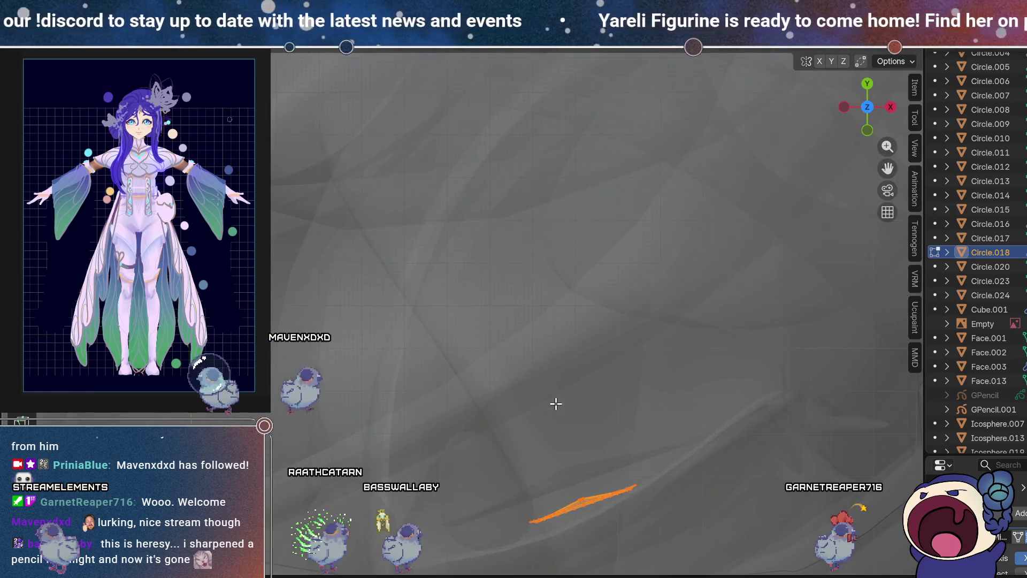
pyautogui.moveTo(554, 404); pyautogui.dragTo(586, 394, button='middle')
pyautogui.press('g')
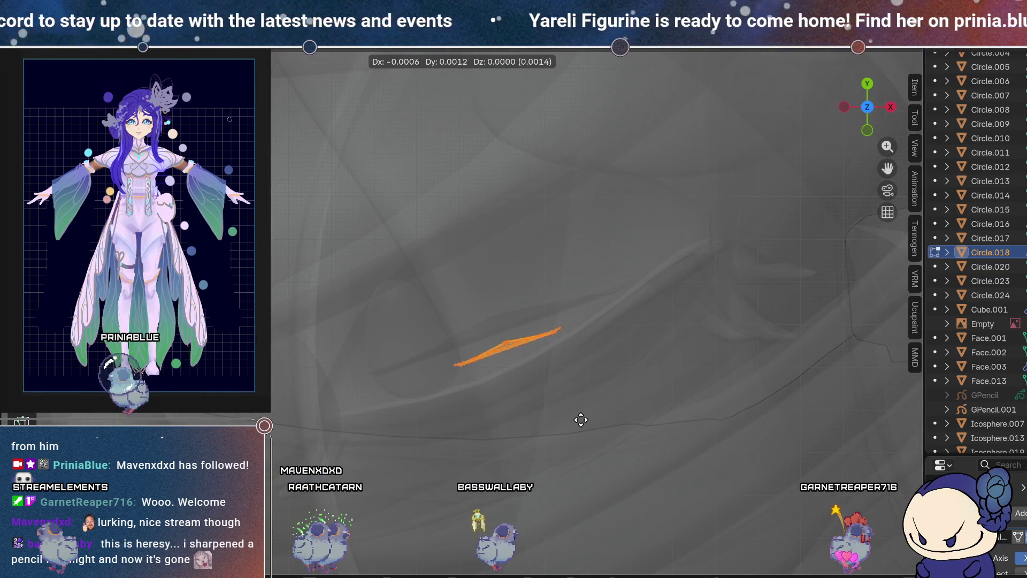
pyautogui.click(576, 409)
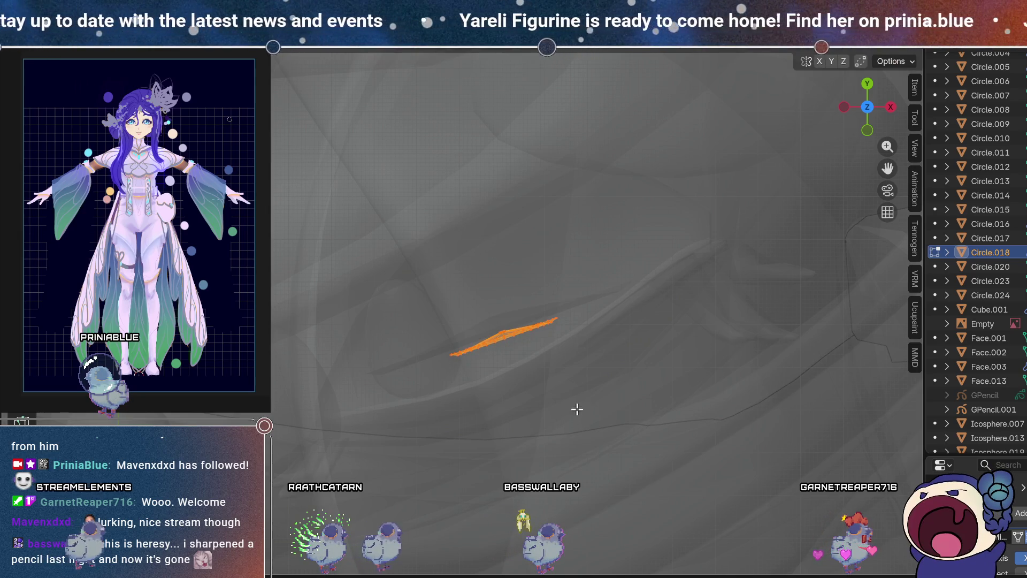
pyautogui.scroll(-5, 437, 292)
pyautogui.scroll(-5, 487, 337)
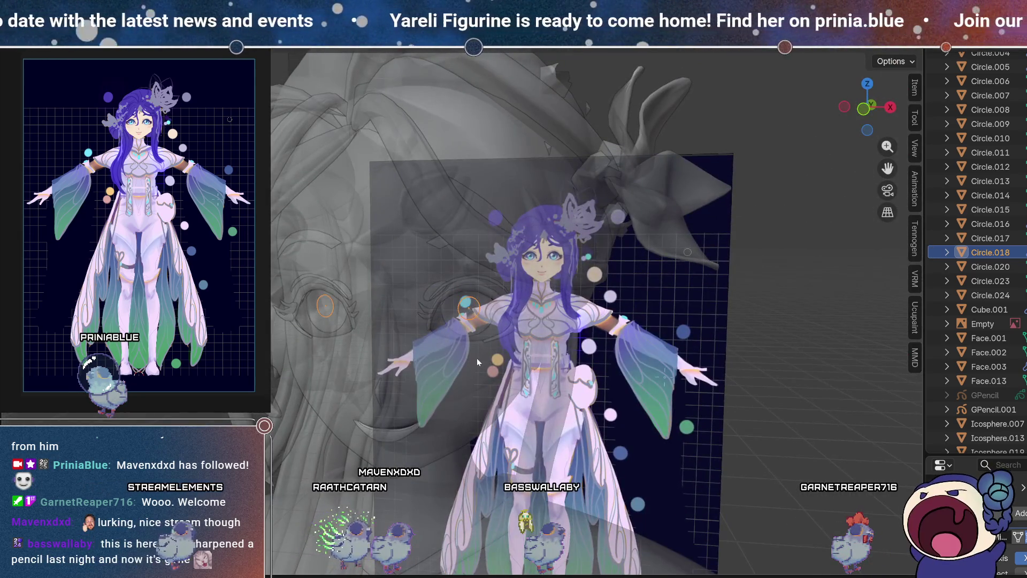
pyautogui.scroll(3, 476, 358)
pyautogui.scroll(3, 546, 347)
pyautogui.scroll(-3, 546, 269)
pyautogui.scroll(4, 530, 338)
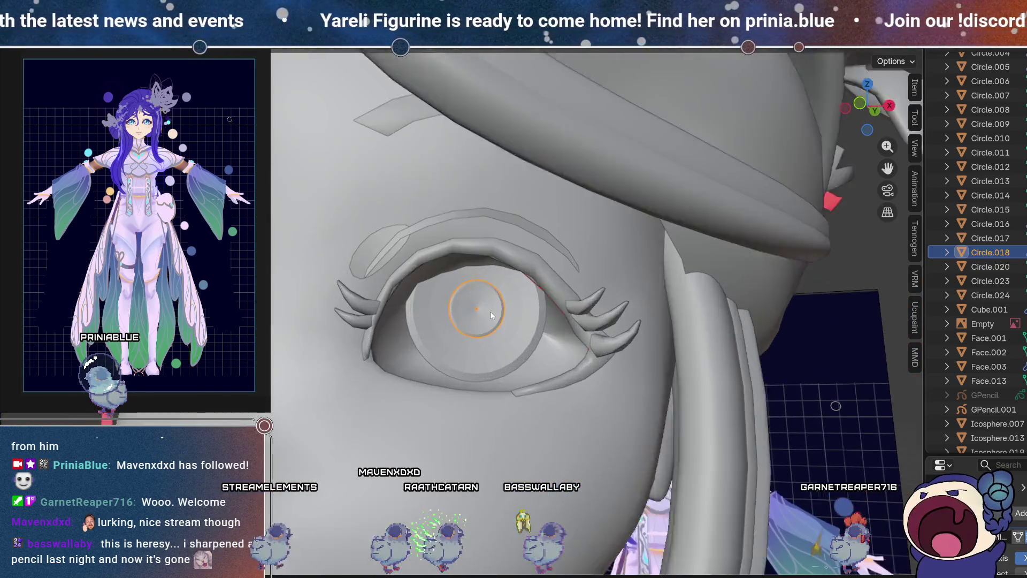
pyautogui.scroll(3, 490, 304)
pyautogui.scroll(3, 490, 304)
pyautogui.scroll(-4, 569, 373)
# Step: Scale the small centre disc down to about 0.68 and compare it against the reference artwork
pyautogui.press('Tab')
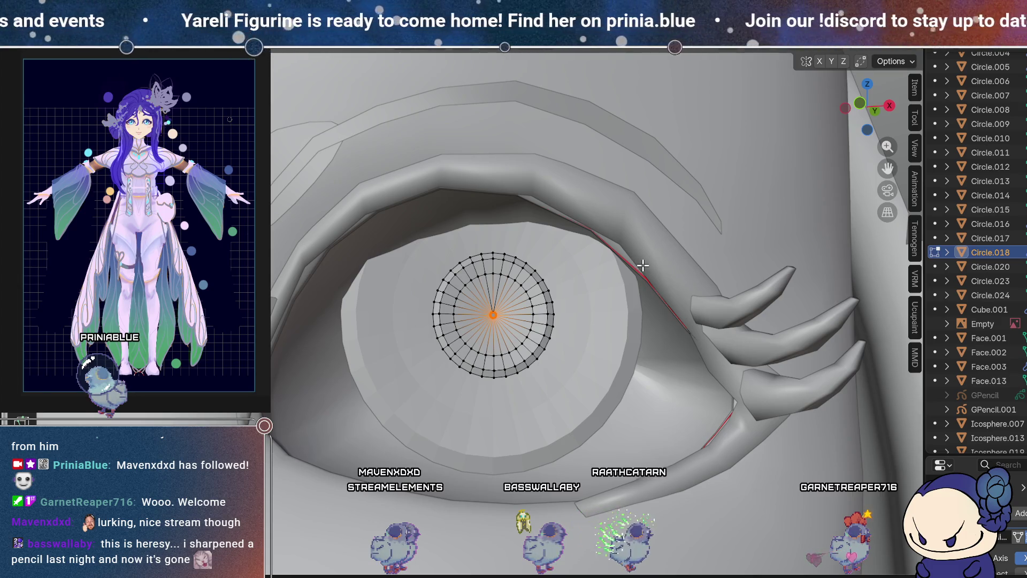
pyautogui.click(587, 267)
pyautogui.hotkey('alt', 'z')
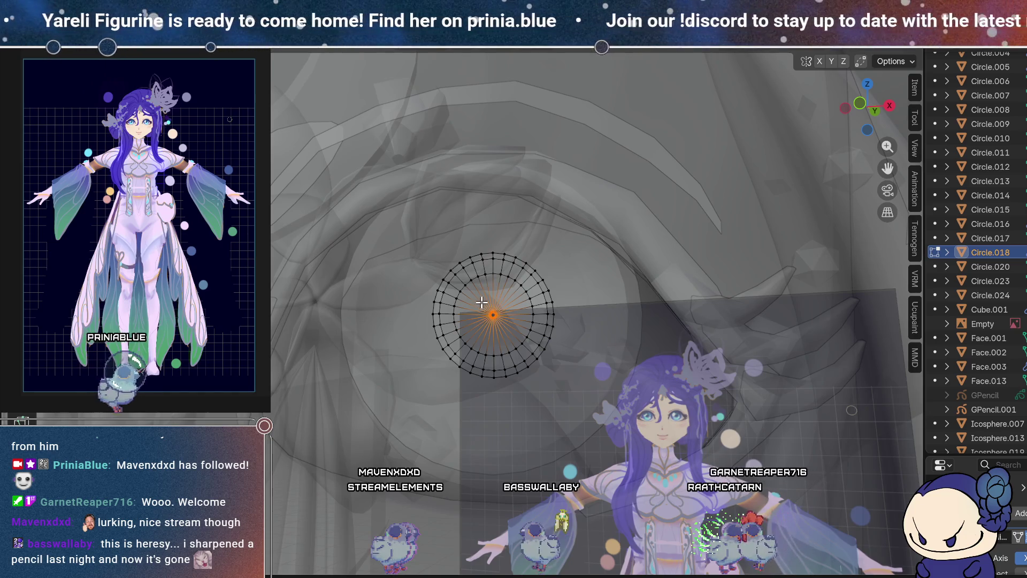
pyautogui.hotkey('alt', 'z')
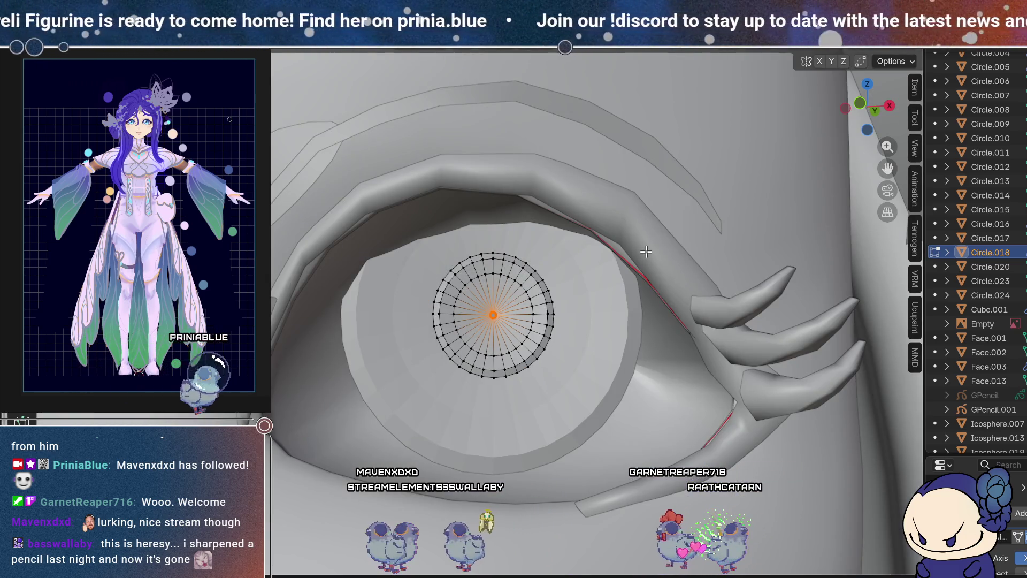
pyautogui.press('s')
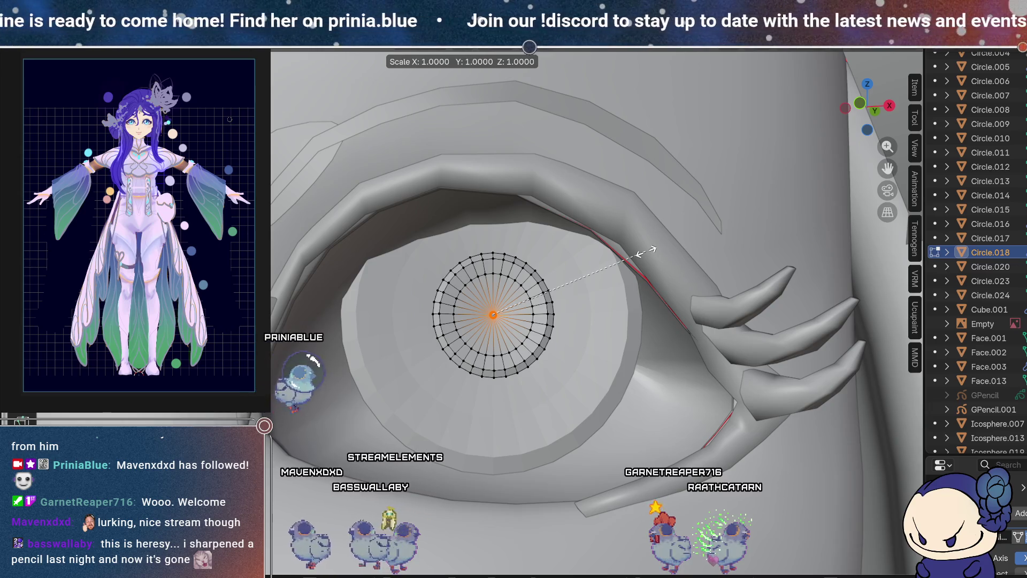
pyautogui.write('0')
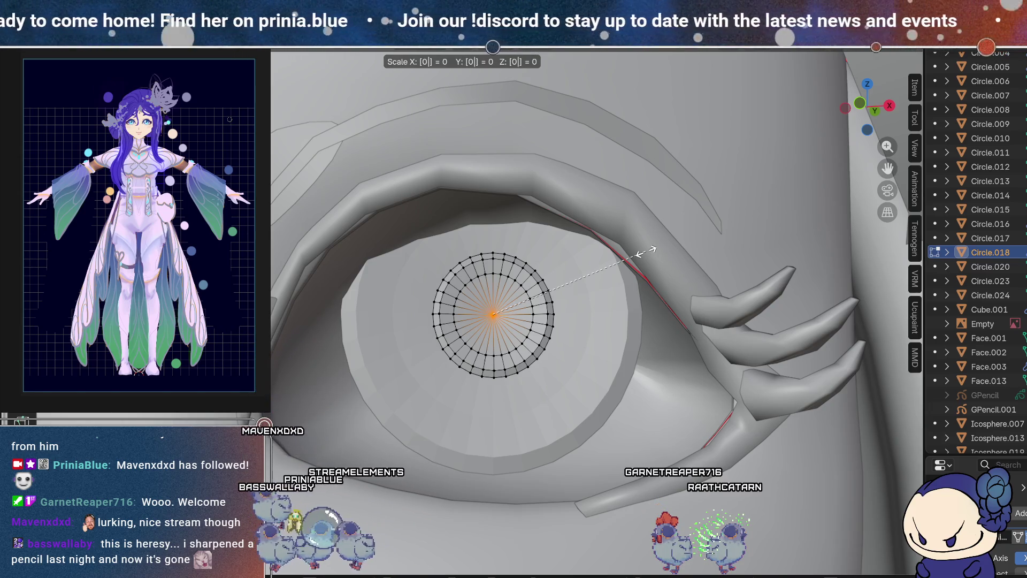
pyautogui.press('Return')
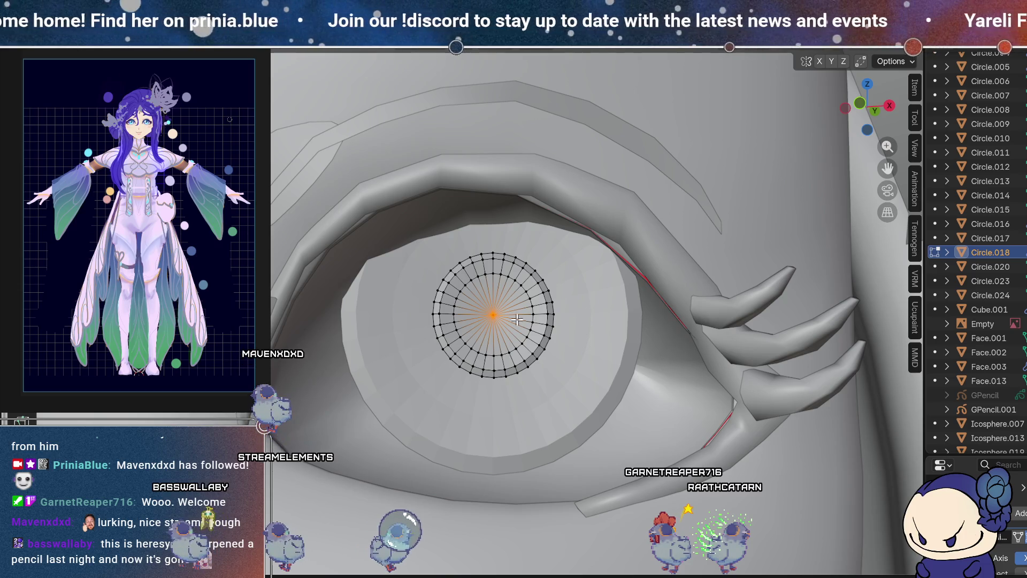
pyautogui.moveTo(508, 319); pyautogui.dragTo(491, 311, button='middle')
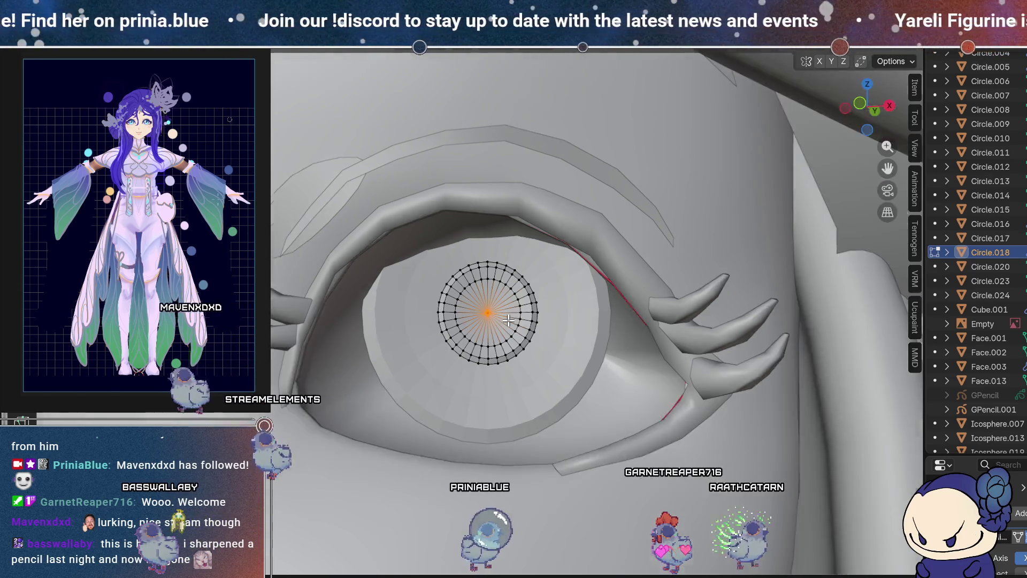
pyautogui.scroll(3, 521, 328)
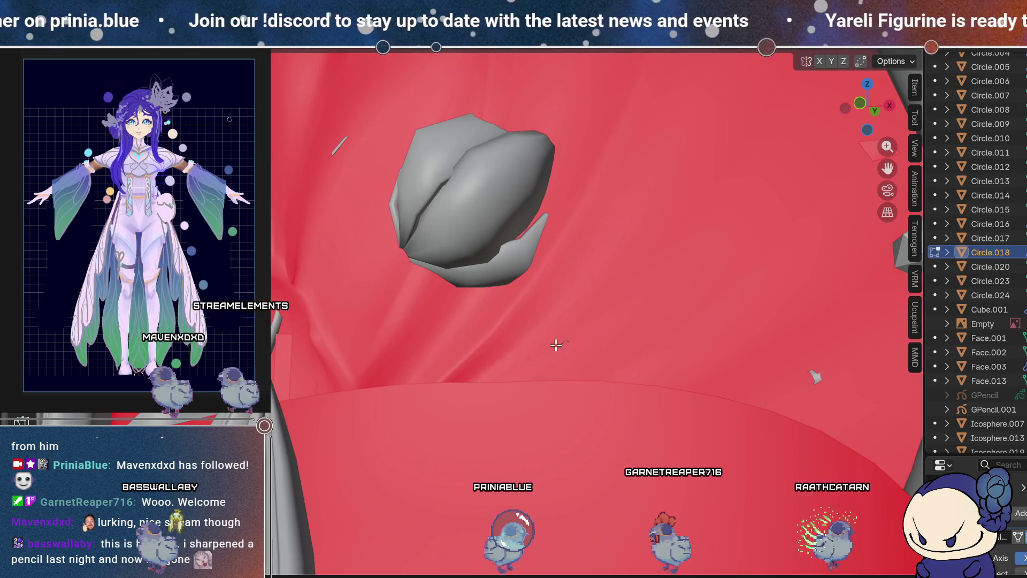
pyautogui.scroll(-2, 555, 344)
pyautogui.scroll(1, 556, 343)
pyautogui.scroll(1, 497, 323)
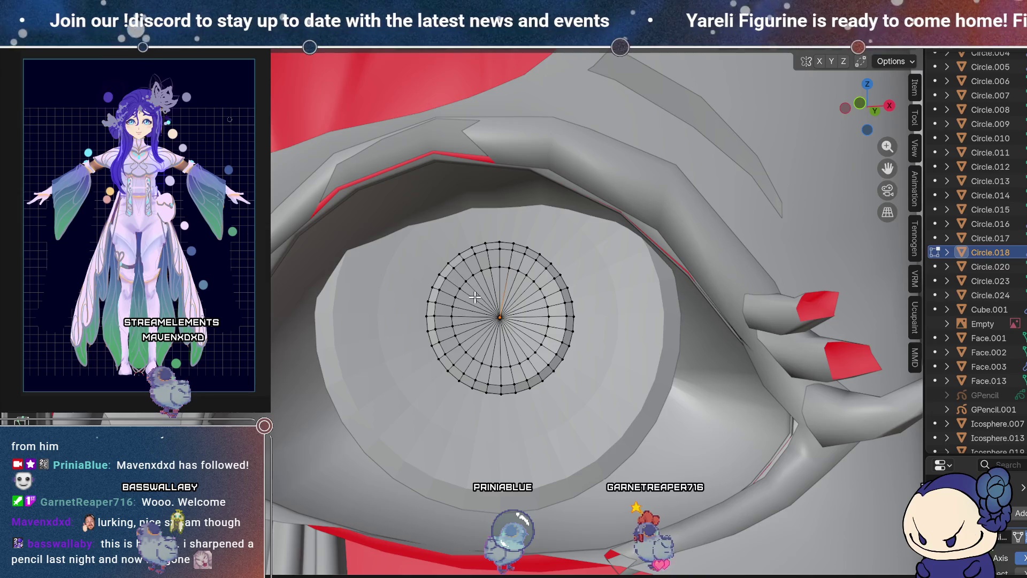
# Step: Recheck the disc's size over the reference, keep it unchanged, frame it and leave Edit Mode
pyautogui.hotkey('alt', 'z')
pyautogui.hotkey('alt', 'z')
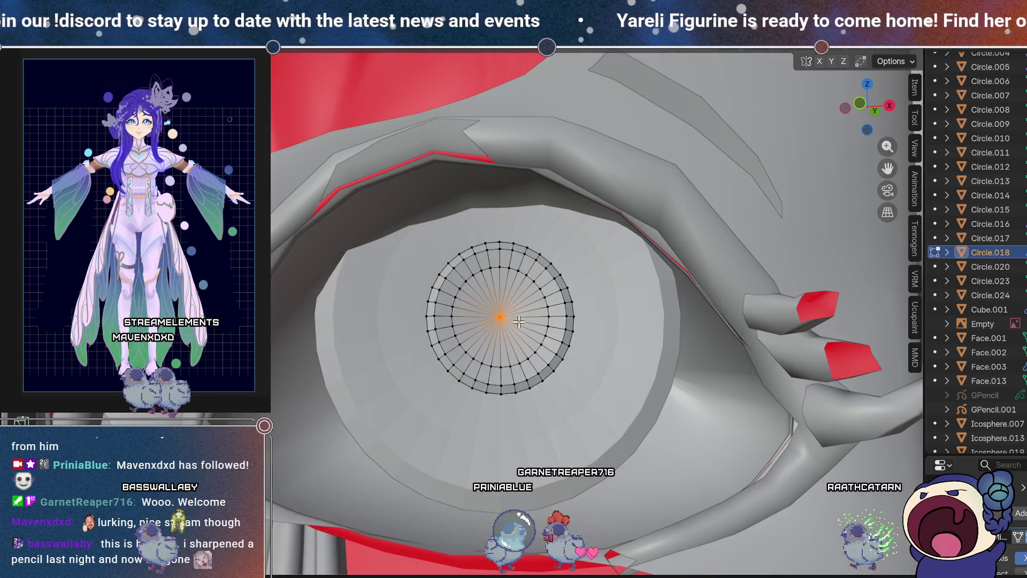
pyautogui.press('s')
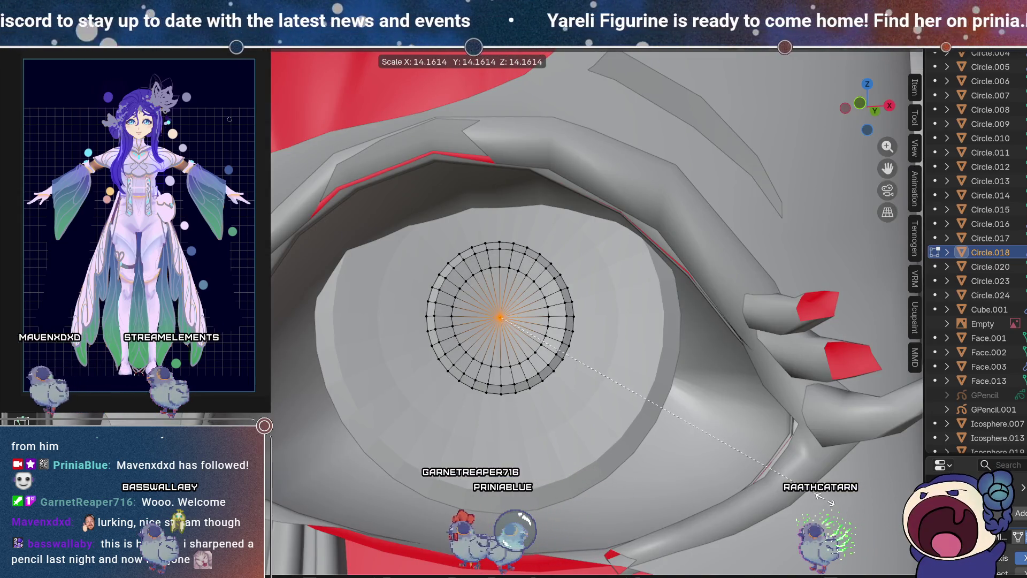
pyautogui.press('Escape')
pyautogui.moveTo(692, 432); pyautogui.dragTo(527, 330, button='middle')
pyautogui.scroll(-5, 527, 329)
pyautogui.press('KP_Decimal')
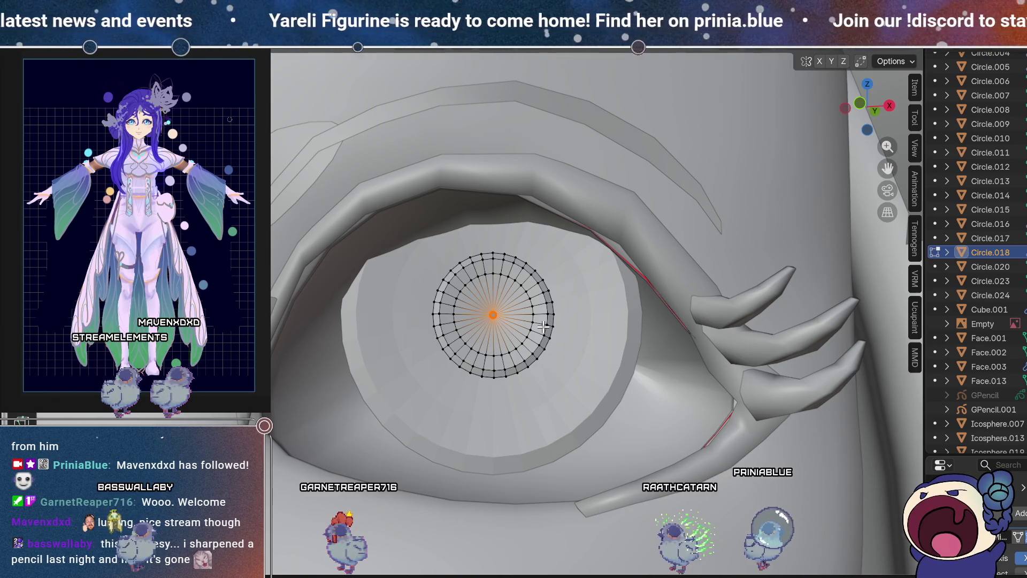
pyautogui.press('Tab')
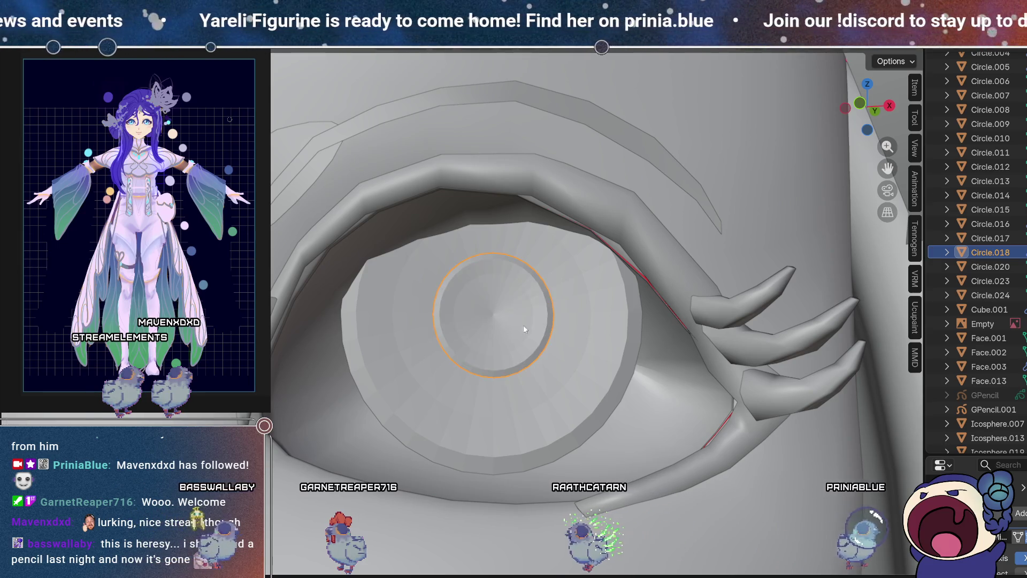
pyautogui.scroll(-3, 545, 324)
pyautogui.moveTo(545, 324)
pyautogui.mouseDown(button='middle')
pyautogui.moveTo(461, 312)
pyautogui.moveTo(531, 345)
pyautogui.moveTo(490, 329)
pyautogui.mouseUp(button='middle')
pyautogui.scroll(3, 489, 323)
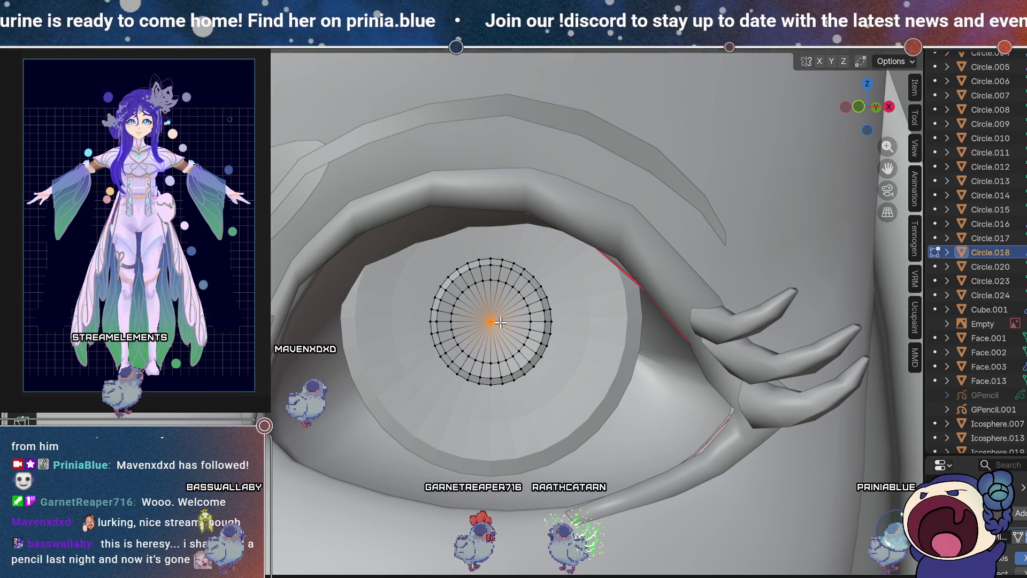
# Step: Dismiss the merge menu without merging and select the large outer eye disc Circle.016
pyautogui.press('m')
pyautogui.click(500, 322)
pyautogui.press('Tab')
pyautogui.scroll(-4, 470, 358)
pyautogui.moveTo(469, 344)
pyautogui.mouseDown(button='middle')
pyautogui.moveTo(482, 286)
pyautogui.moveTo(567, 329)
pyautogui.moveTo(458, 310)
pyautogui.moveTo(522, 342)
pyautogui.moveTo(524, 308)
pyautogui.moveTo(506, 343)
pyautogui.moveTo(404, 347)
pyautogui.moveTo(577, 355)
pyautogui.moveTo(620, 278)
pyautogui.moveTo(683, 361)
pyautogui.moveTo(641, 360)
pyautogui.mouseUp(button='middle')
pyautogui.scroll(3, 458, 310)
pyautogui.scroll(3, 477, 327)
pyautogui.scroll(-5, 452, 353)
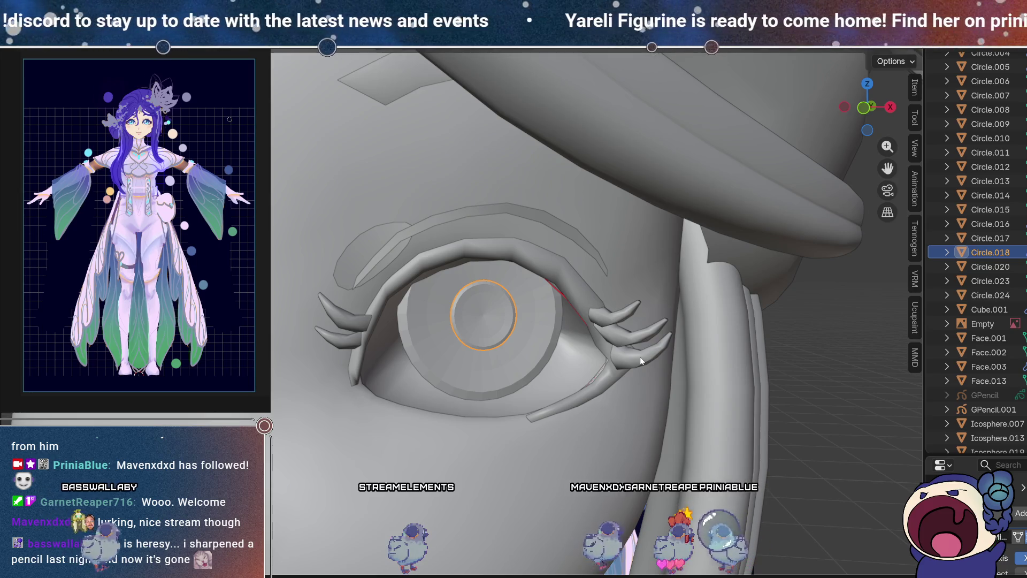
pyautogui.click(497, 358)
pyautogui.scroll(-4, 495, 358)
pyautogui.moveTo(497, 358); pyautogui.dragTo(567, 332, button='middle')
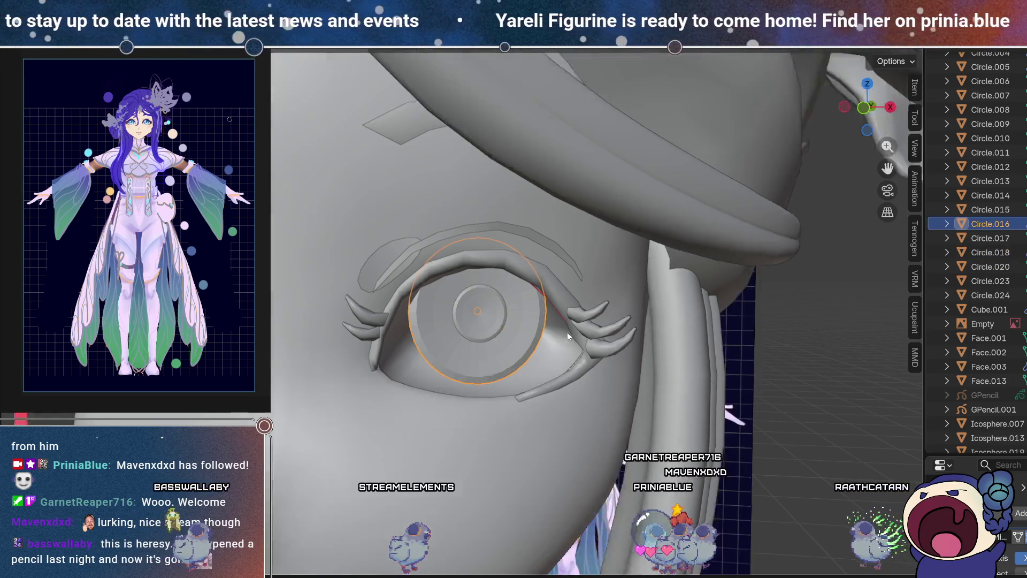
# Step: Select the neighbouring disc Circle.019 and view it straight-on in X-ray over the reference eye
pyautogui.press('KP_7')
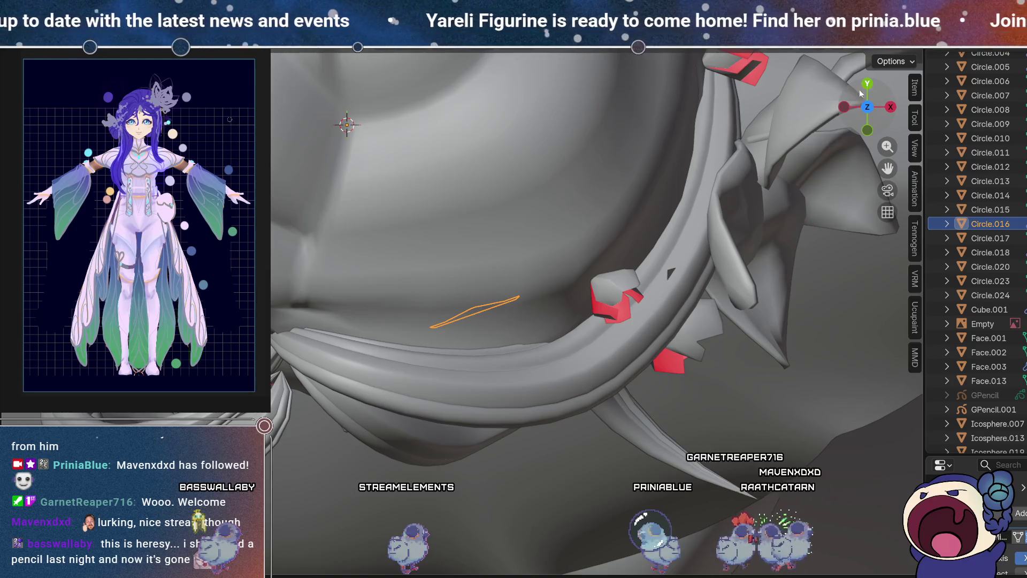
pyautogui.hotkey('alt', 'z')
pyautogui.click(481, 327)
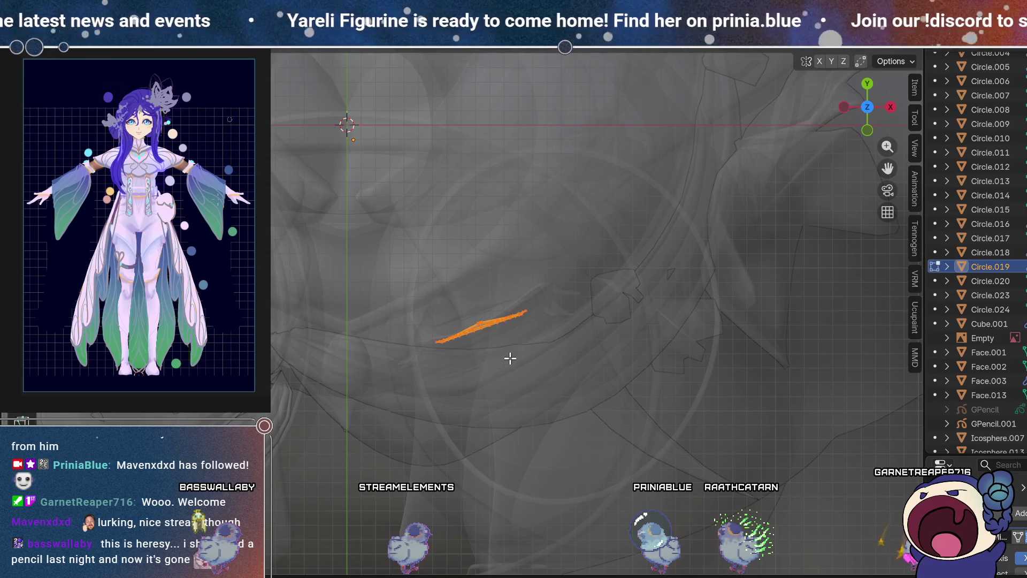
pyautogui.press('KP_1')
pyautogui.hotkey('alt', 'z')
pyautogui.scroll(4, 497, 306)
pyautogui.scroll(3, 496, 306)
pyautogui.scroll(1, 497, 306)
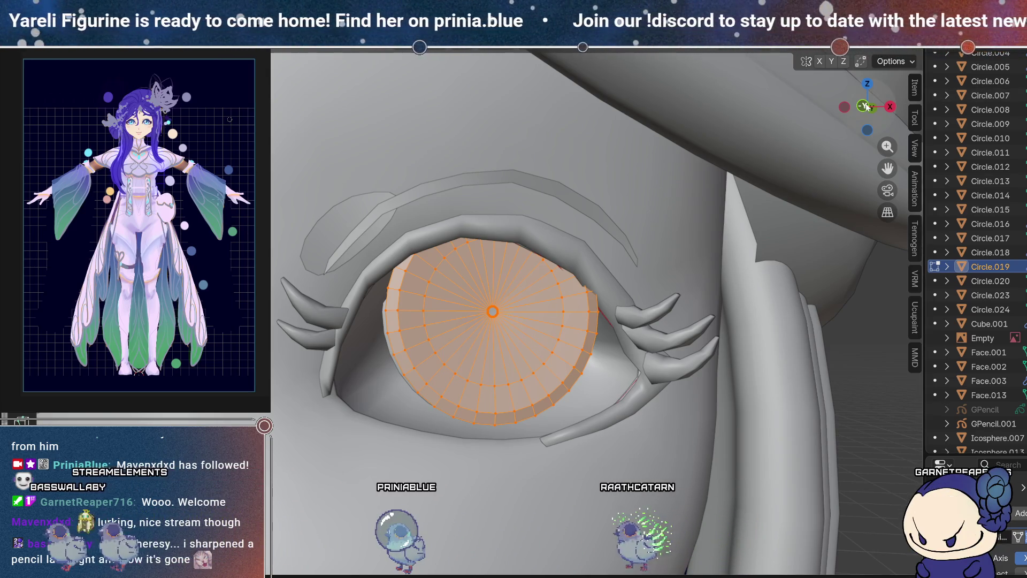
pyautogui.click(865, 106)
pyautogui.hotkey('alt', 'z')
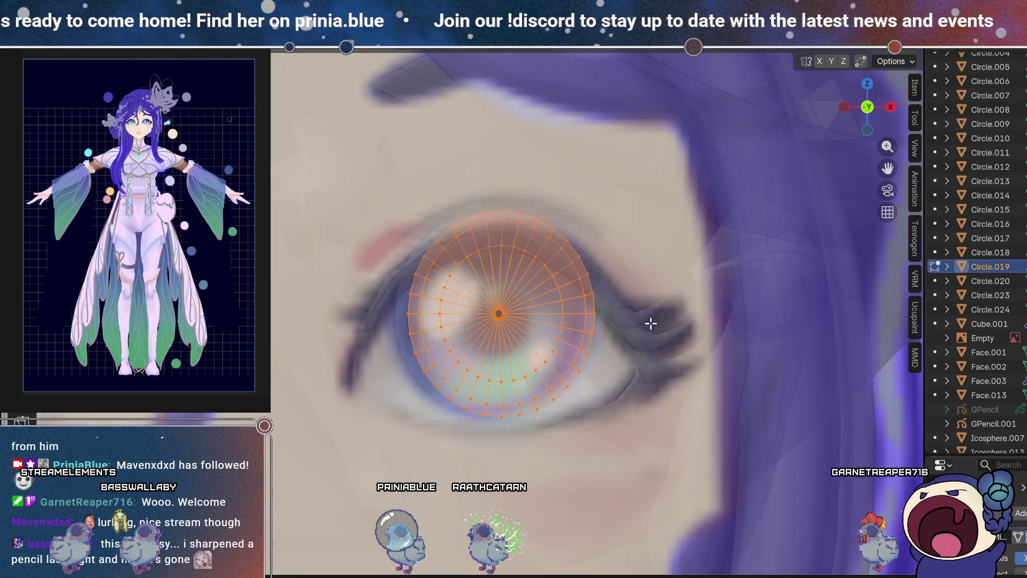
# Step: Shrink the disc to about 0.33, stretch it vertically into a tilted oval and move it to the iris's upper left
pyautogui.press('s')
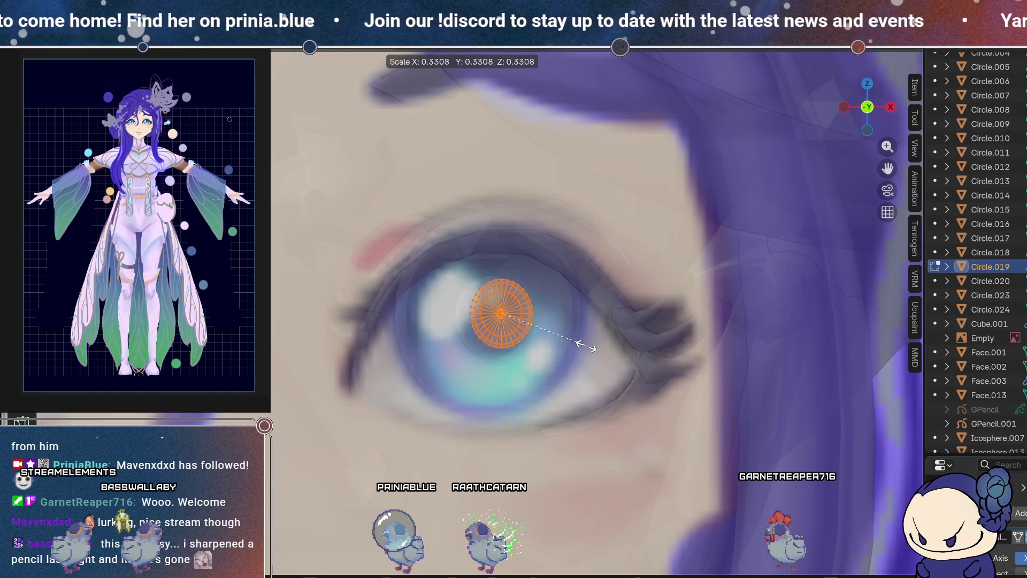
pyautogui.press('z')
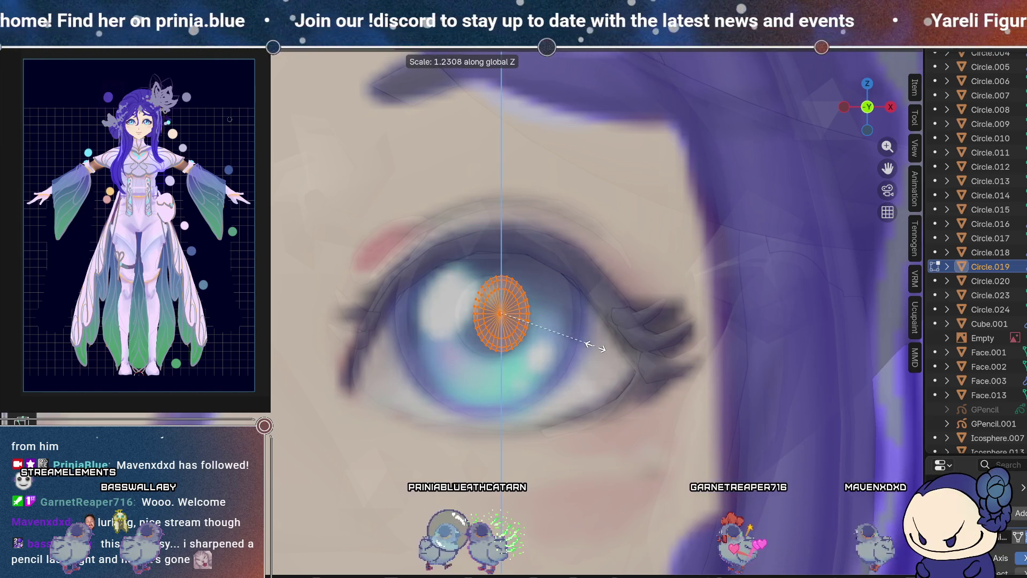
pyautogui.click(590, 345)
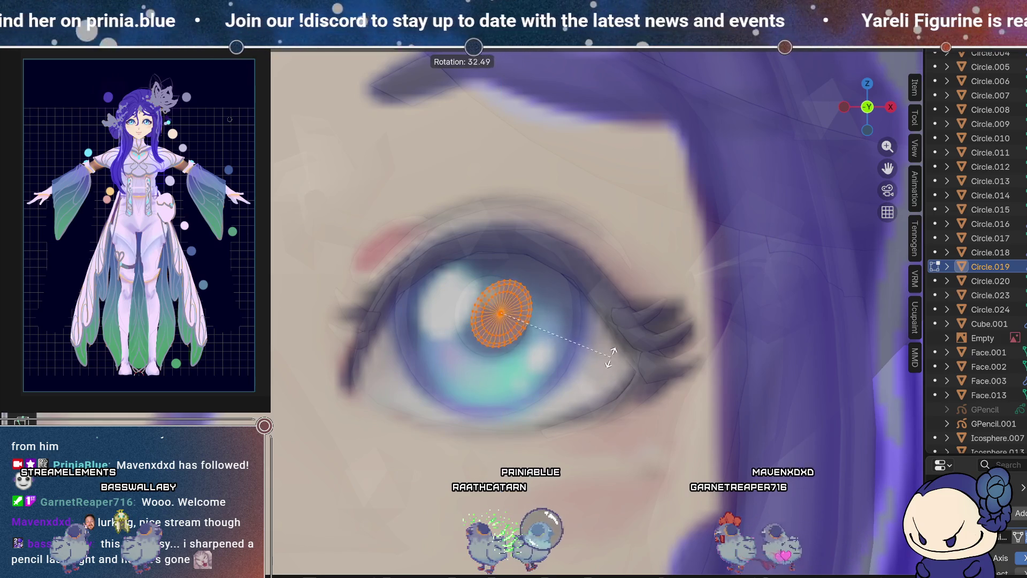
pyautogui.press('g')
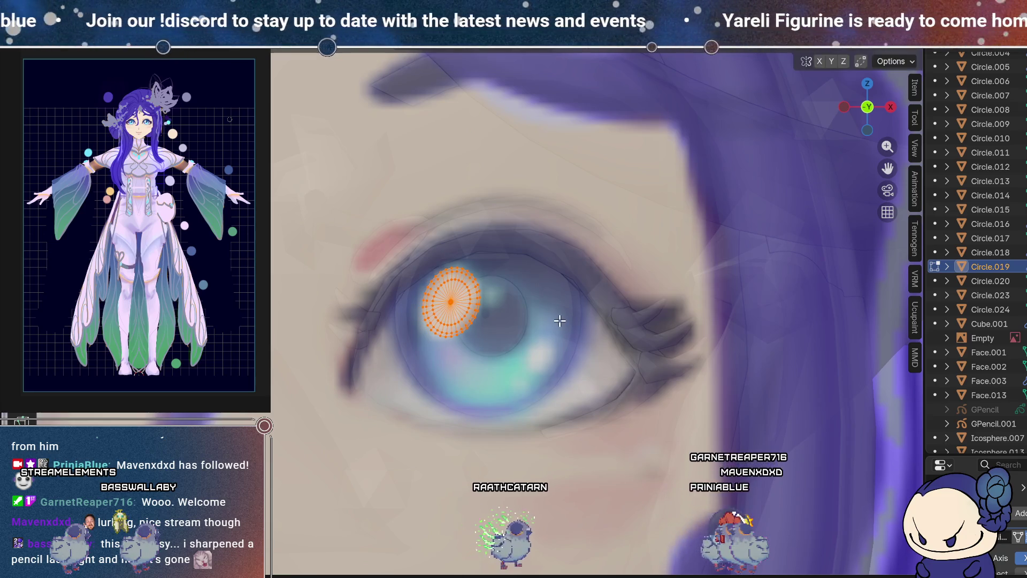
pyautogui.scroll(-3, 518, 322)
pyautogui.moveTo(550, 305)
pyautogui.mouseDown(button='middle')
pyautogui.moveTo(431, 295)
pyautogui.moveTo(577, 289)
pyautogui.moveTo(874, 96)
pyautogui.mouseUp(button='middle')
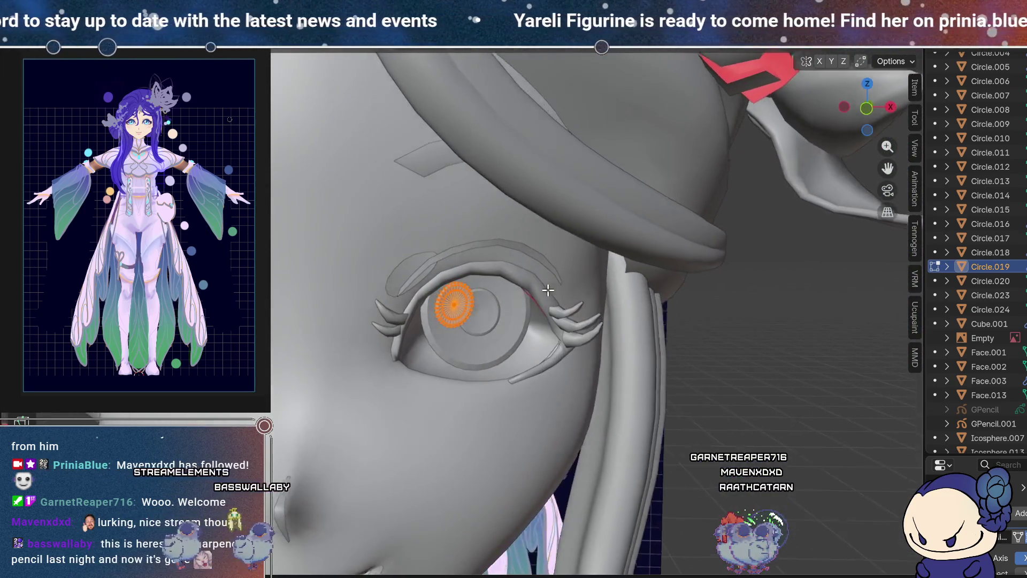
pyautogui.click(867, 84)
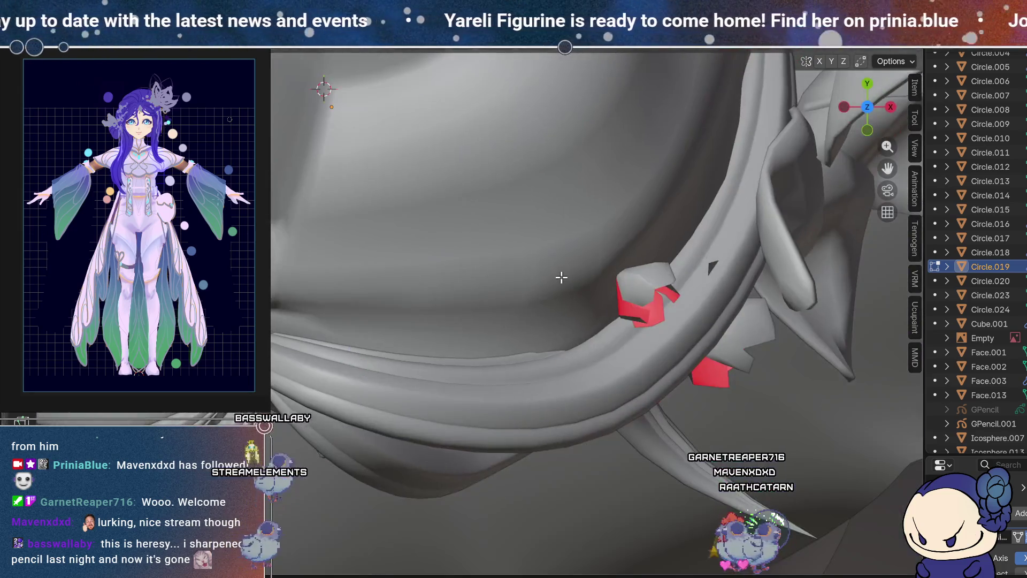
pyautogui.scroll(3, 476, 362)
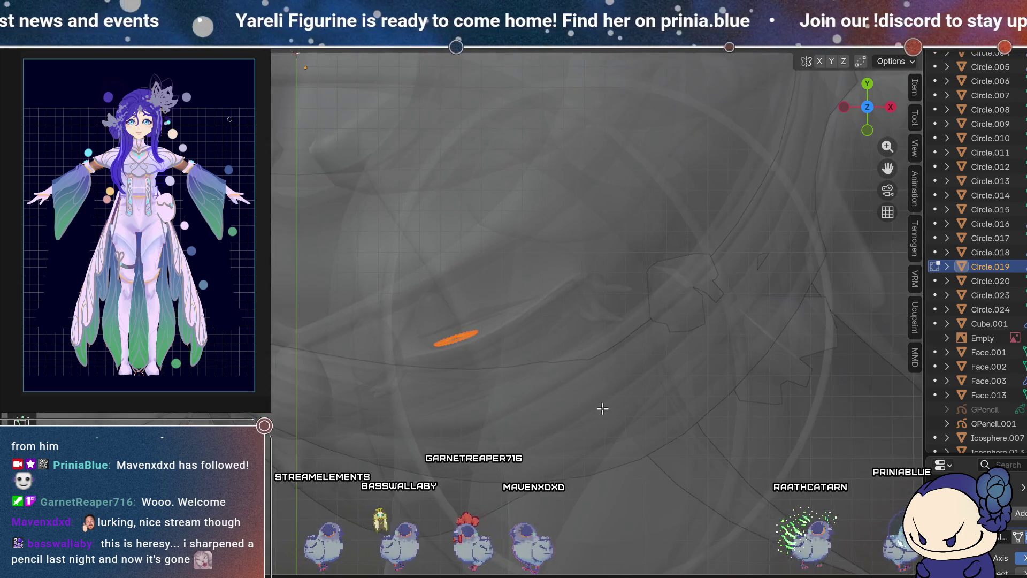
pyautogui.press('KP_1')
pyautogui.press('KP_Decimal')
pyautogui.scroll(-3, 555, 262)
pyautogui.moveTo(555, 262)
pyautogui.mouseDown(button='middle')
pyautogui.moveTo(483, 303)
pyautogui.moveTo(453, 310)
pyautogui.moveTo(459, 303)
pyautogui.mouseUp(button='middle')
pyautogui.scroll(3, 484, 303)
pyautogui.scroll(2, 484, 303)
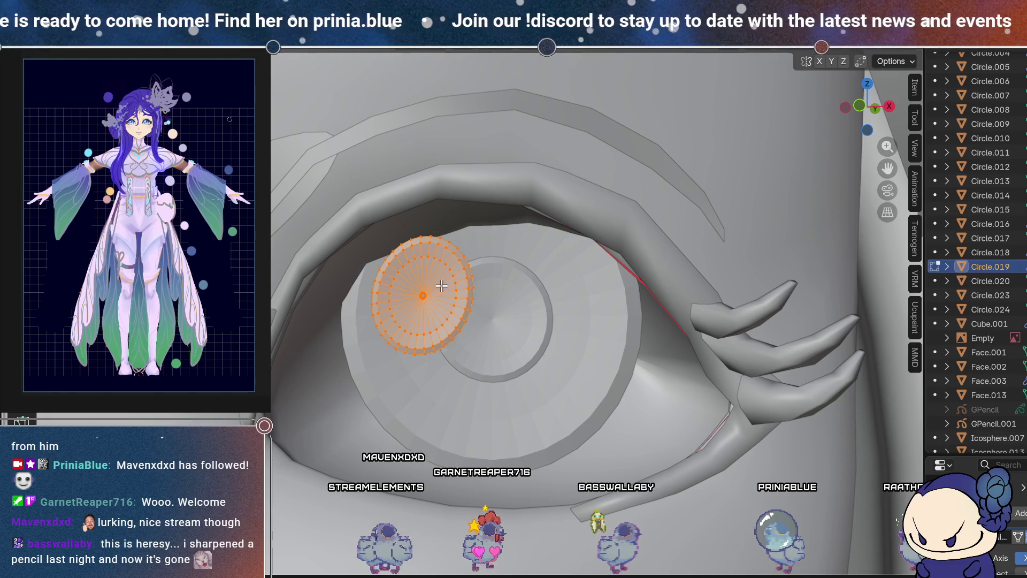
pyautogui.scroll(5, 441, 286)
pyautogui.scroll(-5, 431, 301)
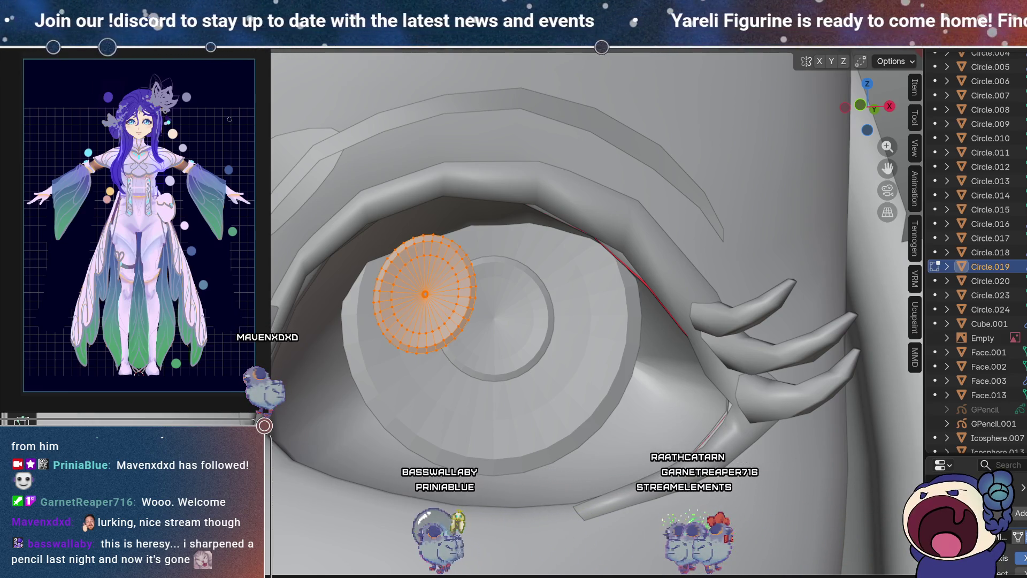
pyautogui.press('t')
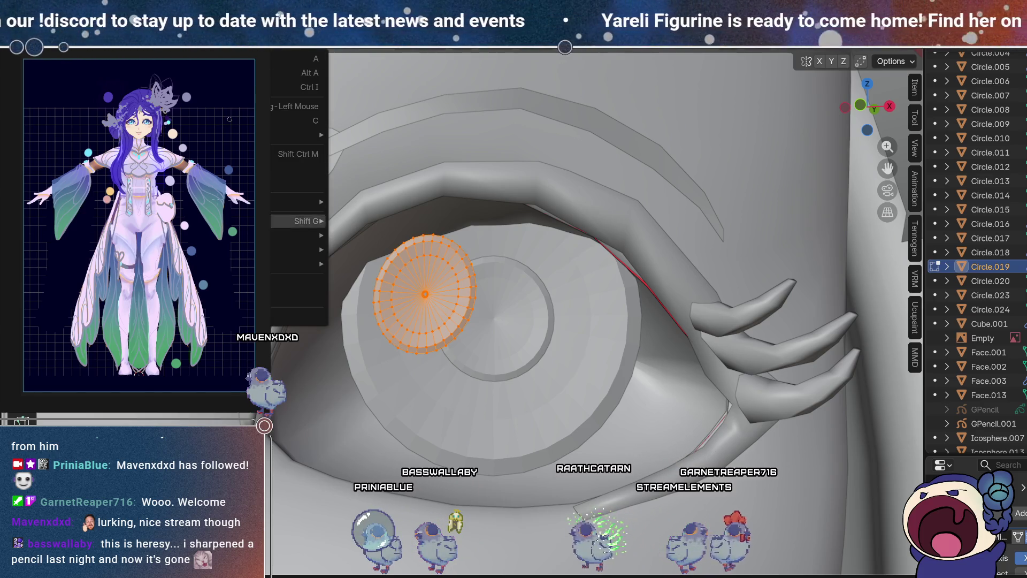
# Step: Select one of the highlight disc's inner rings and dissolve its edges, leaving spokes and rim
pyautogui.press('t')
pyautogui.moveTo(463, 320); pyautogui.dragTo(463, 321, button='middle')
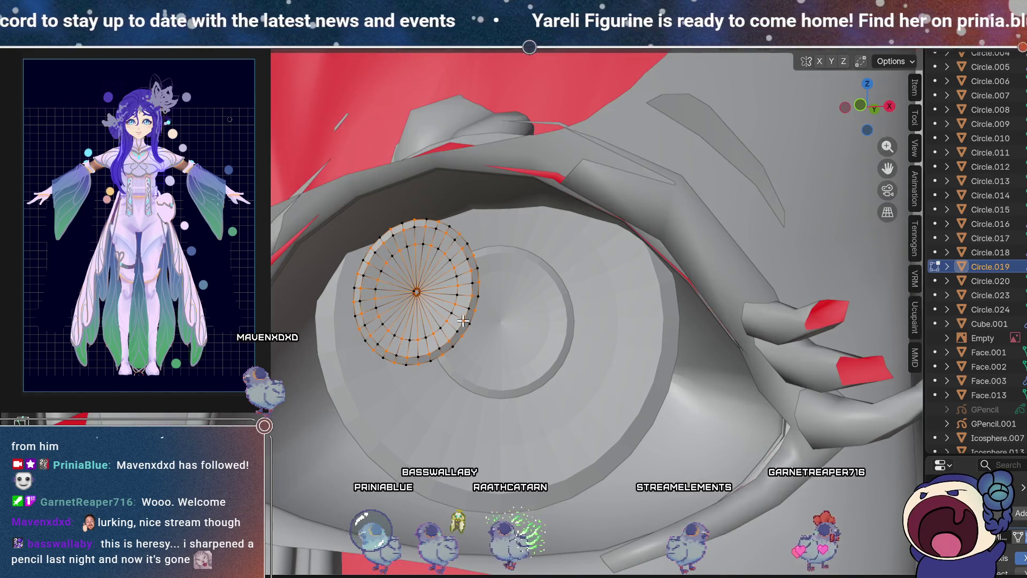
pyautogui.click(424, 329)
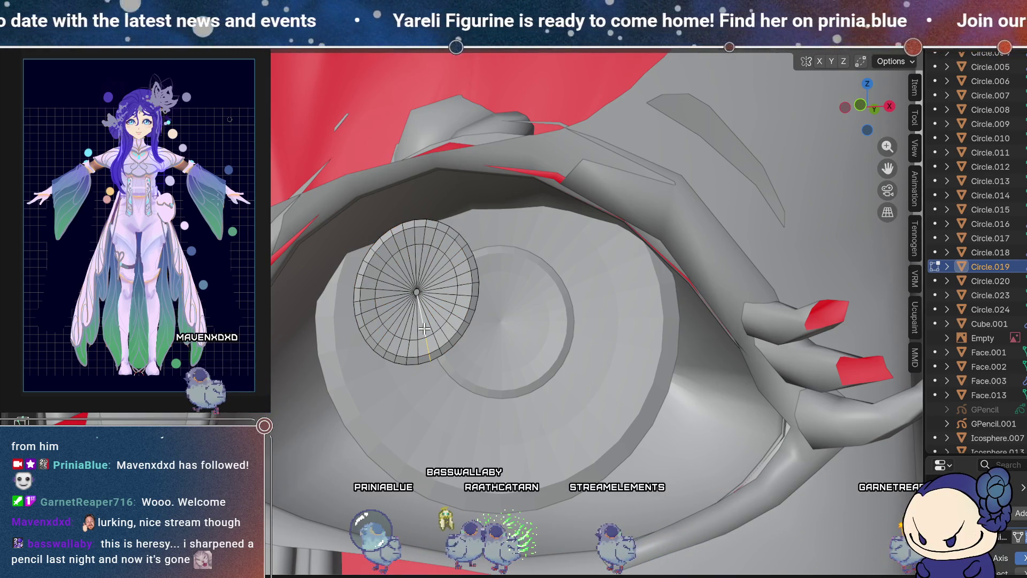
pyautogui.press('a')
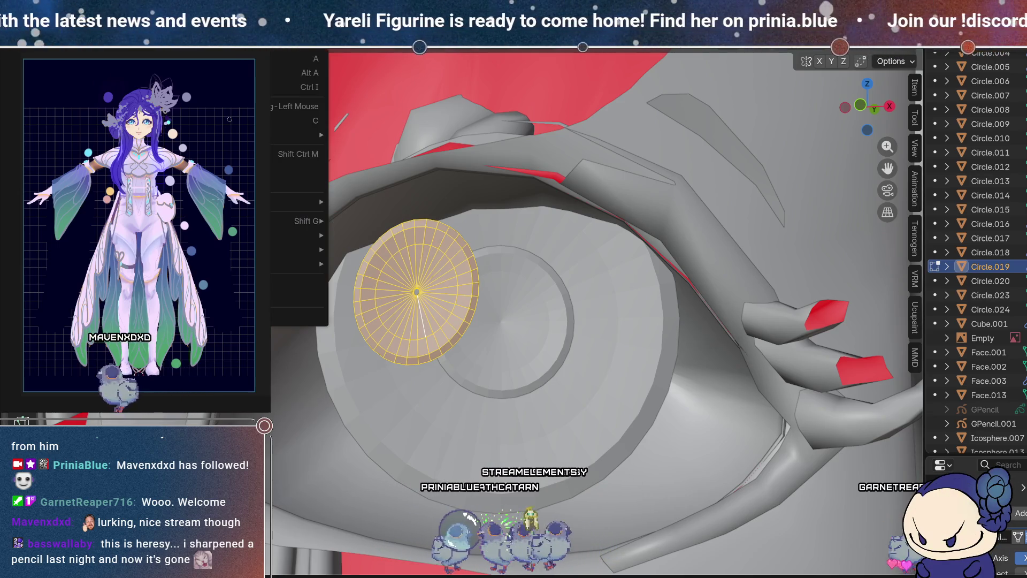
pyautogui.click(297, 249)
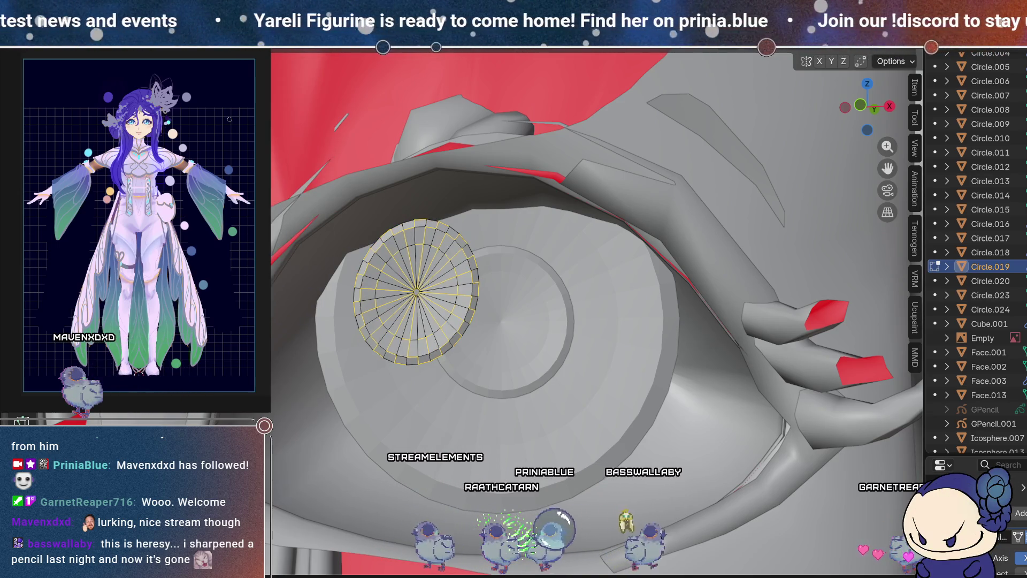
pyautogui.hotkey('alt', 'a')
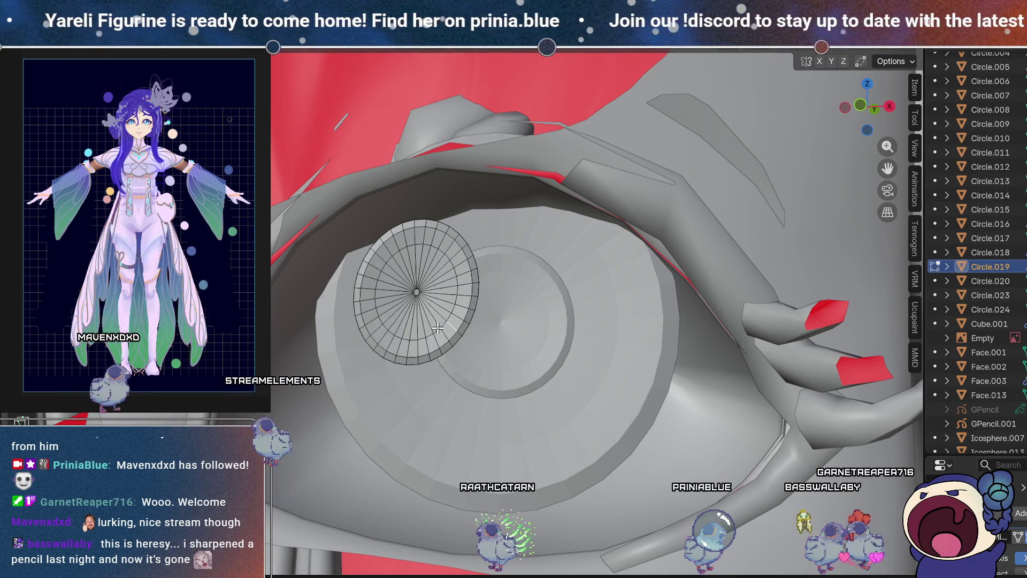
pyautogui.keyDown('alt'); pyautogui.click(439, 329); pyautogui.keyUp('alt')
pyautogui.hotkey('ctrl', 'e')
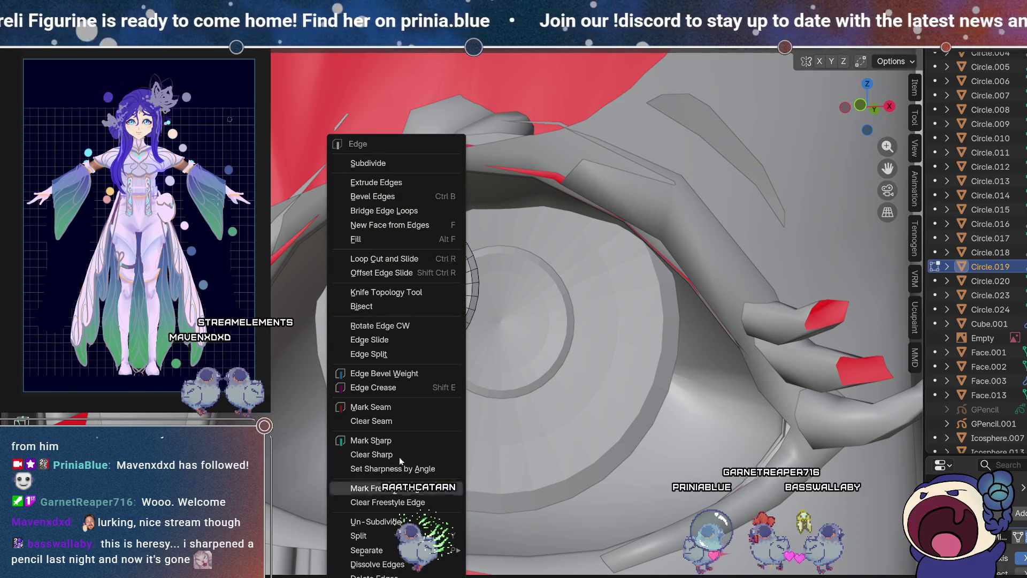
pyautogui.click(377, 563)
# Step: Select the disc's centre vertex and view it see-through over the reference artwork
pyautogui.click(426, 338)
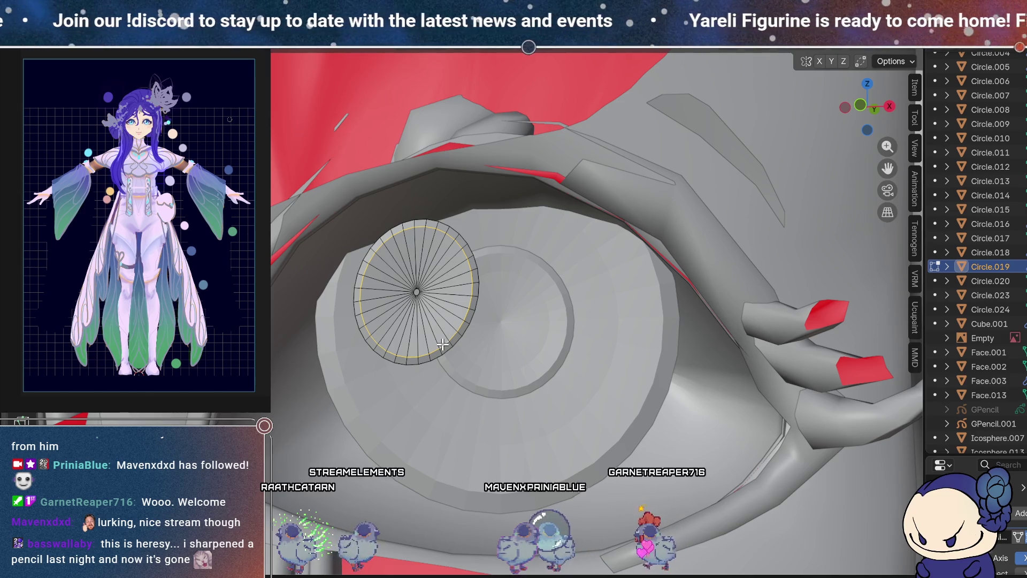
pyautogui.scroll(-3, 446, 299)
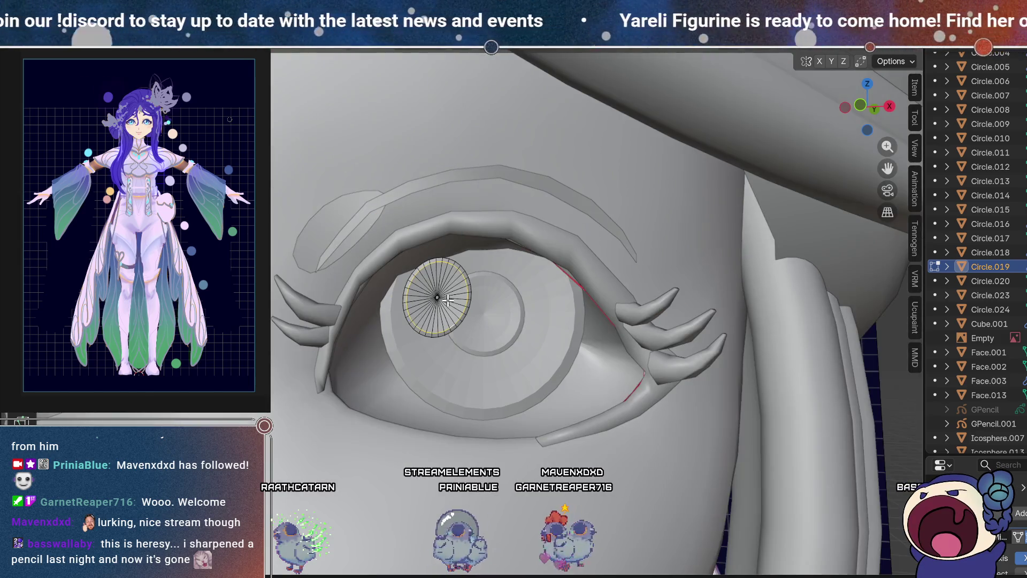
pyautogui.moveTo(447, 298); pyautogui.dragTo(443, 316, button='middle')
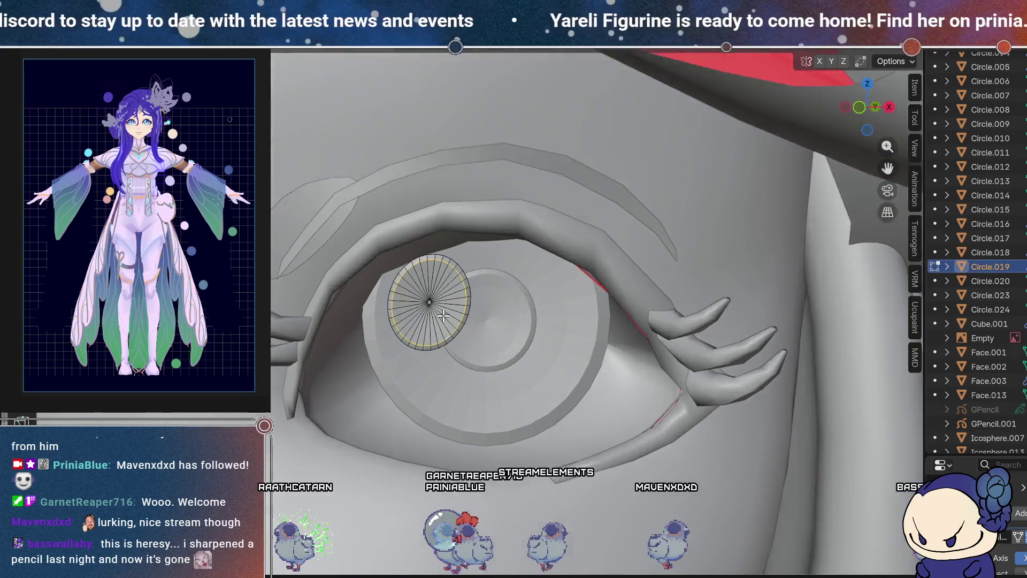
pyautogui.scroll(5, 443, 316)
pyautogui.scroll(-5, 443, 315)
pyautogui.scroll(3, 443, 315)
pyautogui.scroll(-1, 443, 316)
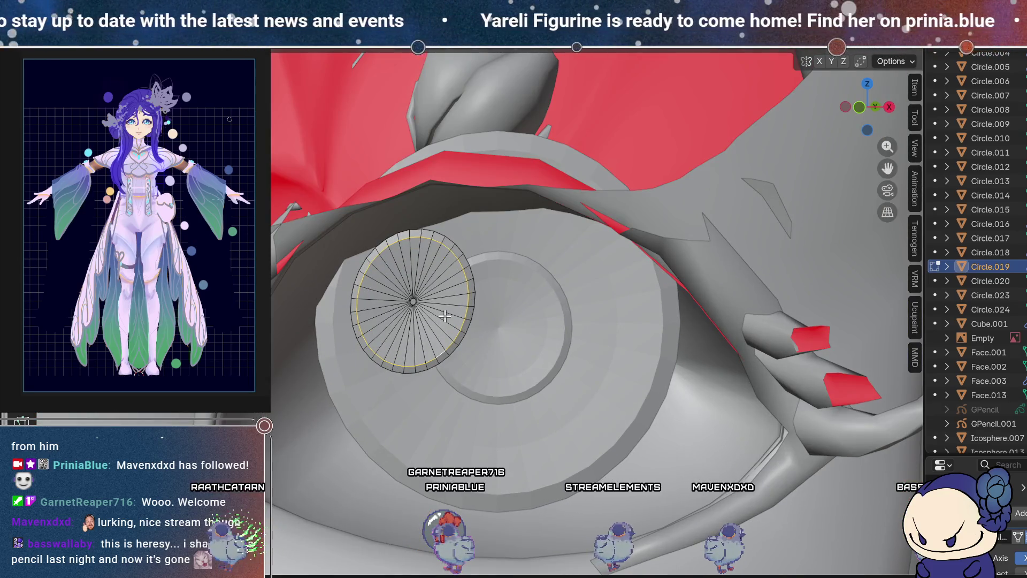
pyautogui.scroll(1, 444, 315)
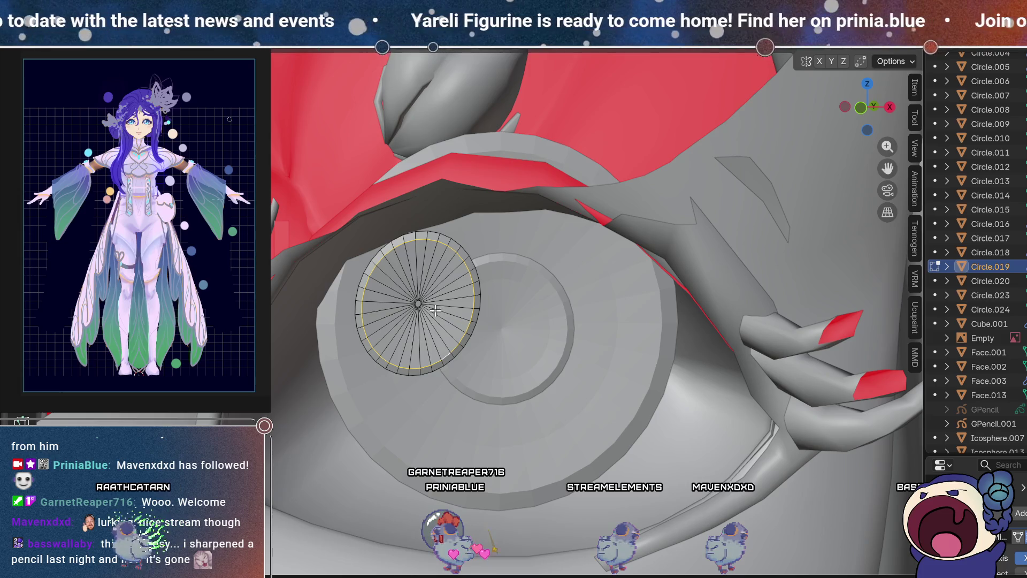
pyautogui.press('Tab')
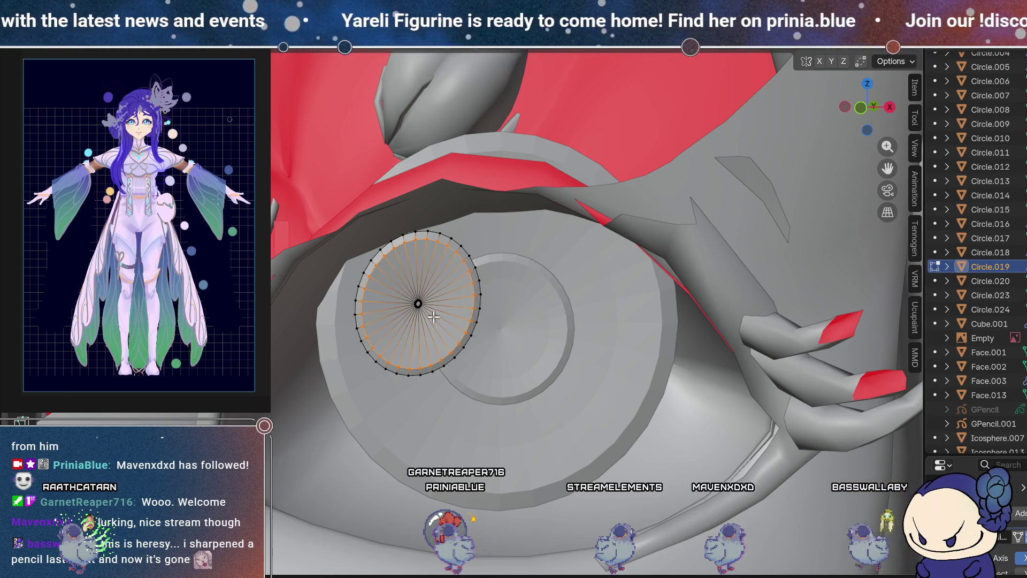
pyautogui.click(417, 304)
pyautogui.hotkey('alt', 'z')
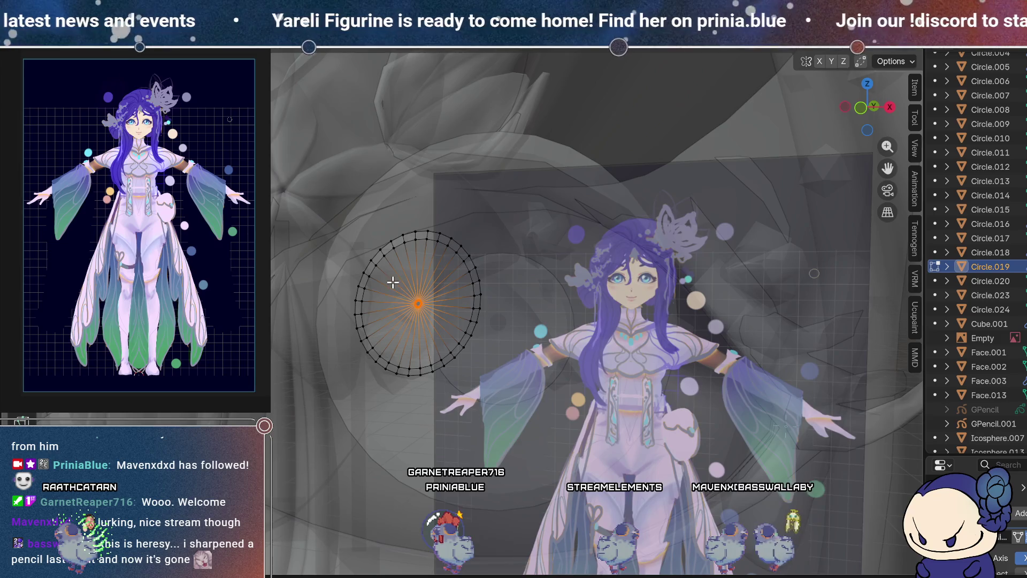
# Step: Cancel the merge menu unchanged and return Circle.019 to Object Mode over the reference
pyautogui.hotkey('alt', 'z')
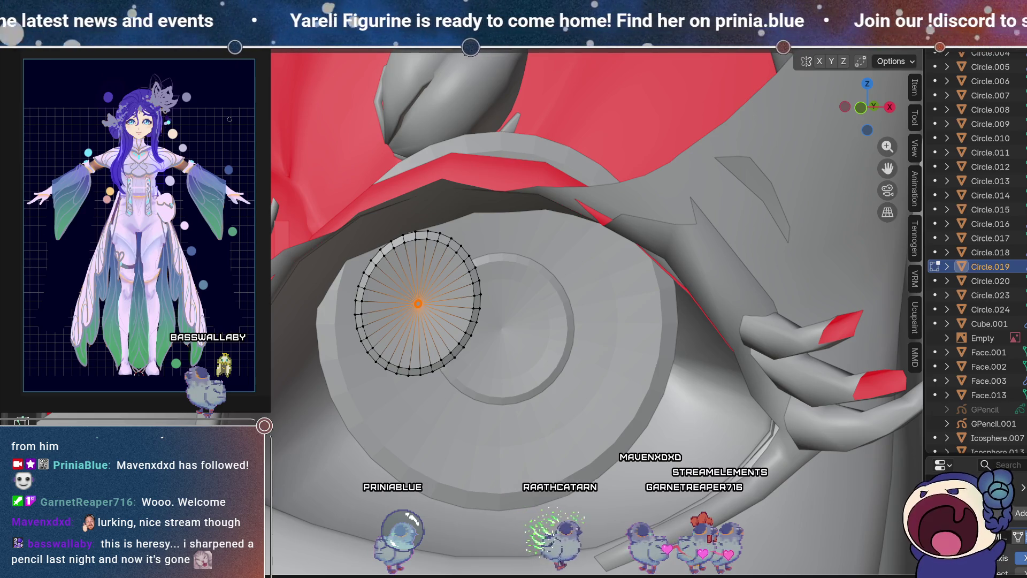
pyautogui.moveTo(418, 305); pyautogui.dragTo(430, 313, button='middle')
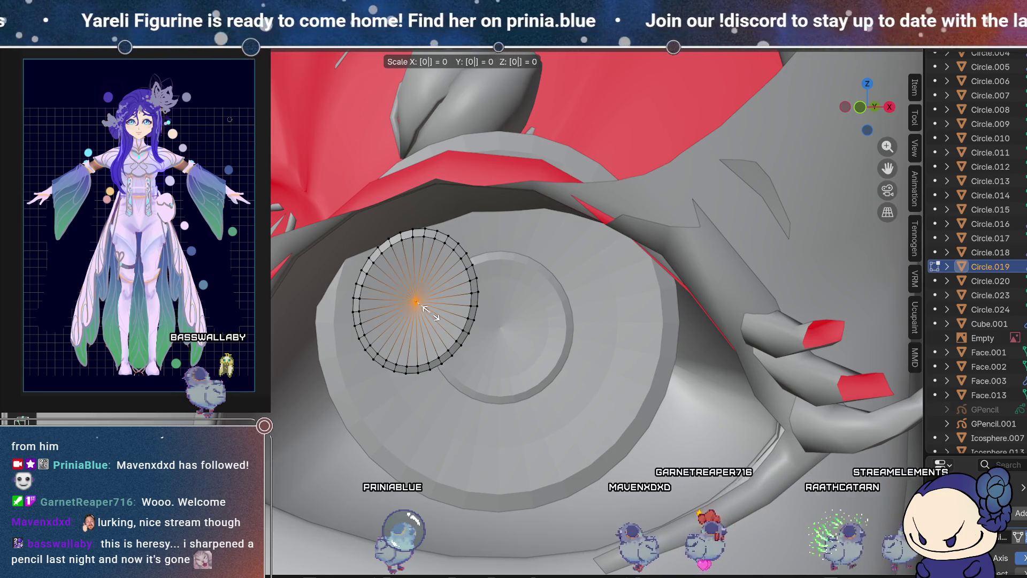
pyautogui.press('m')
pyautogui.press('Escape')
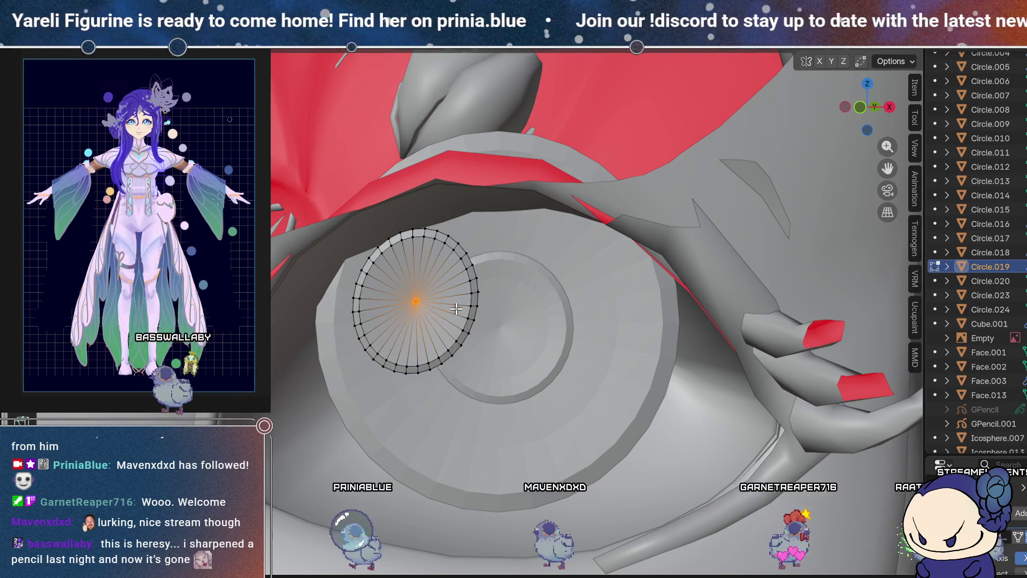
pyautogui.press('Tab')
pyautogui.scroll(-5, 454, 306)
pyautogui.scroll(-1, 466, 317)
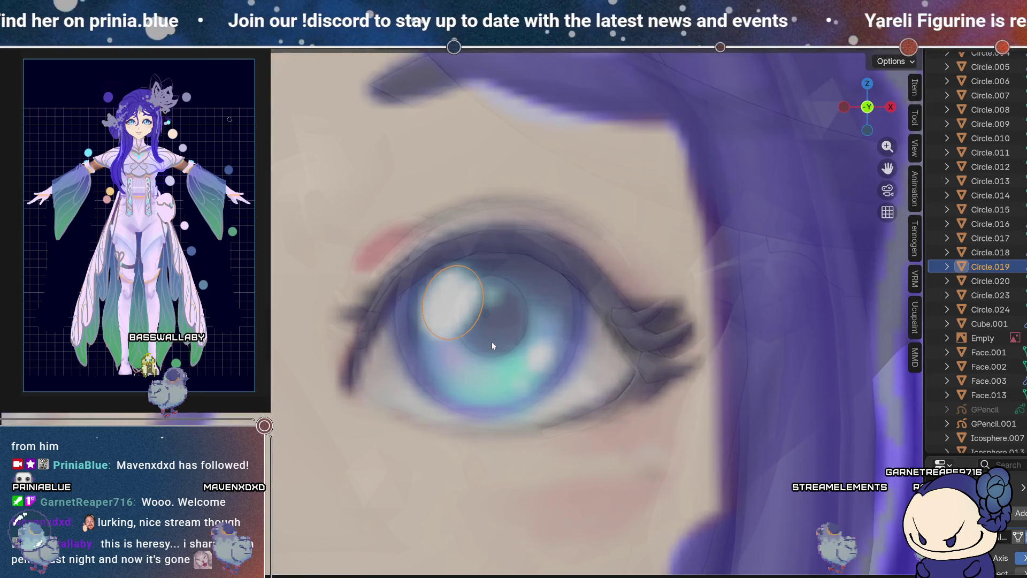
# Step: Duplicate Circle.019's mesh and separate the copy into a new object, Circle.021
pyautogui.press('Tab')
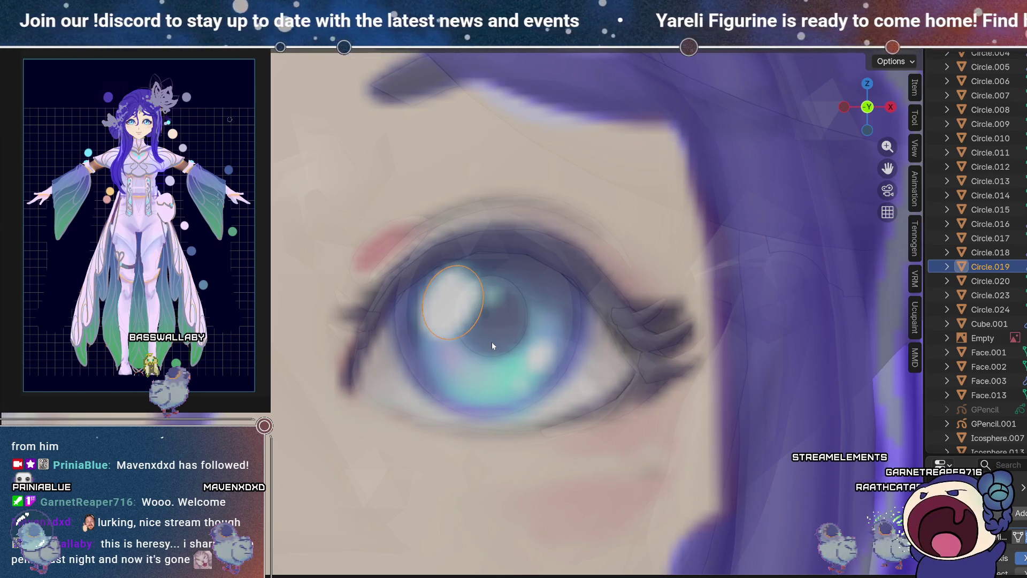
pyautogui.hotkey('shift', 'd')
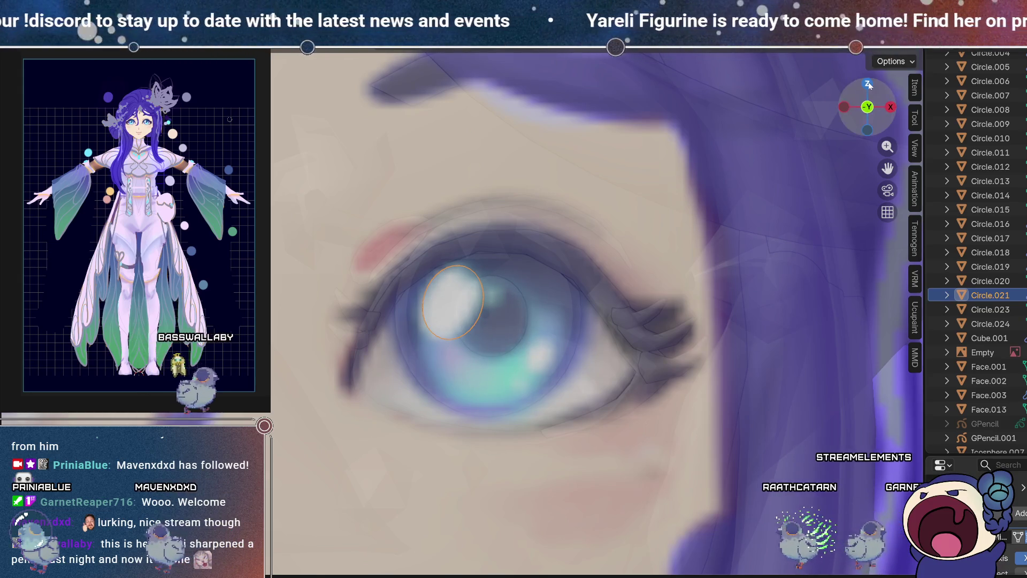
# Step: Select all of Circle.021's geometry and shift it aside from the top view
pyautogui.press('KP_7')
pyautogui.press('Tab')
pyautogui.press('a')
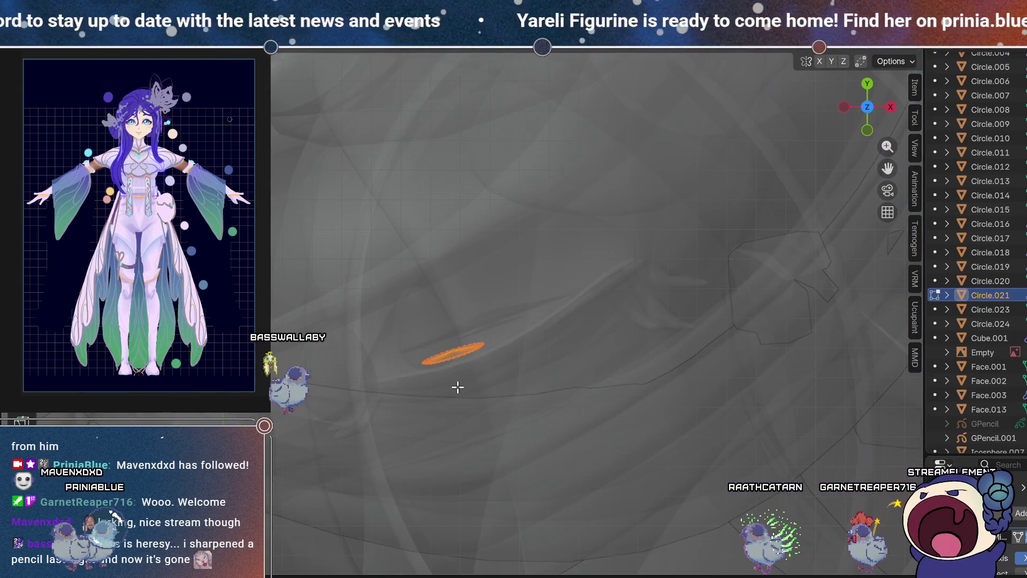
pyautogui.press('g')
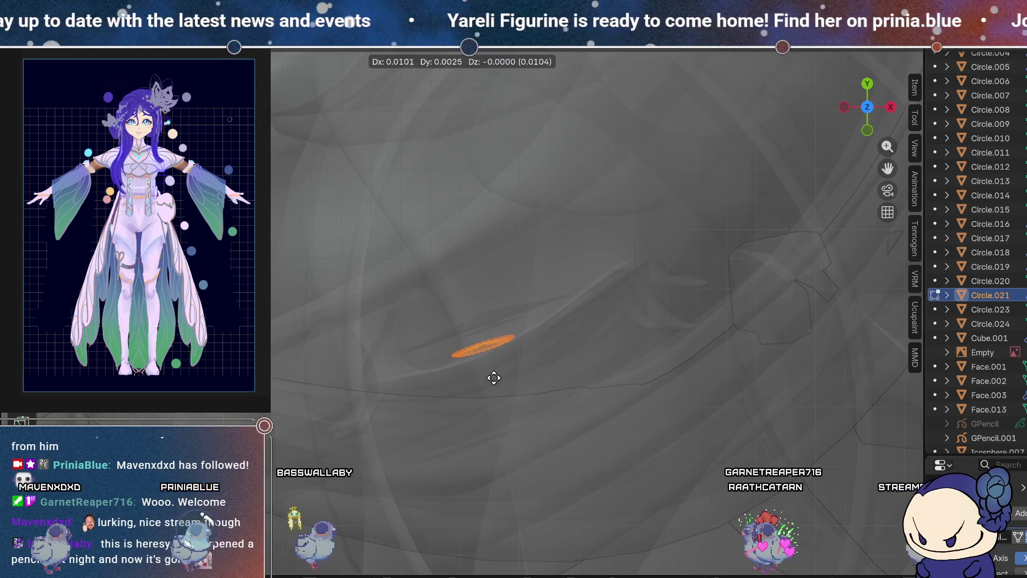
pyautogui.click(539, 355)
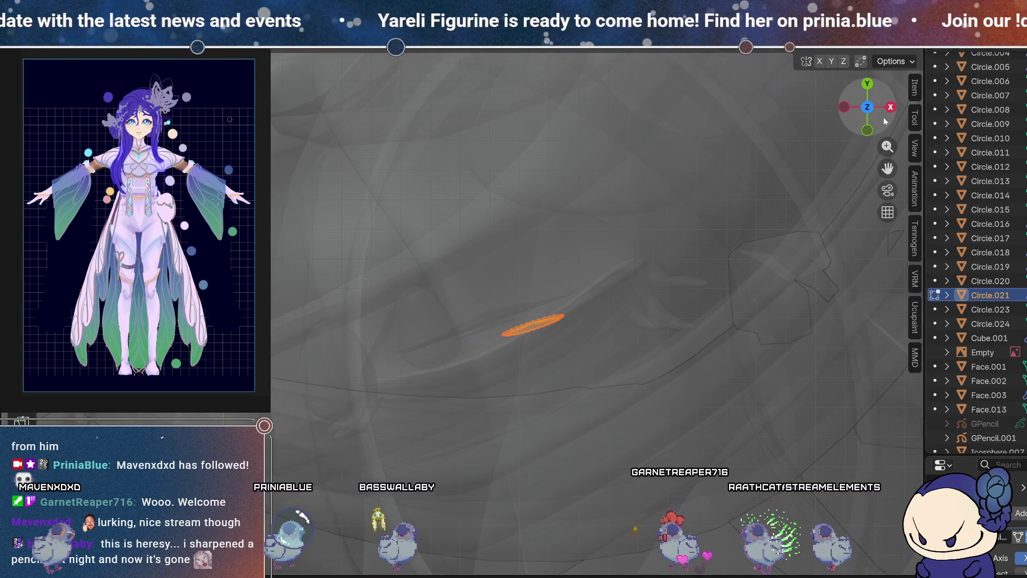
# Step: From the front, scale the new disc down and place it over the iris's lower-right highlight, then view it solid
pyautogui.click(868, 129)
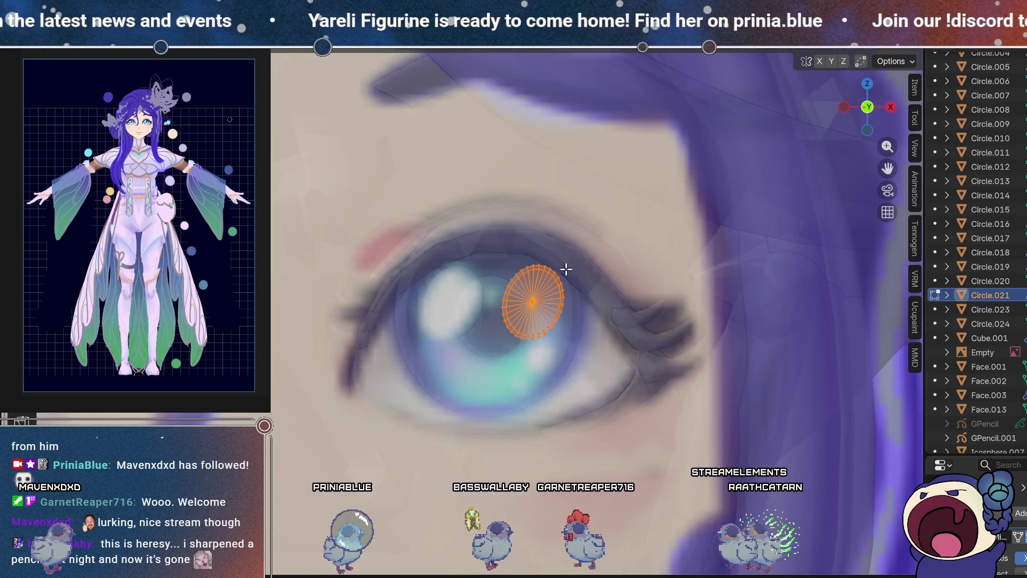
pyautogui.press('g')
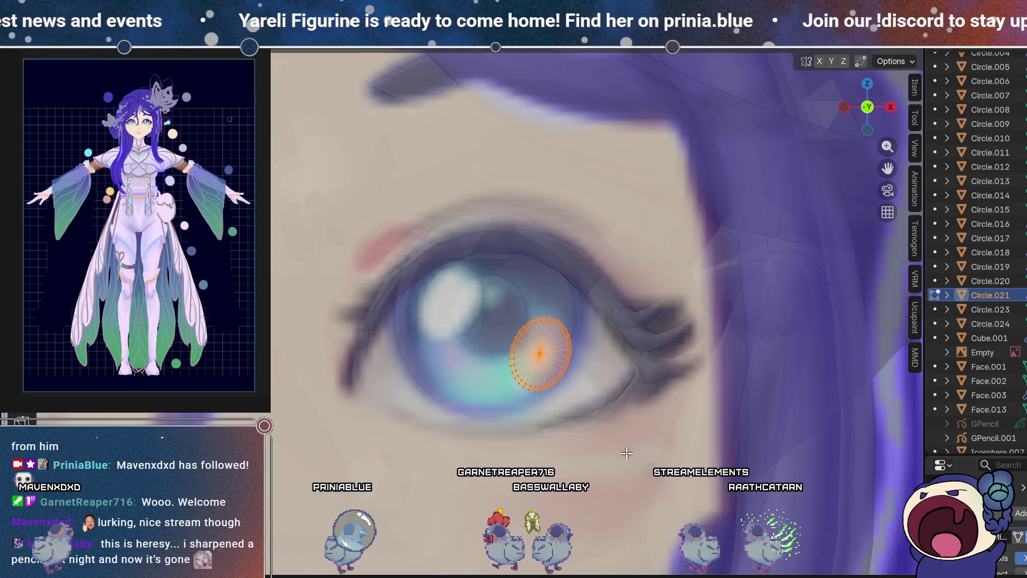
pyautogui.click(569, 413)
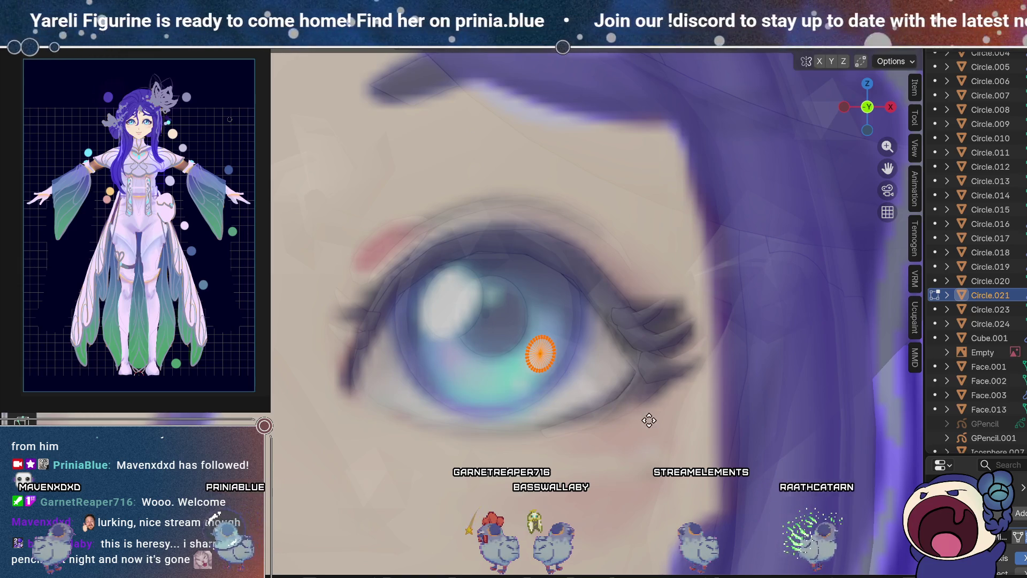
pyautogui.press('g')
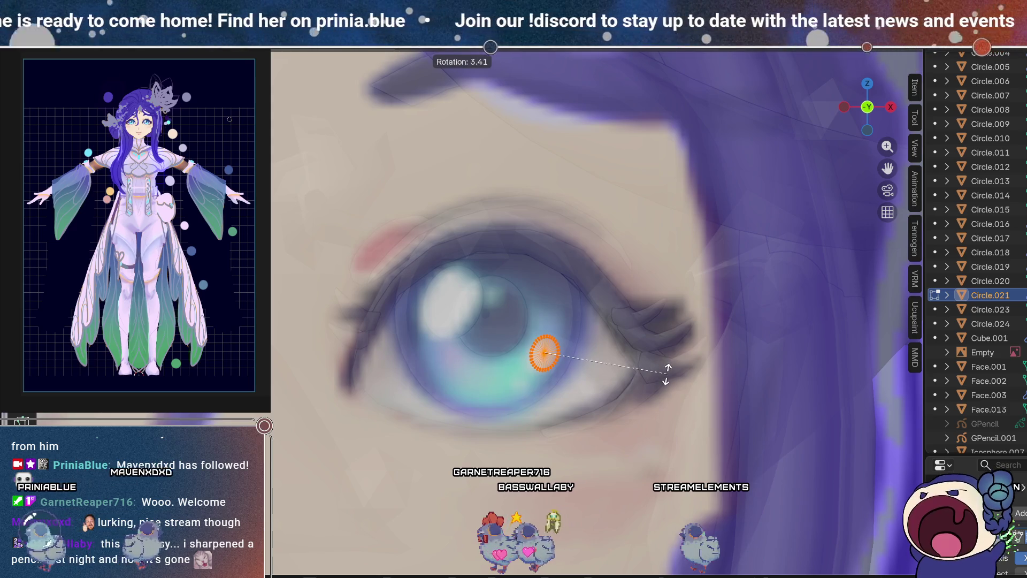
pyautogui.press('z')
pyautogui.moveTo(558, 417)
pyautogui.mouseDown(button='middle')
pyautogui.moveTo(488, 406)
pyautogui.moveTo(410, 375)
pyautogui.moveTo(424, 337)
pyautogui.moveTo(450, 342)
pyautogui.moveTo(528, 293)
pyautogui.moveTo(521, 337)
pyautogui.moveTo(502, 372)
pyautogui.mouseUp(button='middle')
pyautogui.press('Tab')
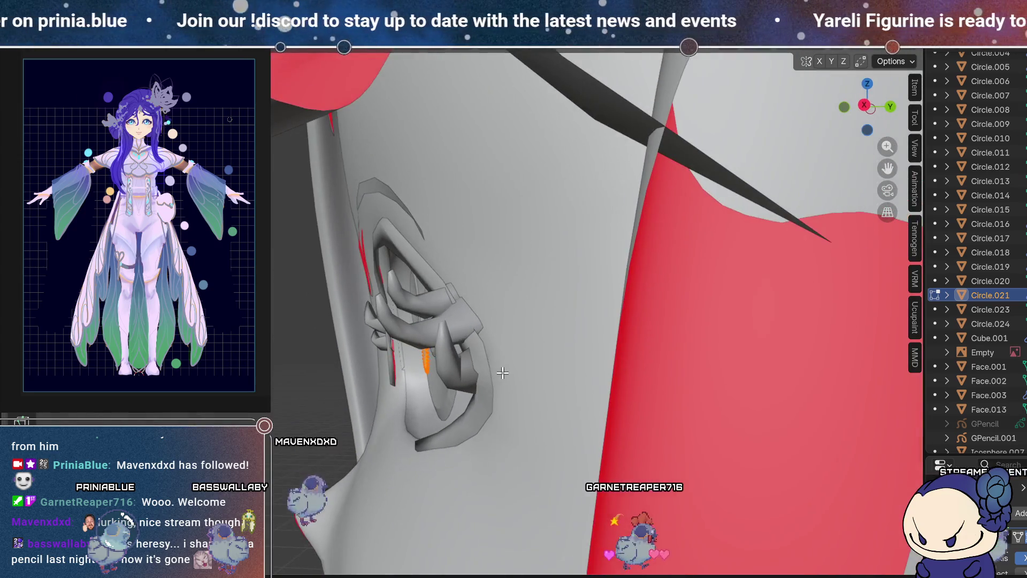
# Step: Confirm the small disc's rotation and review the eye in textured then plain grey shading
pyautogui.moveTo(556, 330); pyautogui.dragTo(834, 266, button='middle')
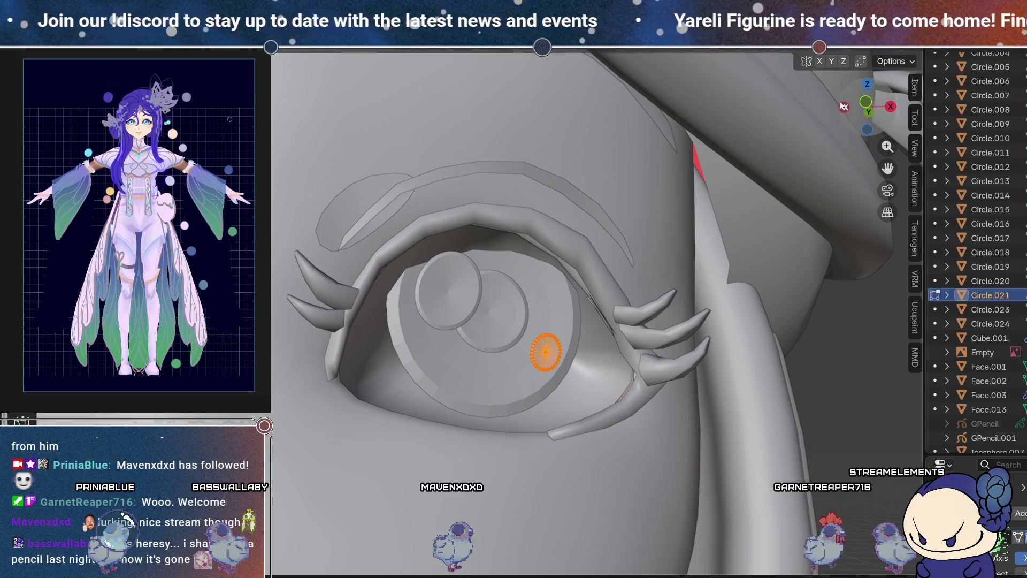
pyautogui.press('z')
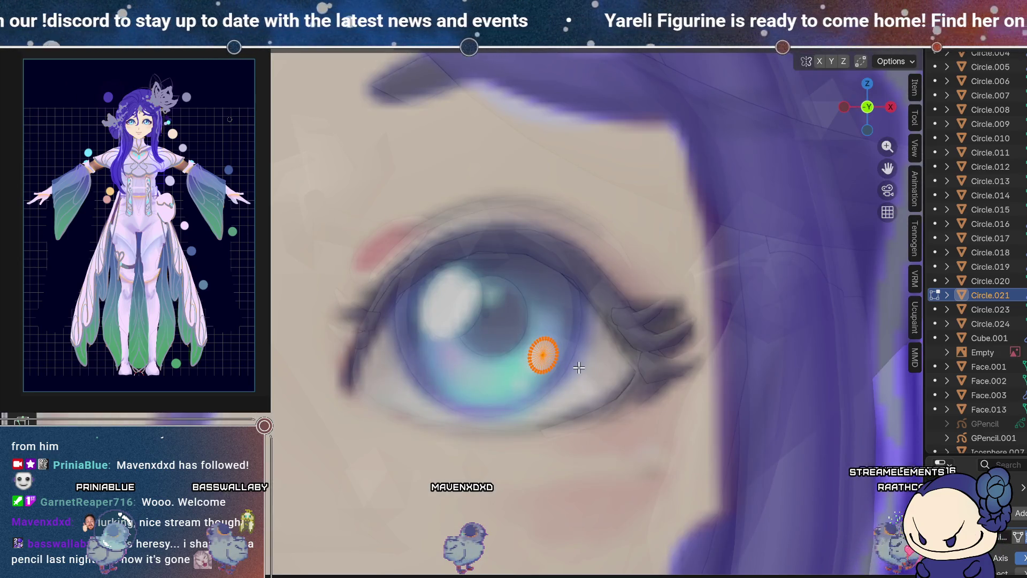
pyautogui.click(632, 313)
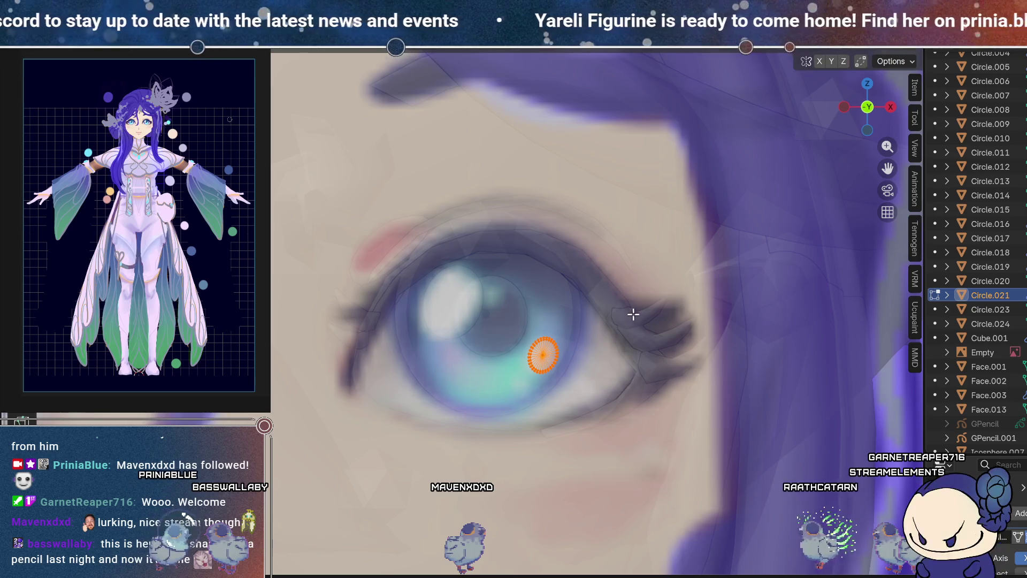
pyautogui.click(581, 381)
pyautogui.press('z')
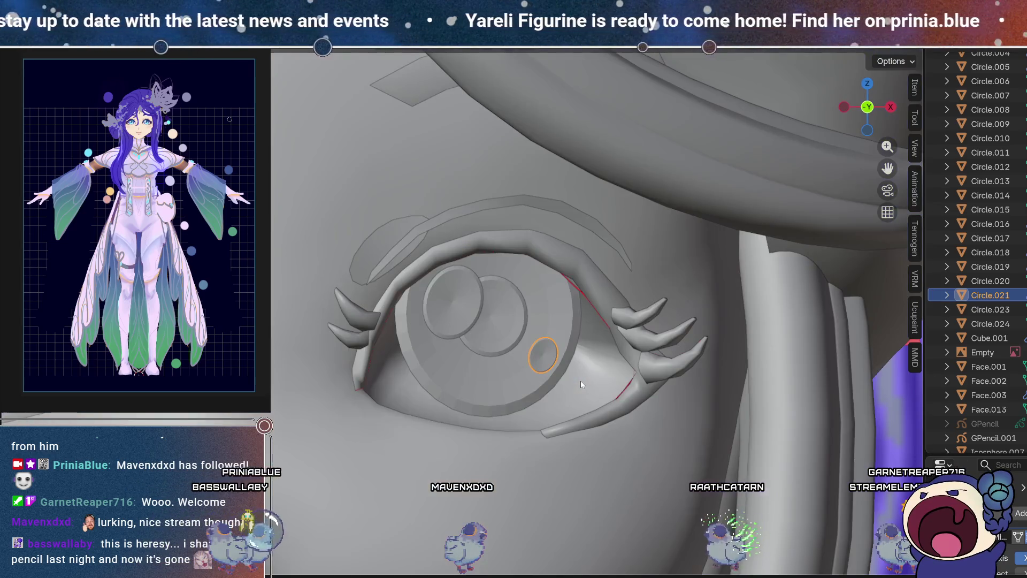
pyautogui.moveTo(540, 374); pyautogui.dragTo(550, 367, button='middle')
pyautogui.scroll(-5, 460, 367)
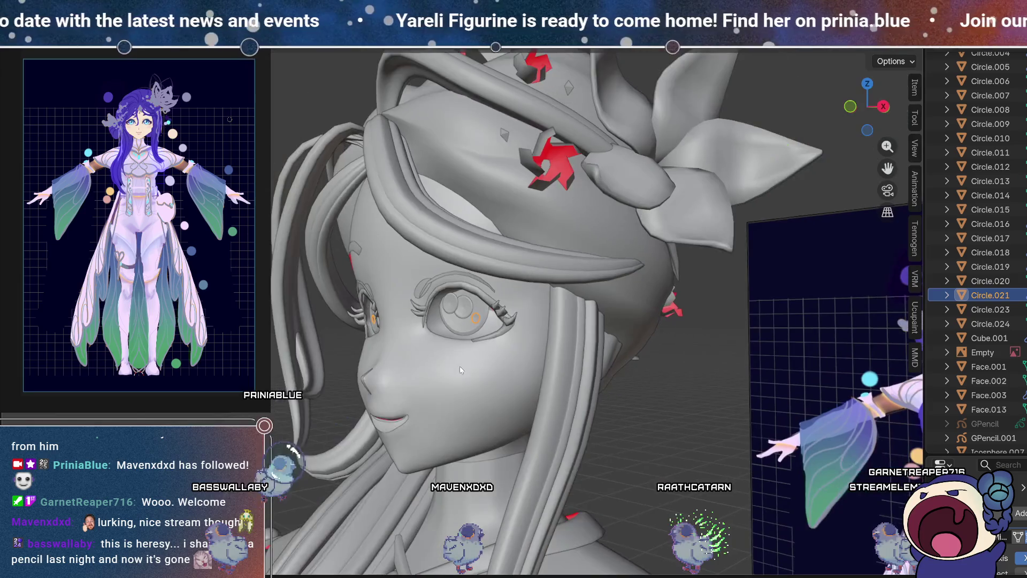
pyautogui.moveTo(460, 366)
pyautogui.mouseDown(button='middle')
pyautogui.moveTo(585, 335)
pyautogui.moveTo(512, 374)
pyautogui.moveTo(429, 365)
pyautogui.moveTo(488, 321)
pyautogui.moveTo(546, 340)
pyautogui.mouseUp(button='middle')
pyautogui.scroll(5, 485, 312)
pyautogui.scroll(2, 484, 311)
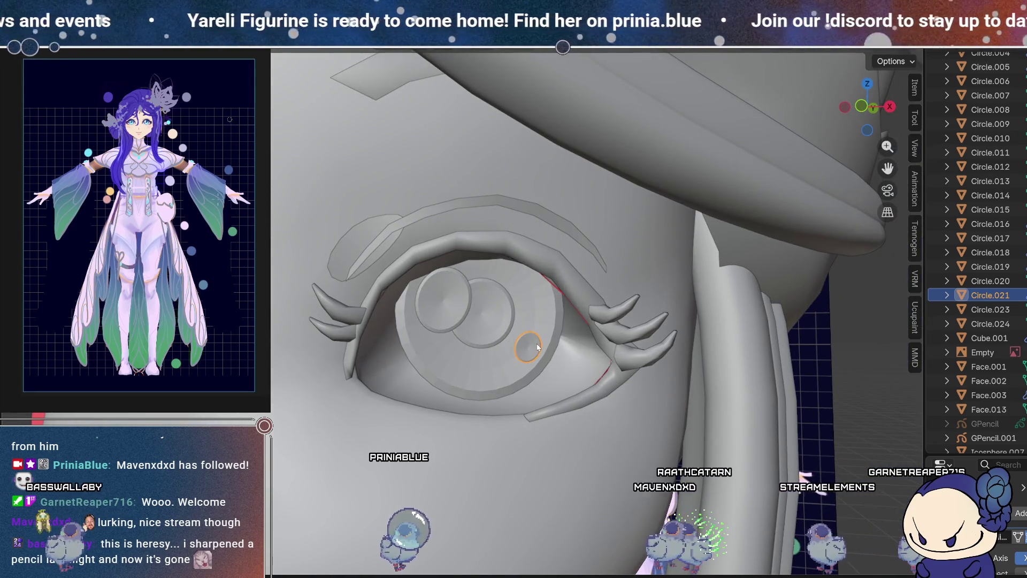
# Step: Select the extra disc Circle.021 and delete it, then reselect the highlight disc Circle.019
pyautogui.click(536, 346)
pyautogui.press('g')
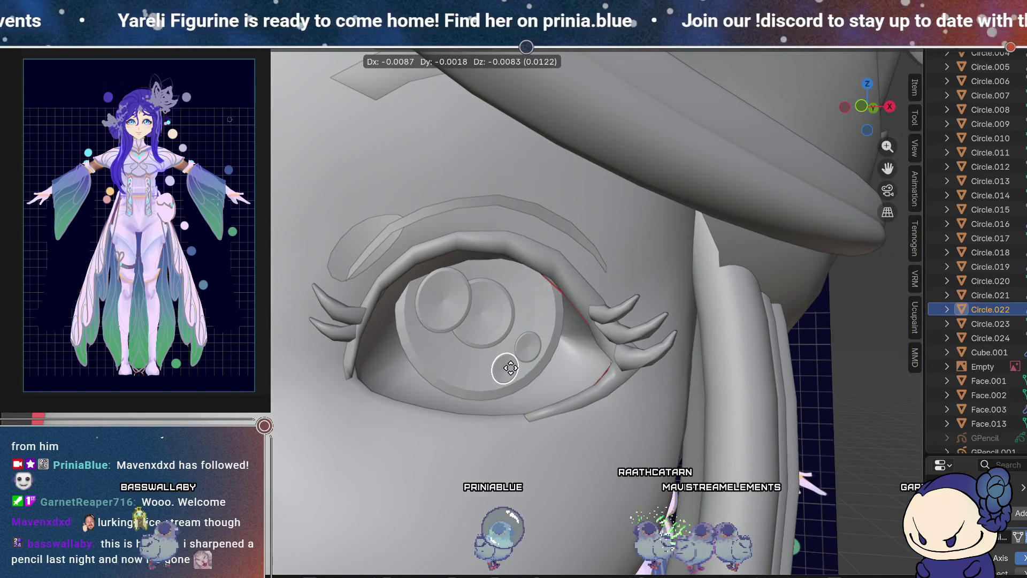
pyautogui.moveTo(530, 369)
pyautogui.mouseDown(button='middle')
pyautogui.moveTo(576, 343)
pyautogui.moveTo(562, 365)
pyautogui.mouseUp(button='middle')
pyautogui.click(576, 344)
pyautogui.moveTo(461, 379)
pyautogui.mouseDown(button='middle')
pyautogui.moveTo(521, 370)
pyautogui.moveTo(474, 375)
pyautogui.moveTo(488, 343)
pyautogui.moveTo(455, 376)
pyautogui.moveTo(472, 377)
pyautogui.moveTo(376, 347)
pyautogui.moveTo(458, 333)
pyautogui.moveTo(462, 314)
pyautogui.moveTo(476, 348)
pyautogui.moveTo(451, 346)
pyautogui.moveTo(469, 344)
pyautogui.moveTo(458, 235)
pyautogui.moveTo(455, 300)
pyautogui.moveTo(432, 302)
pyautogui.mouseUp(button='middle')
pyautogui.scroll(-4, 473, 377)
pyautogui.press('x')
pyautogui.click(469, 345)
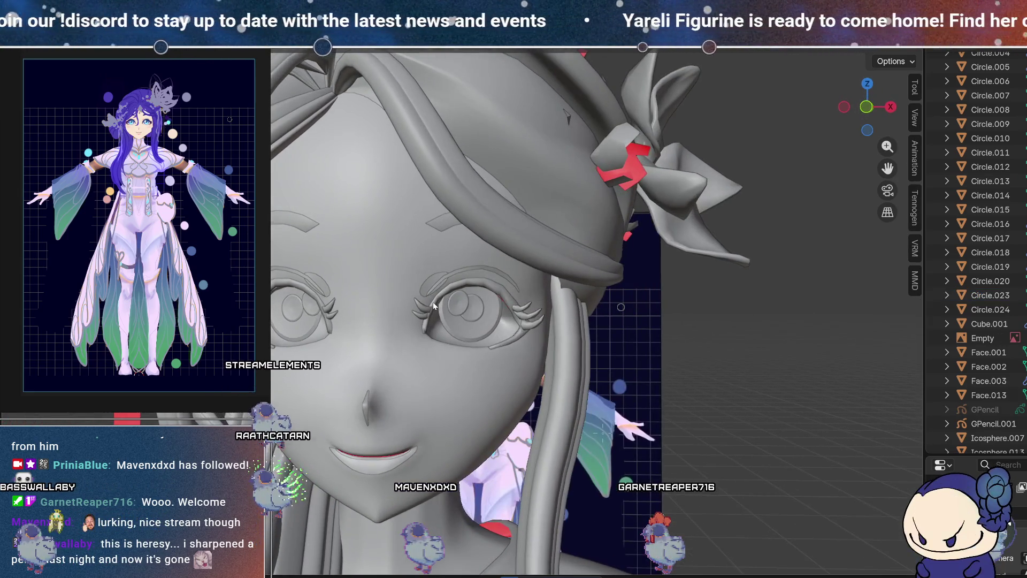
pyautogui.click(446, 305)
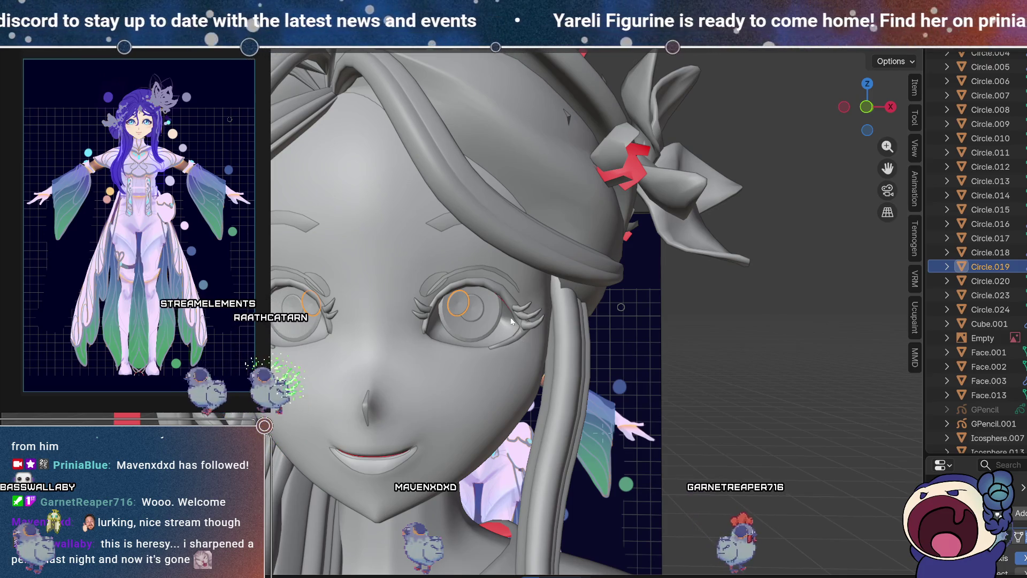
# Step: Duplicate the highlight disc, trial-move its outline, then delete the copied disc's vertices
pyautogui.hotkey('shift', 'd')
pyautogui.press('Tab')
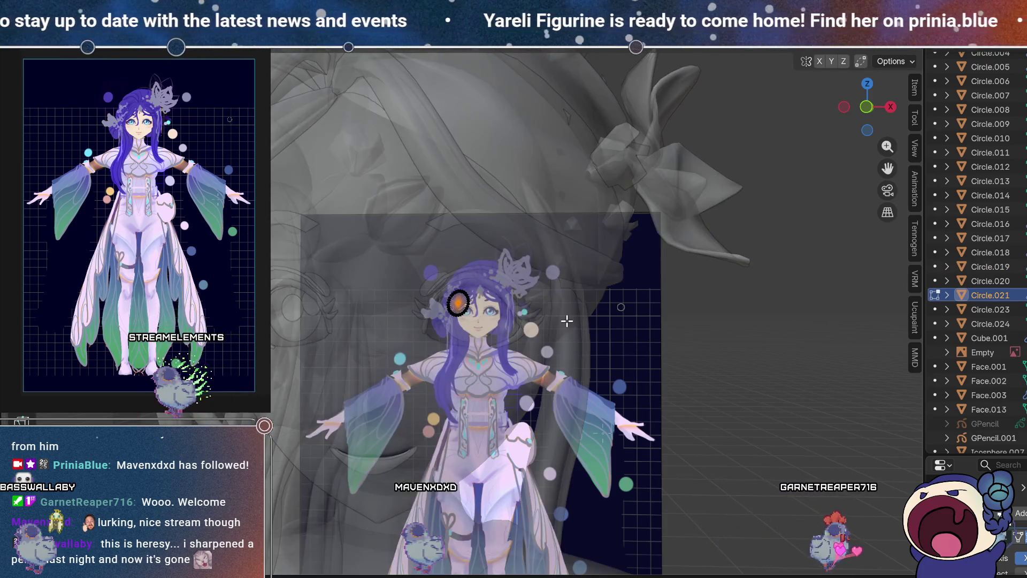
pyautogui.scroll(2, 455, 319)
pyautogui.scroll(1, 455, 318)
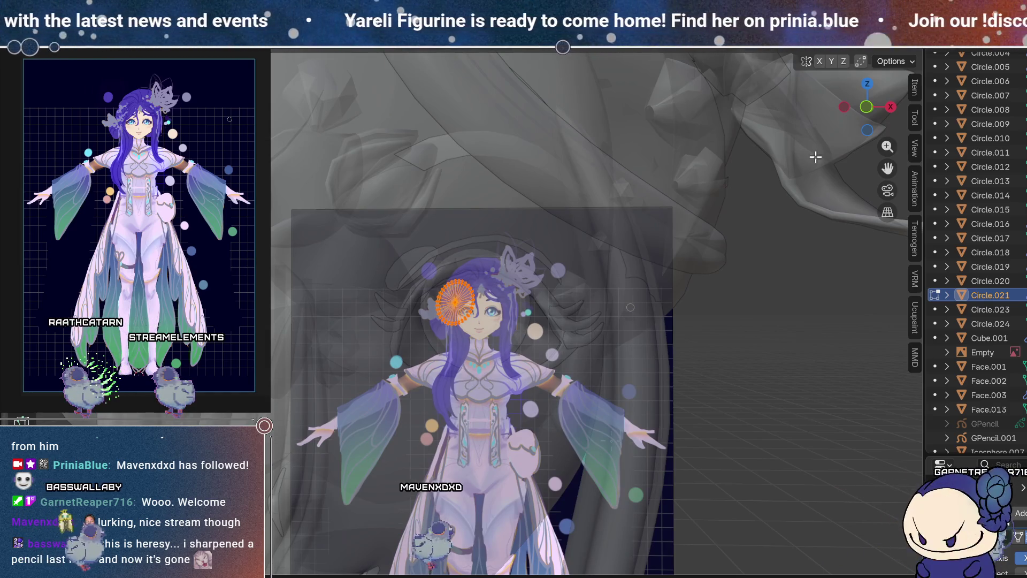
pyautogui.scroll(5, 456, 319)
pyautogui.scroll(2, 453, 345)
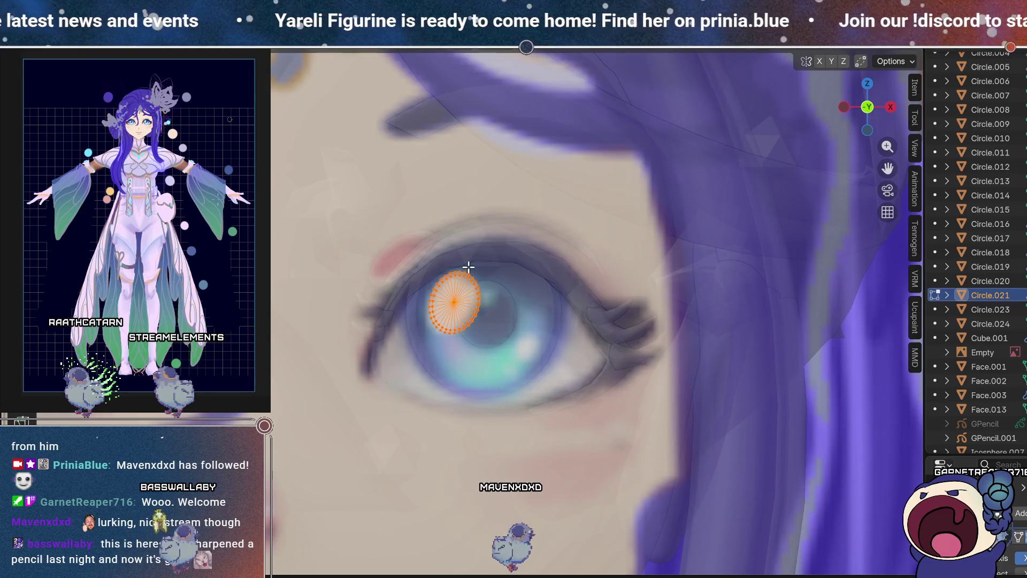
pyautogui.press('g')
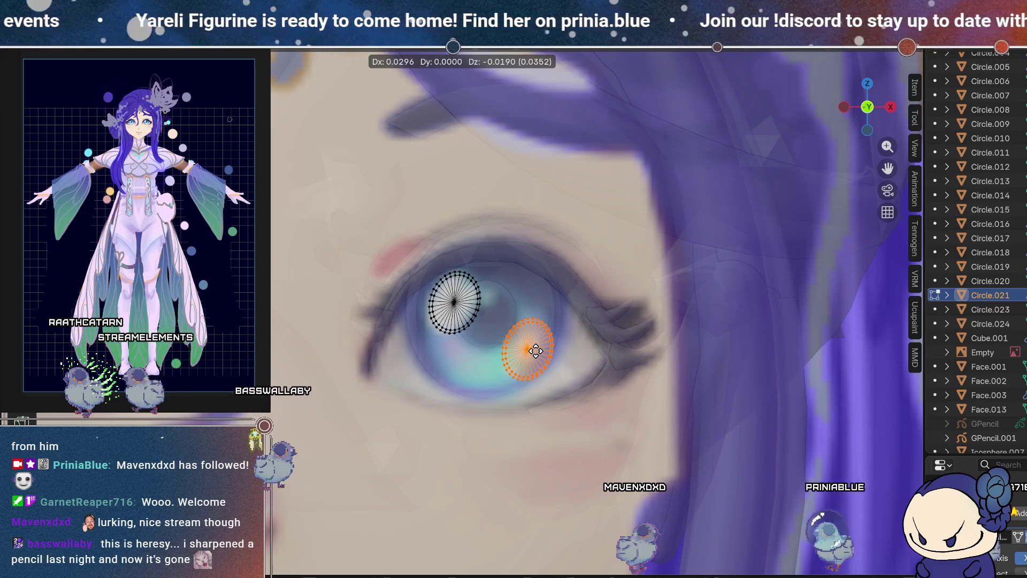
pyautogui.click(535, 350)
pyautogui.press('x')
pyautogui.click(518, 352)
pyautogui.press('Tab')
# Step: Delete the leftover copy Circle.021 and show Circle.019 with the painted eye texture for editing
pyautogui.press('z')
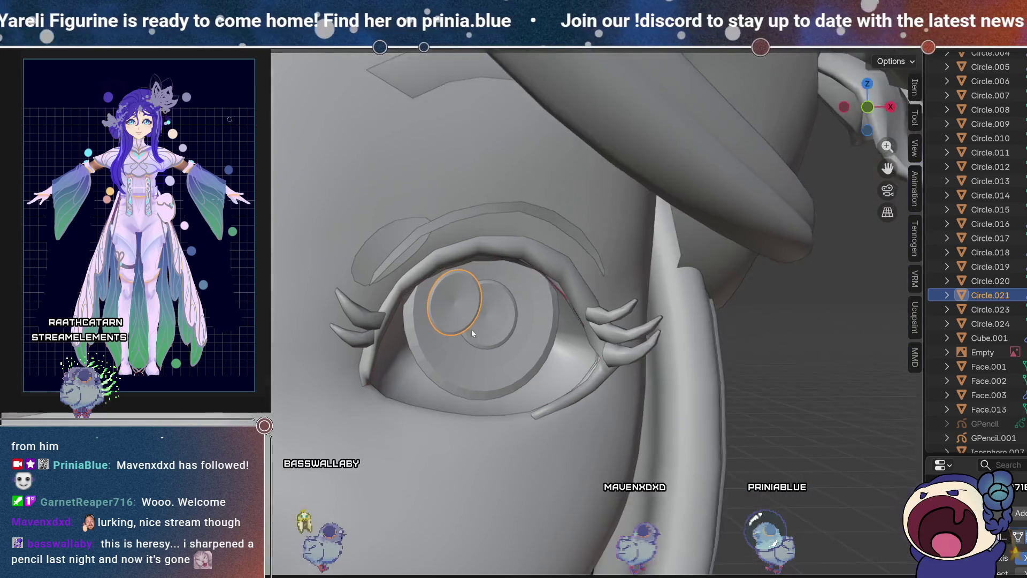
pyautogui.scroll(-2, 462, 332)
pyautogui.press('g')
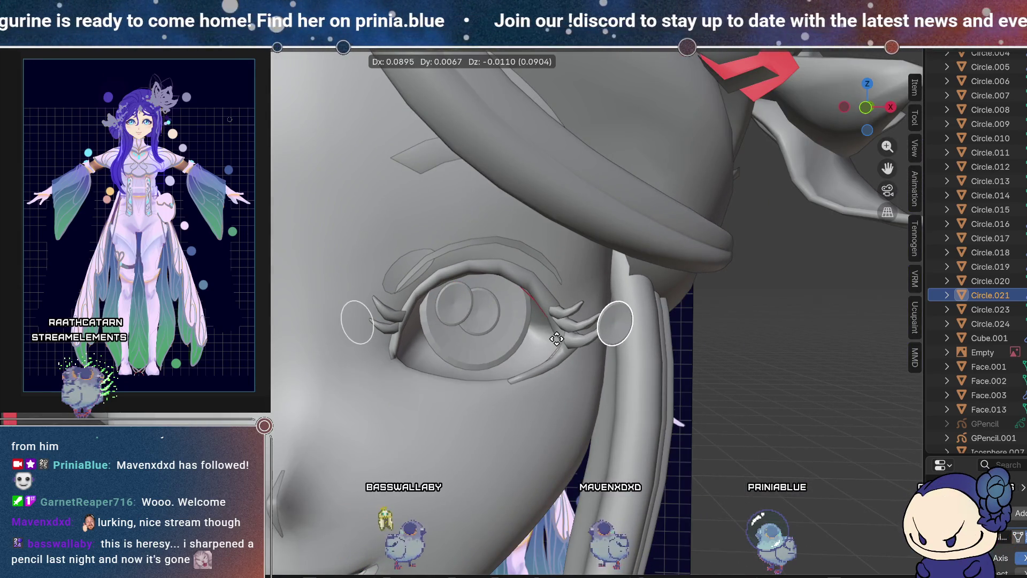
pyautogui.click(556, 338)
pyautogui.press('Delete')
pyautogui.click(460, 308)
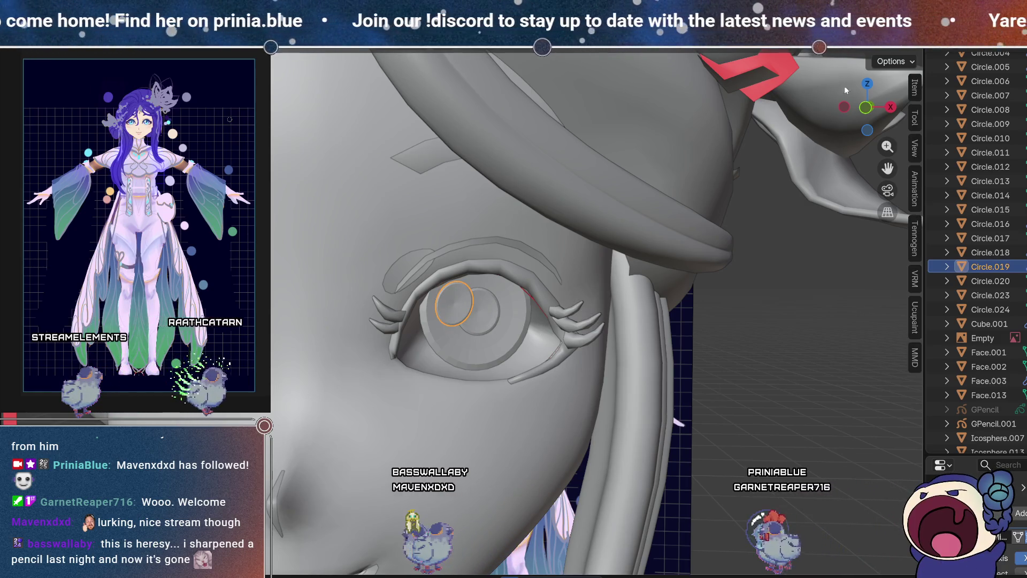
pyautogui.press('z')
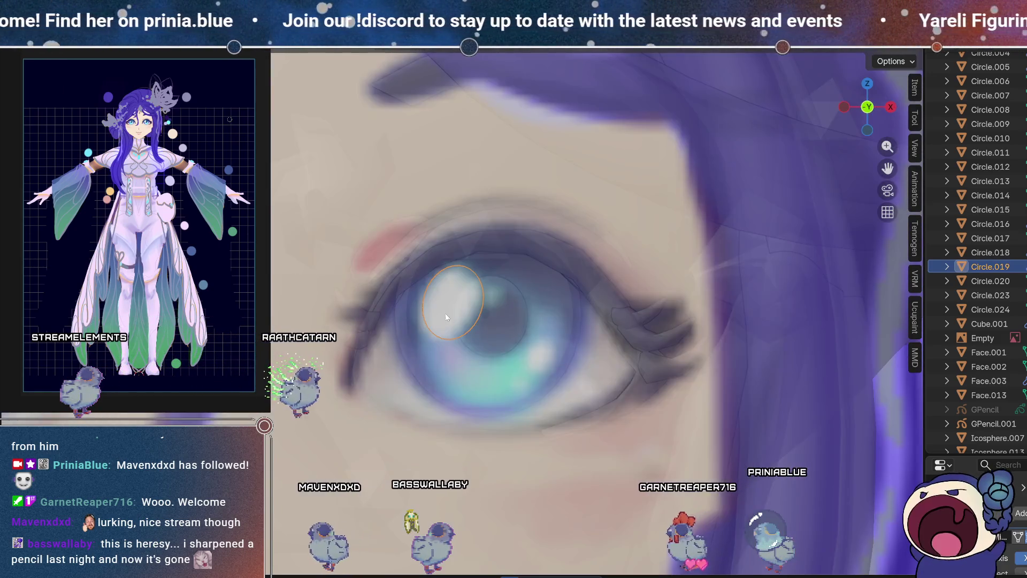
pyautogui.press('Tab')
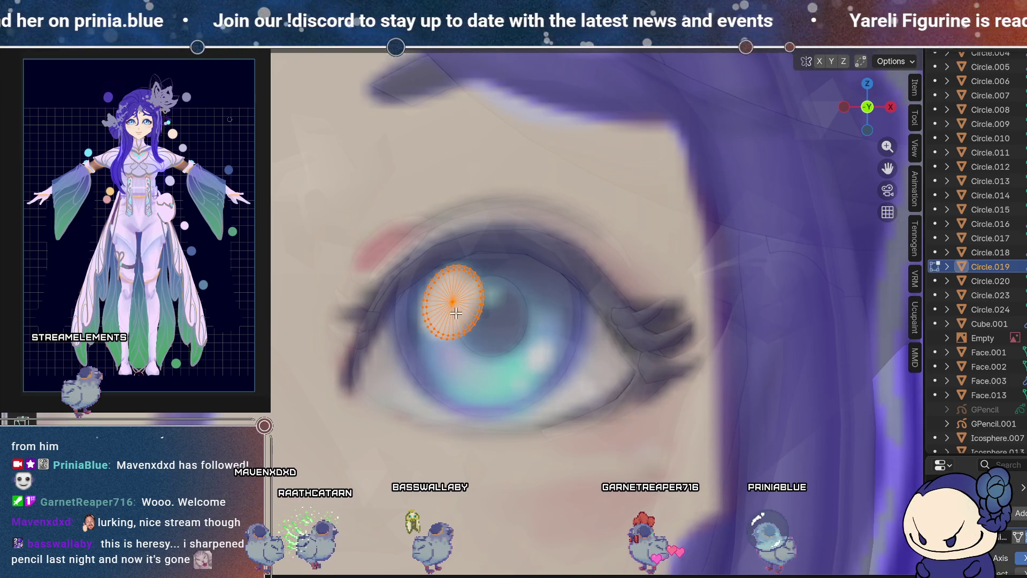
# Step: Duplicate the disc loop onto the lower-right reference highlight and shrink it to match
pyautogui.hotkey('shift', 'd')
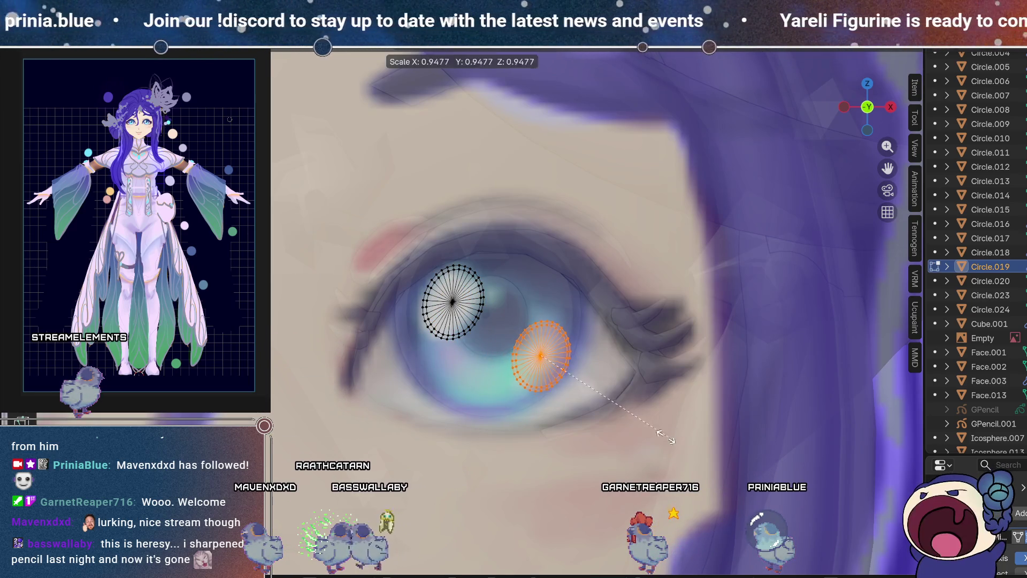
pyautogui.click(543, 368)
pyautogui.press('s')
pyautogui.click(614, 403)
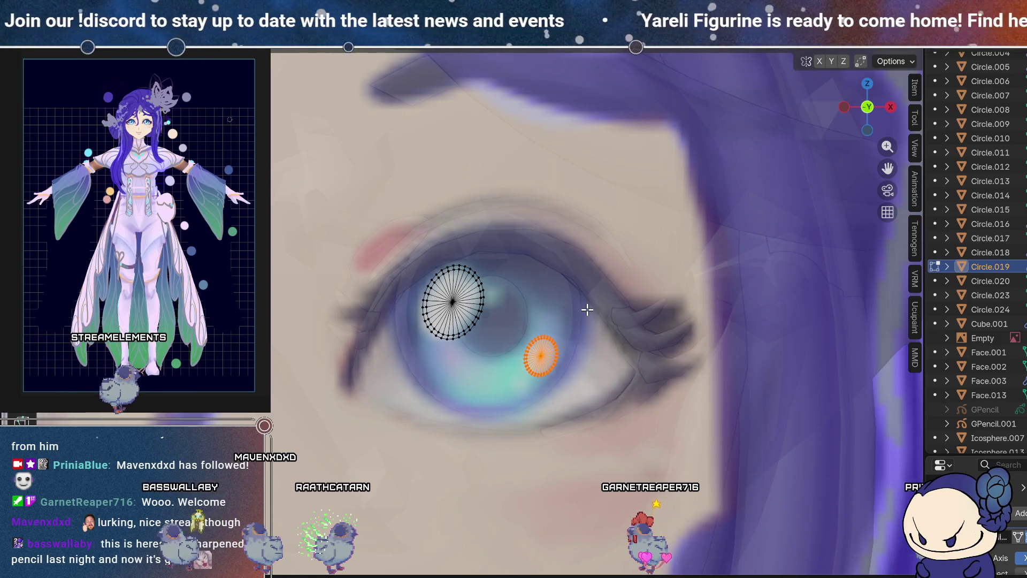
# Step: Make a second, tiny rotated disc lower in the iris and place it on its reference highlight
pyautogui.hotkey('shift', 'd')
pyautogui.click(525, 336)
pyautogui.press('r')
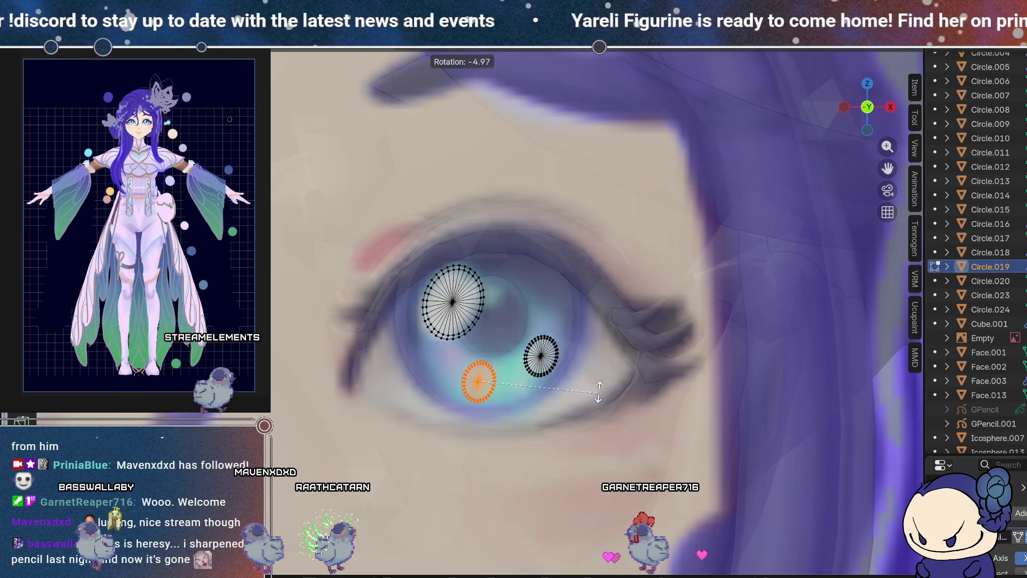
pyautogui.click(601, 367)
pyautogui.press('s')
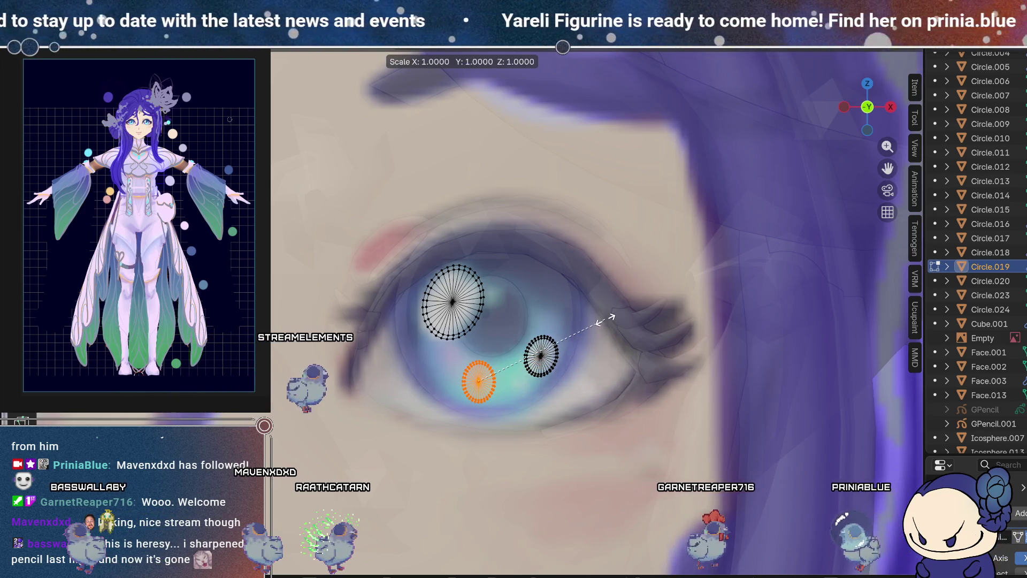
pyautogui.press('z')
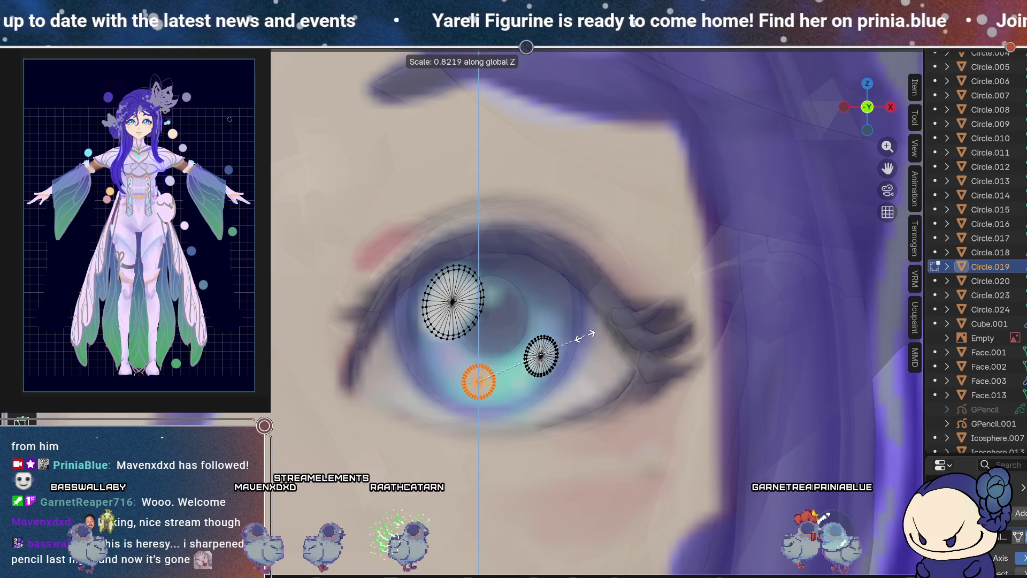
pyautogui.press('z')
pyautogui.press('z')
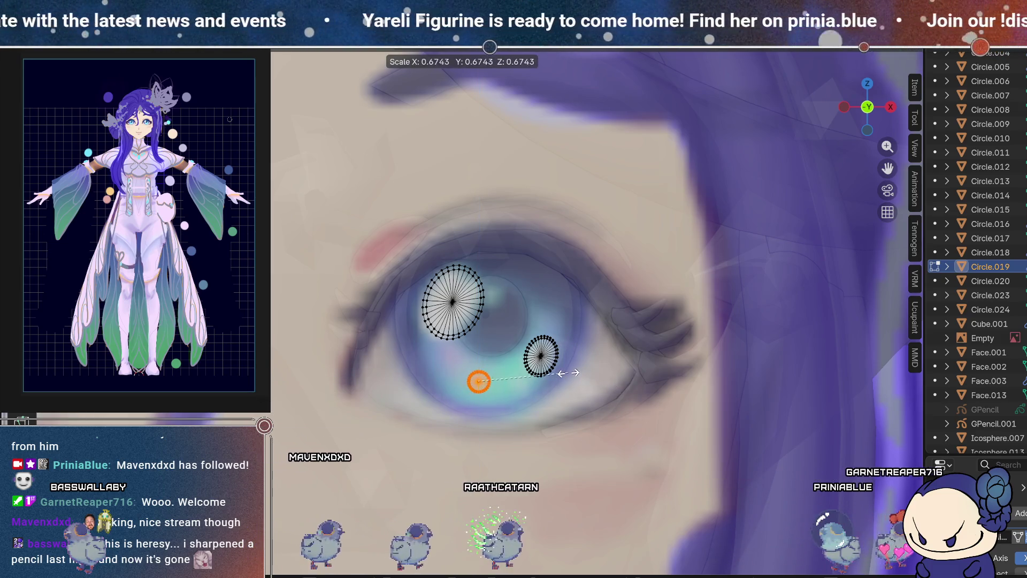
pyautogui.click(552, 368)
pyautogui.press('g')
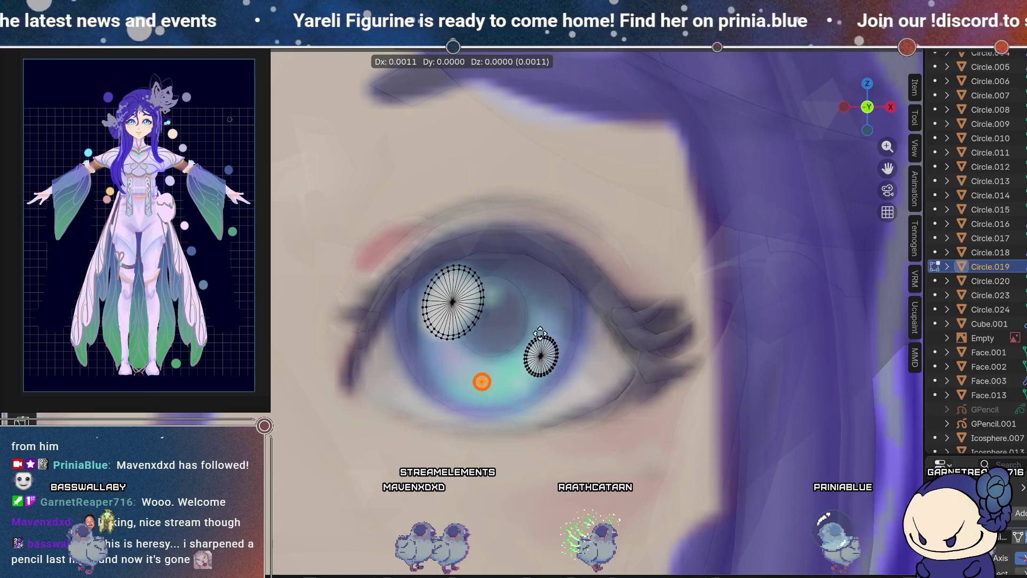
pyautogui.click(575, 336)
pyautogui.press('Tab')
pyautogui.scroll(-2, 530, 396)
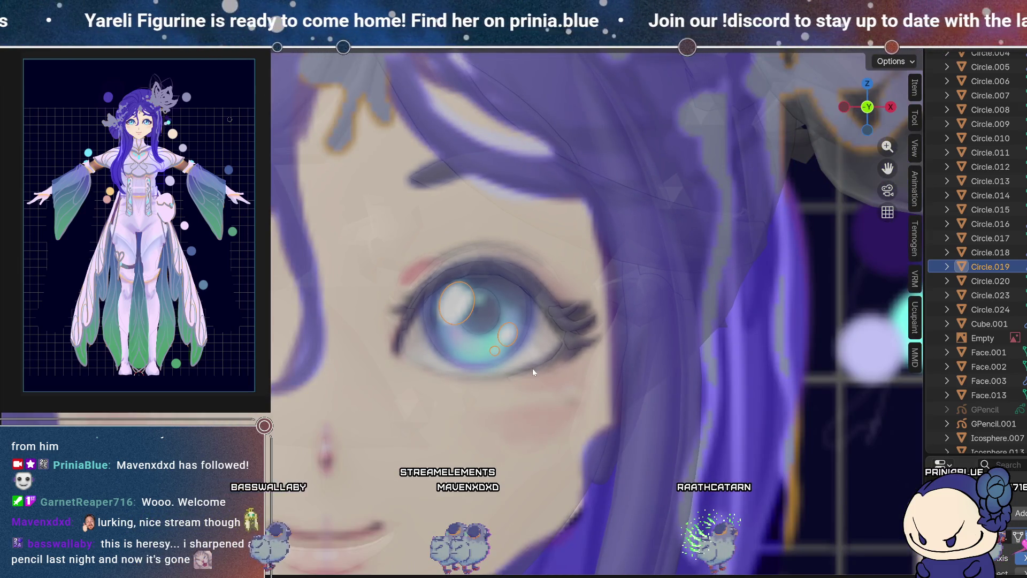
pyautogui.press('z')
# Step: From a side view, nudge the small discs in depth onto the eye surface, then check from the front
pyautogui.moveTo(567, 361)
pyautogui.mouseDown(button='middle')
pyautogui.moveTo(486, 366)
pyautogui.moveTo(412, 347)
pyautogui.moveTo(437, 358)
pyautogui.mouseUp(button='middle')
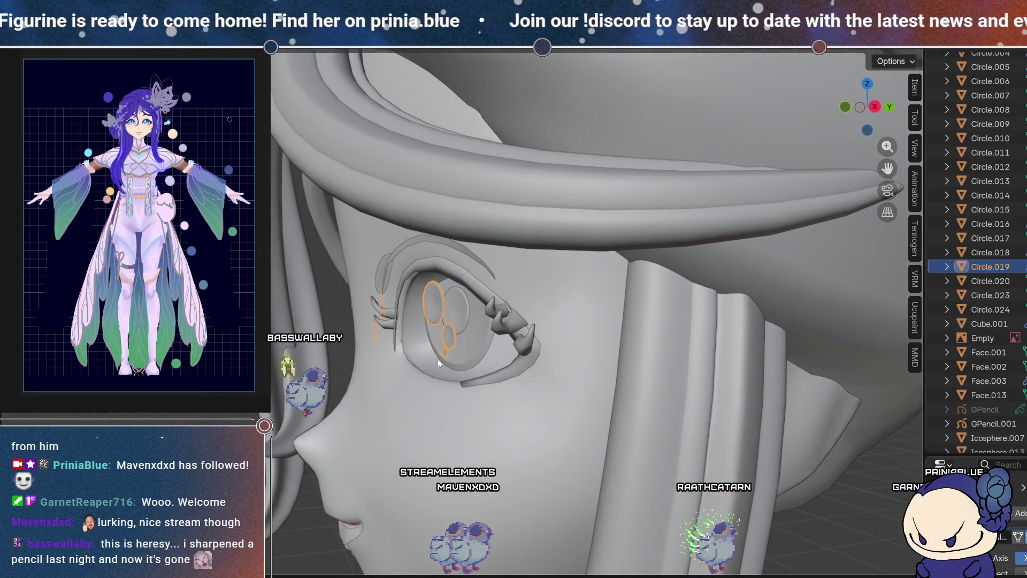
pyautogui.press('Tab')
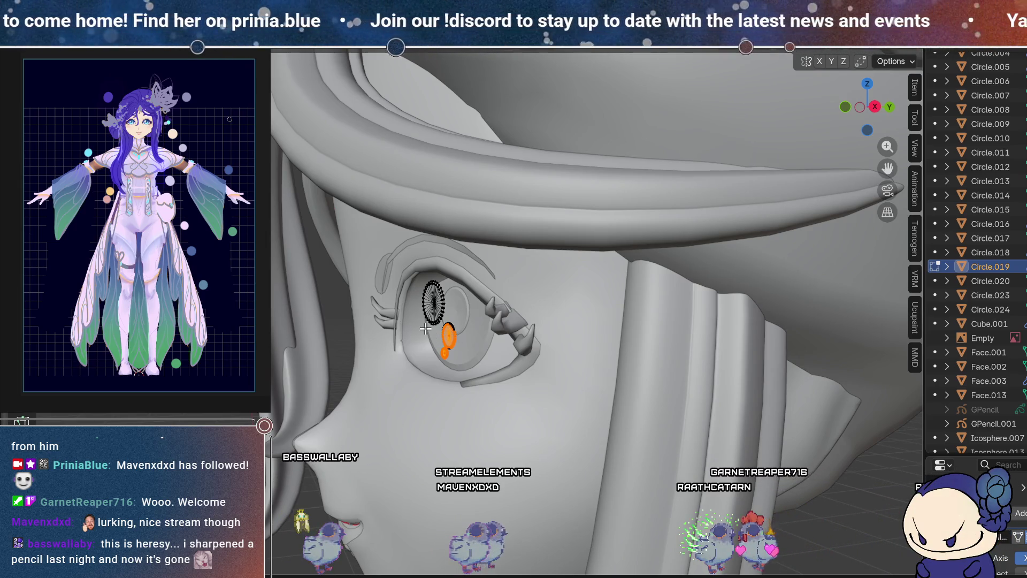
pyautogui.moveTo(425, 327)
pyautogui.mouseDown(button='middle')
pyautogui.moveTo(523, 214)
pyautogui.moveTo(481, 195)
pyautogui.mouseUp(button='middle')
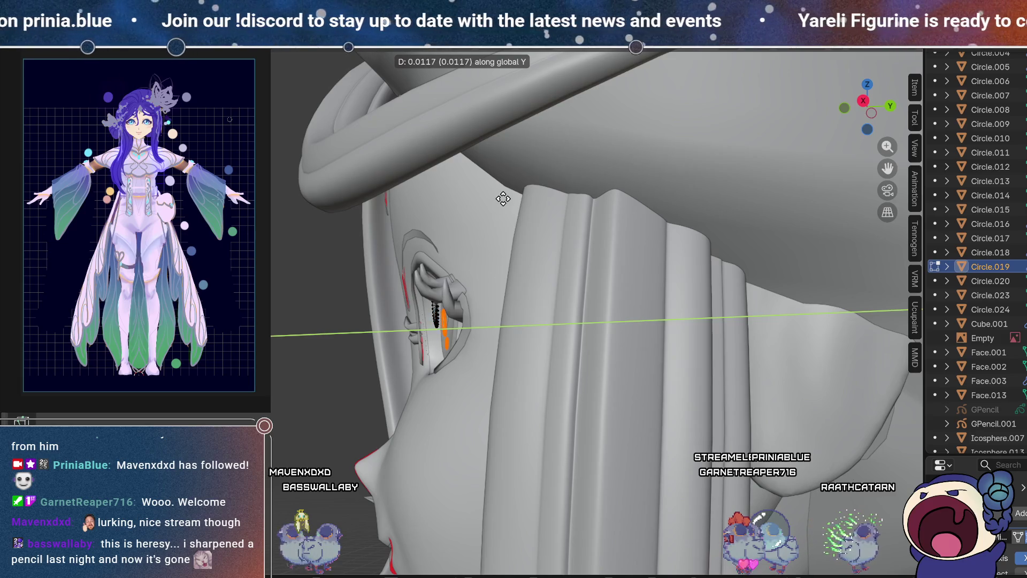
pyautogui.moveTo(449, 206)
pyautogui.mouseDown(button='middle')
pyautogui.moveTo(534, 249)
pyautogui.moveTo(482, 180)
pyautogui.moveTo(462, 378)
pyautogui.mouseUp(button='middle')
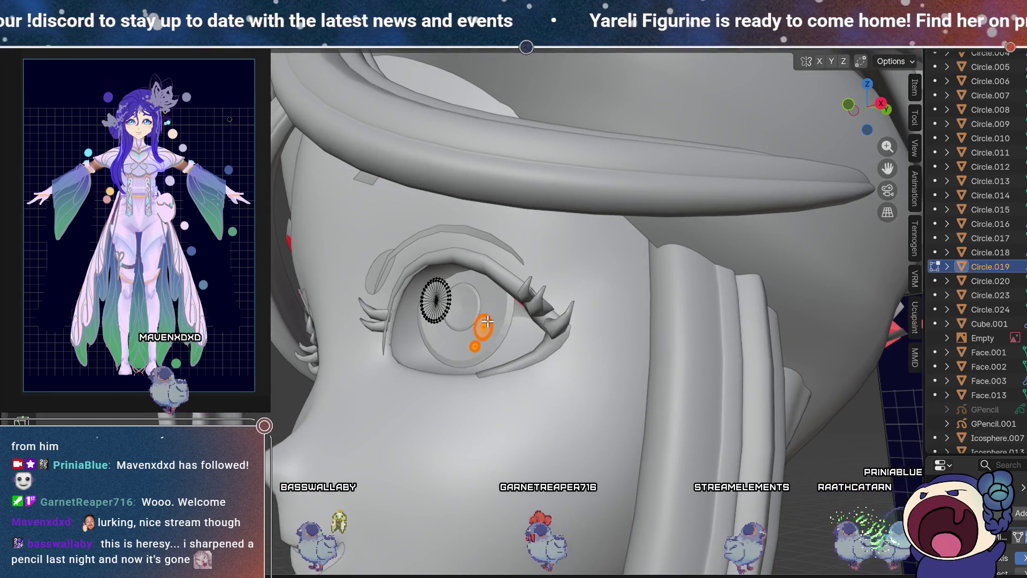